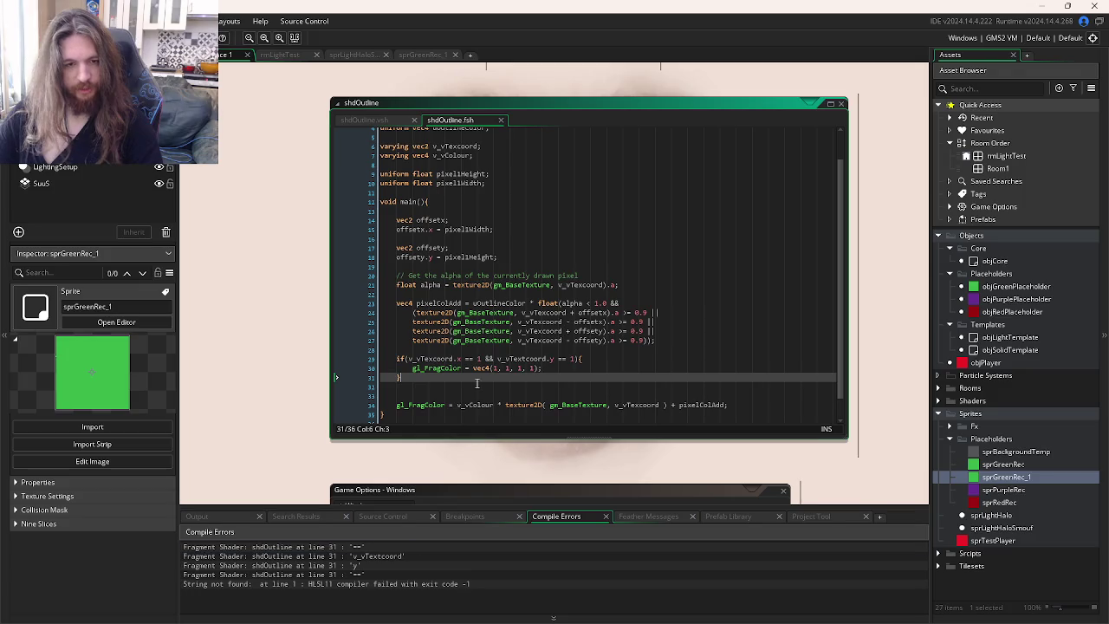
- Place the cursor on line 29's if condition in shdOutline.fsh and switch to Firefox
left_click(469, 358)
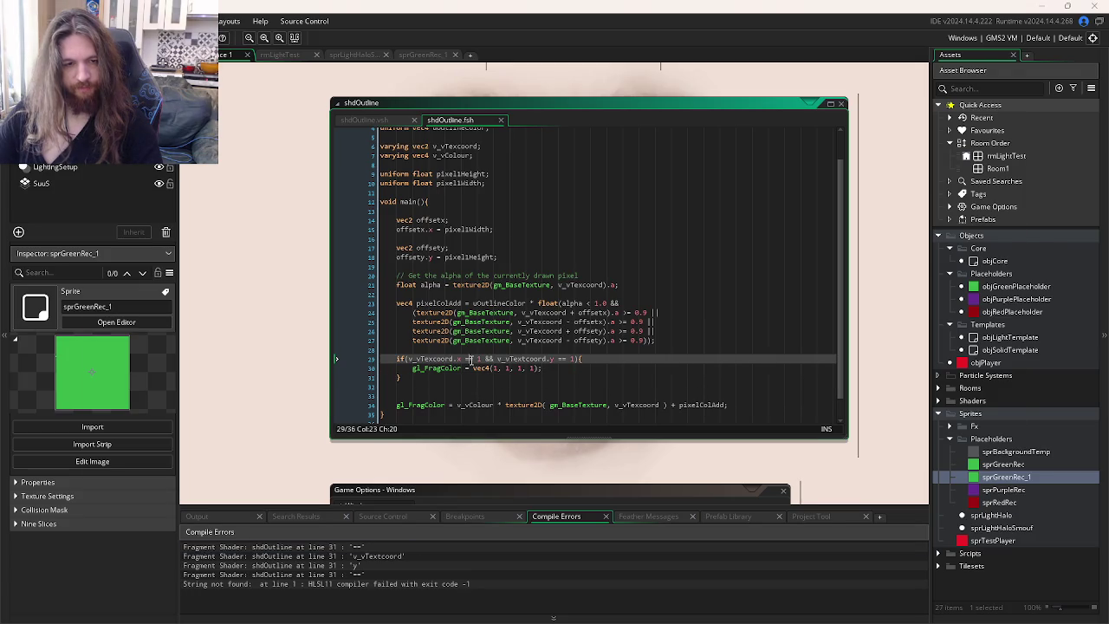
key("alt+Tab")
- Search Google for 'glsl if' and read the Khronos forum thread on GLSL if-else
type("glsl")
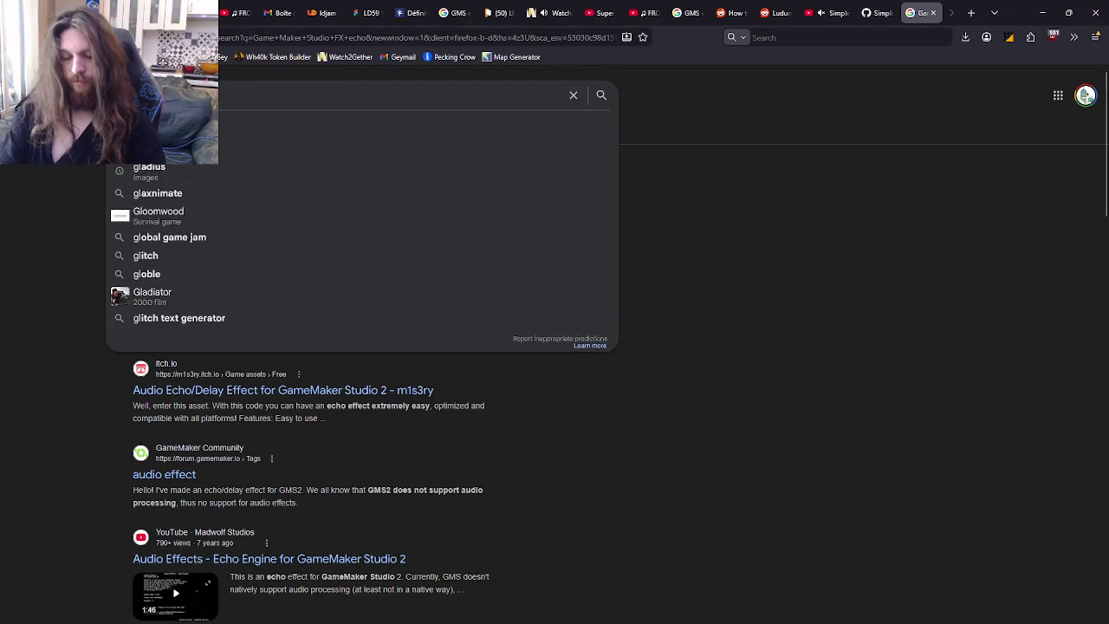
type(" if")
key("Return")
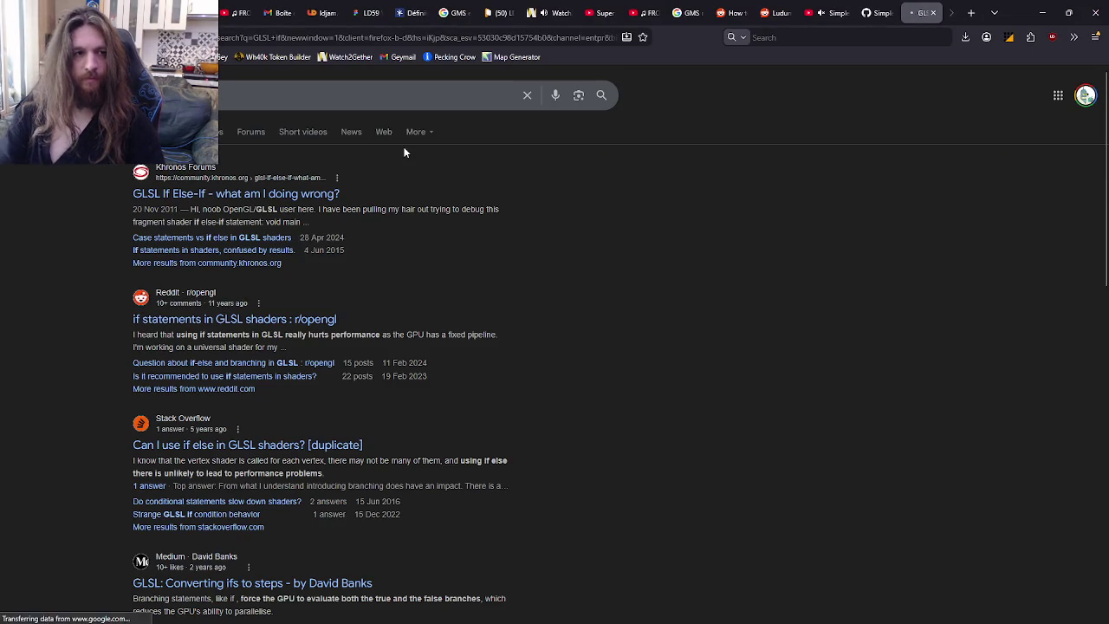
left_click(287, 190)
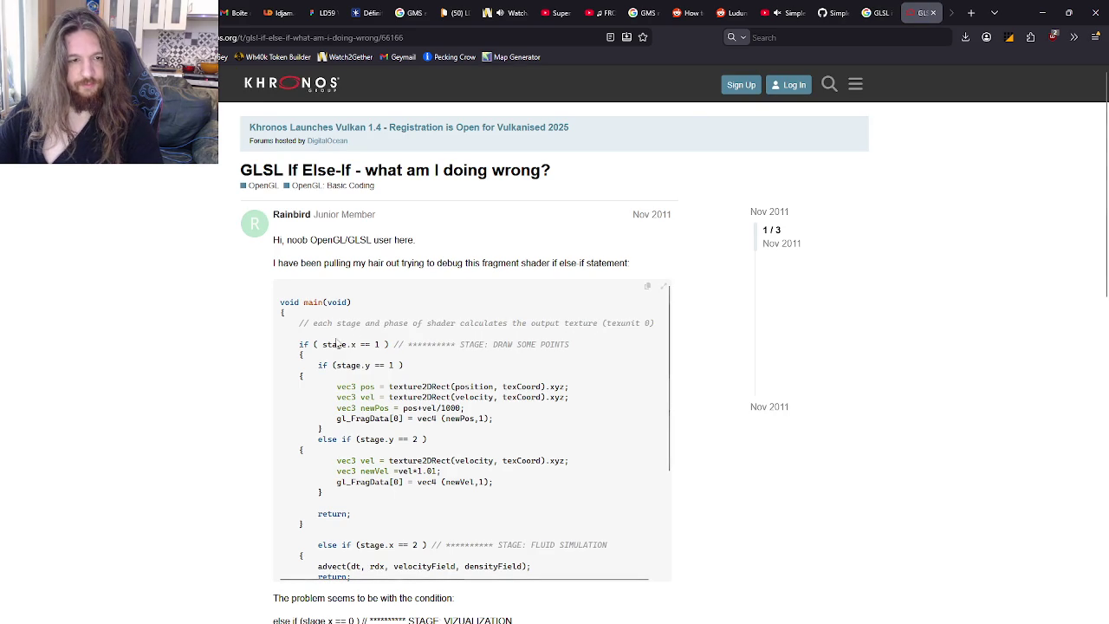
scroll(386, 344, "down", 2)
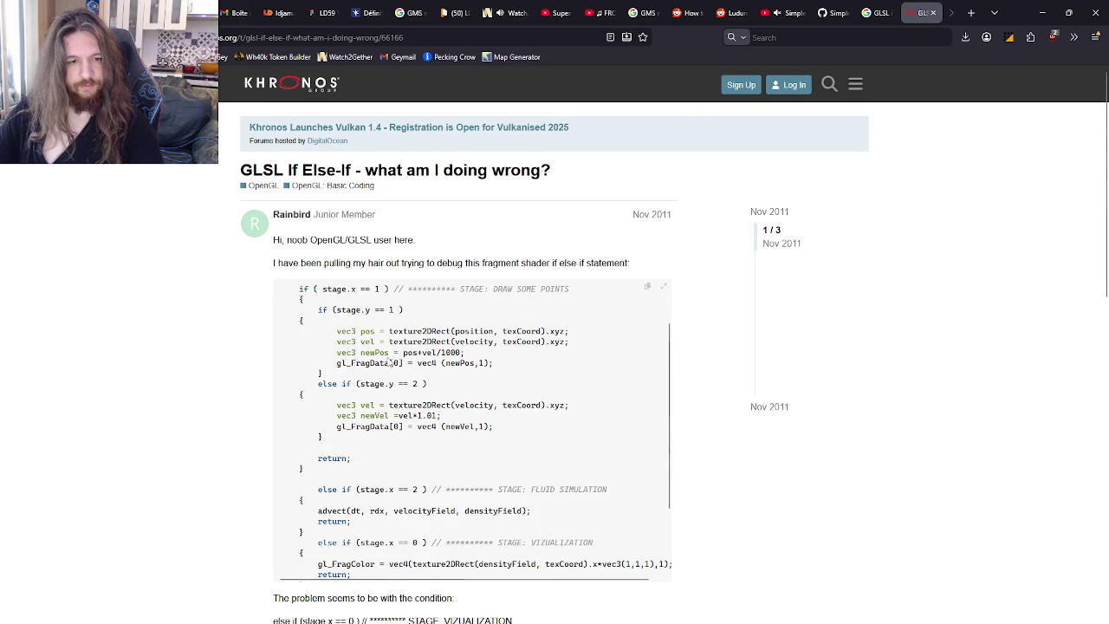
scroll(710, 457, "down", 3)
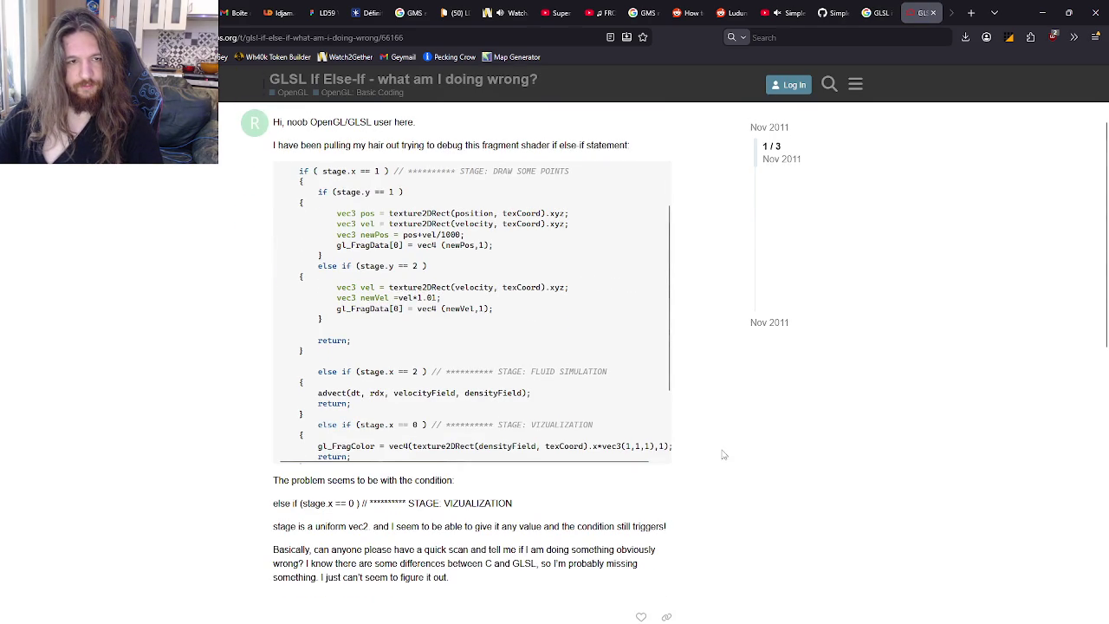
scroll(702, 431, "down", 10)
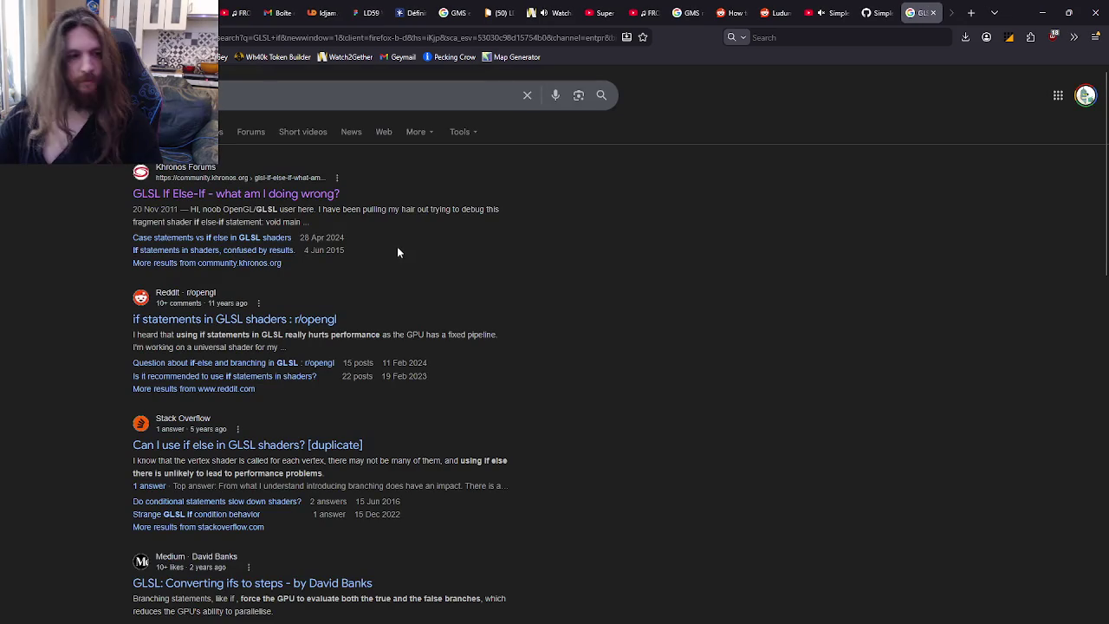
- Read the Reddit r/opengl thread on GLSL if statements, then return to line 29 in GameMaker
left_click(932, 12)
left_click(290, 321)
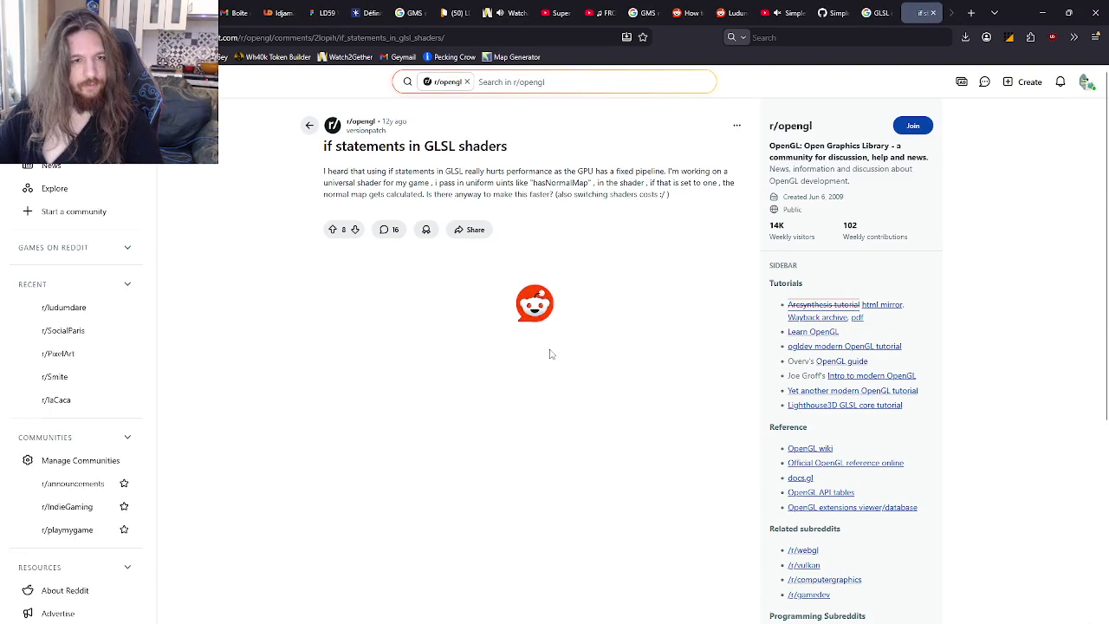
scroll(543, 341, "down", 3)
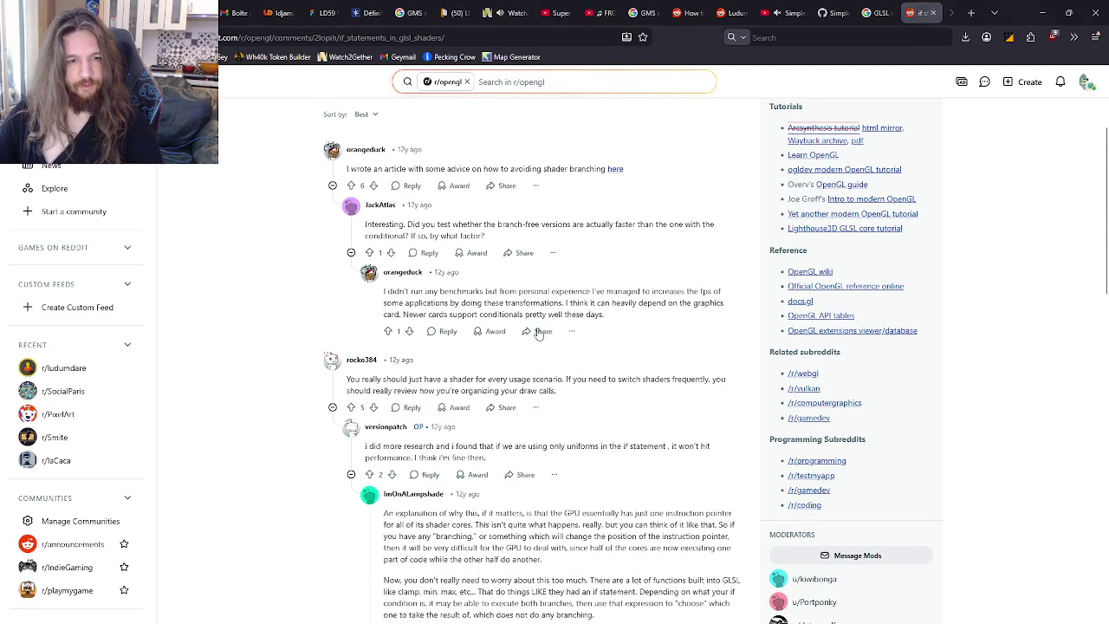
key("alt+Tab")
key("Right")
key("Right")
key("Right")
- Turn both 1s on line 29 into 1.0 floats and recompile to check errors
type(".0")
left_click(580, 358)
type(".0")
type("0")
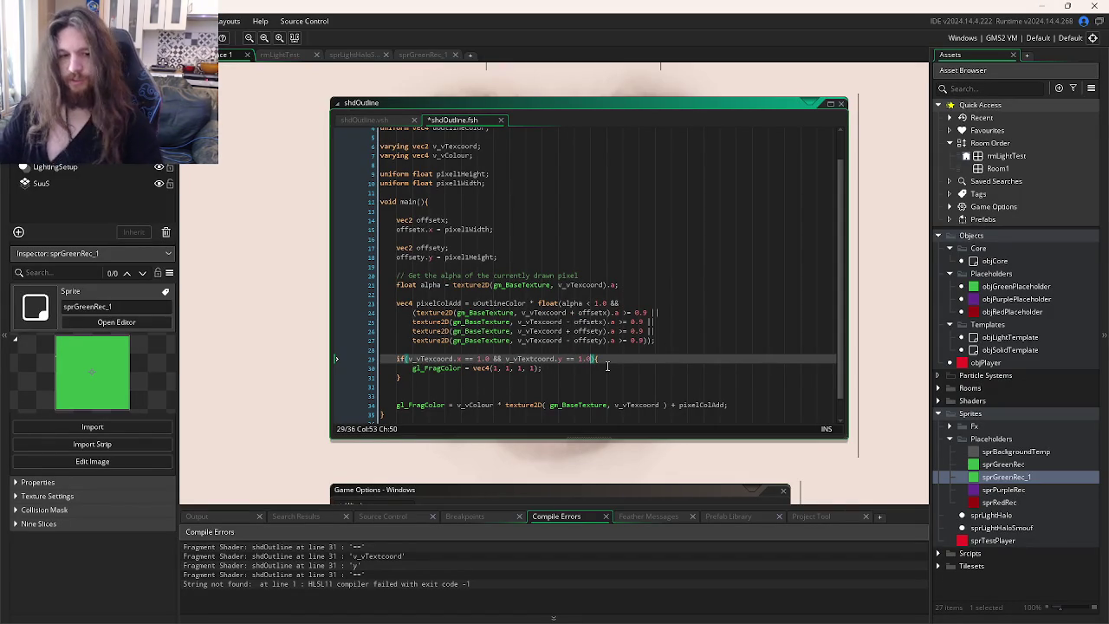
key("F5")
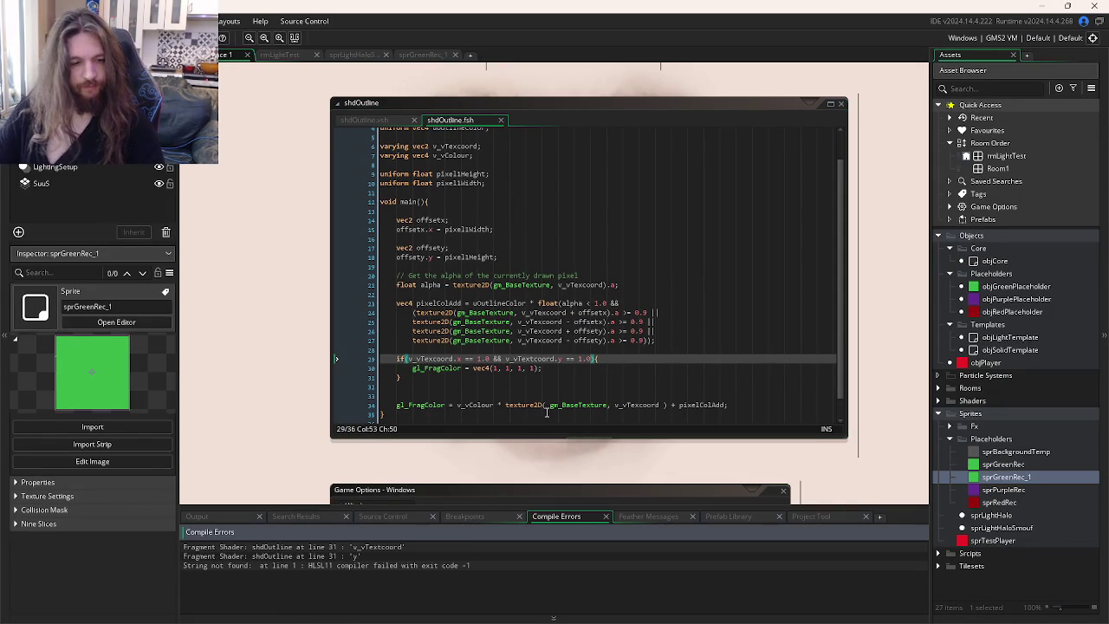
- Replace the misspelled v_vTextcoord with v_vTexcoord on line 29 and run the game
double_click(460, 548)
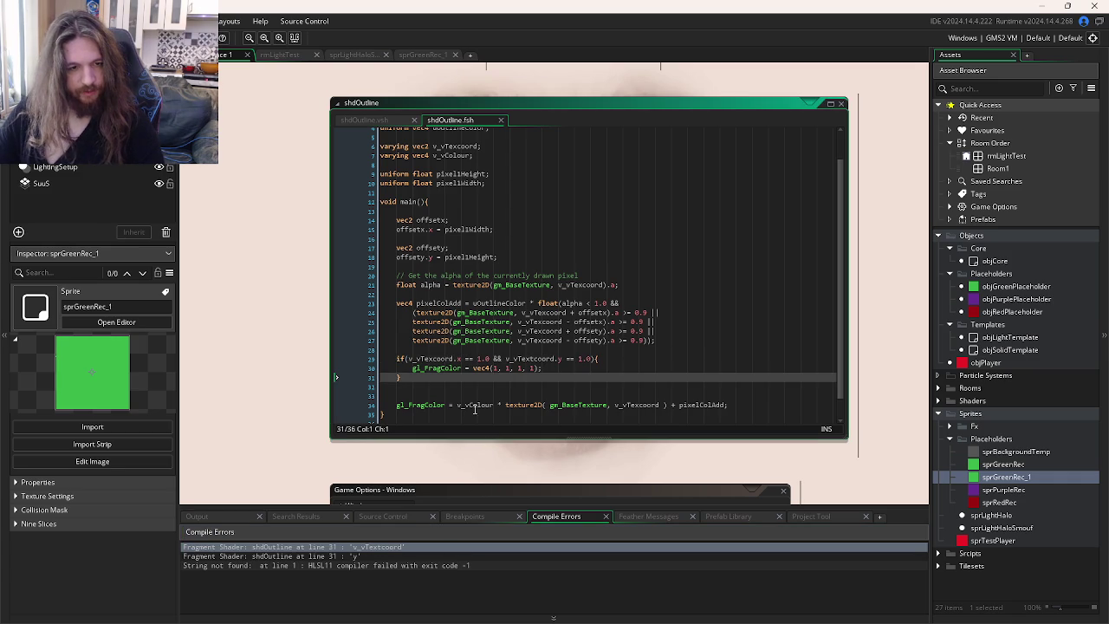
left_click(425, 359)
double_click(425, 358)
key("ctrl+c")
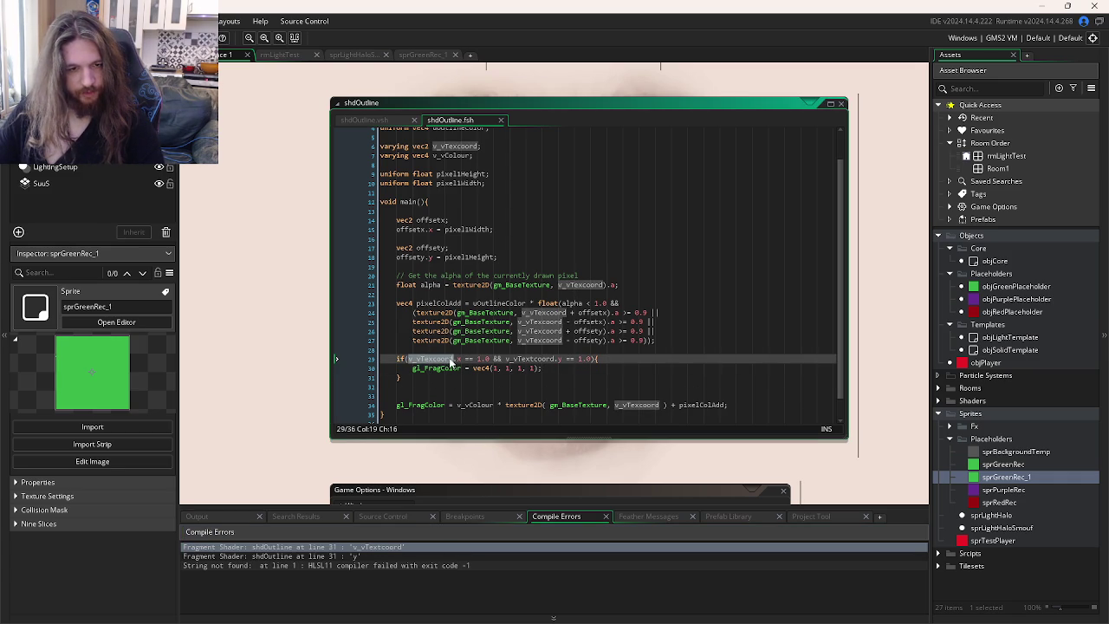
double_click(544, 359)
key("ctrl+v")
key("F5")
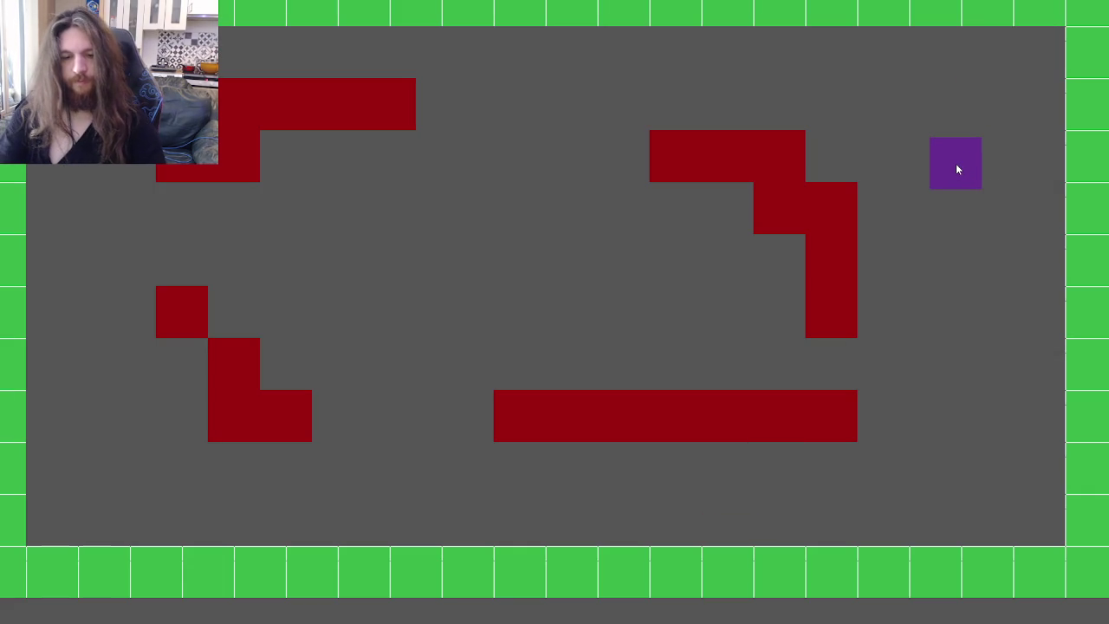
- Quit the running game and bring up the open editor windows overview
key("Escape")
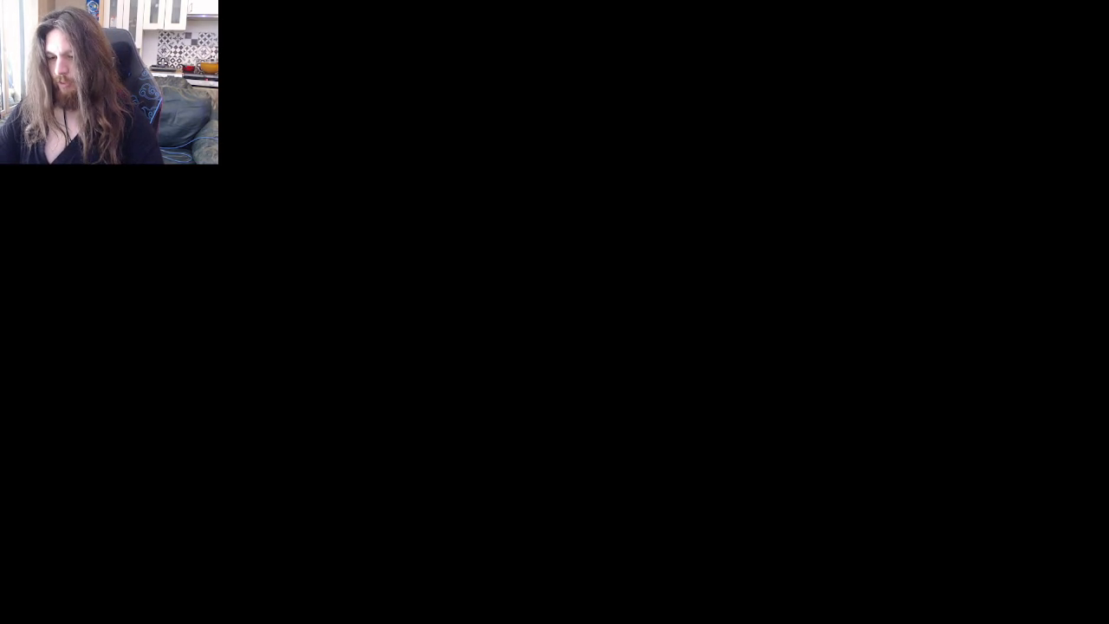
key("ctrl+Tab")
key("ctrl+Tab")
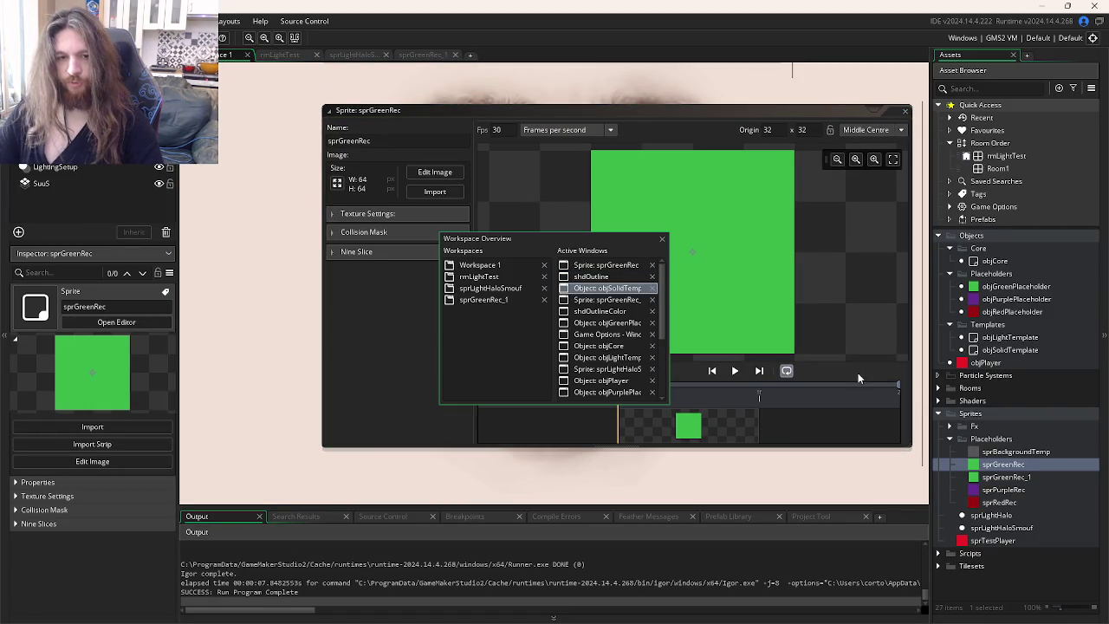
- Assign sprGreenRec from Sprites > Placeholders to objGreenPlaceholder, then return to shdOutline
left_click(1037, 327, "ctrl")
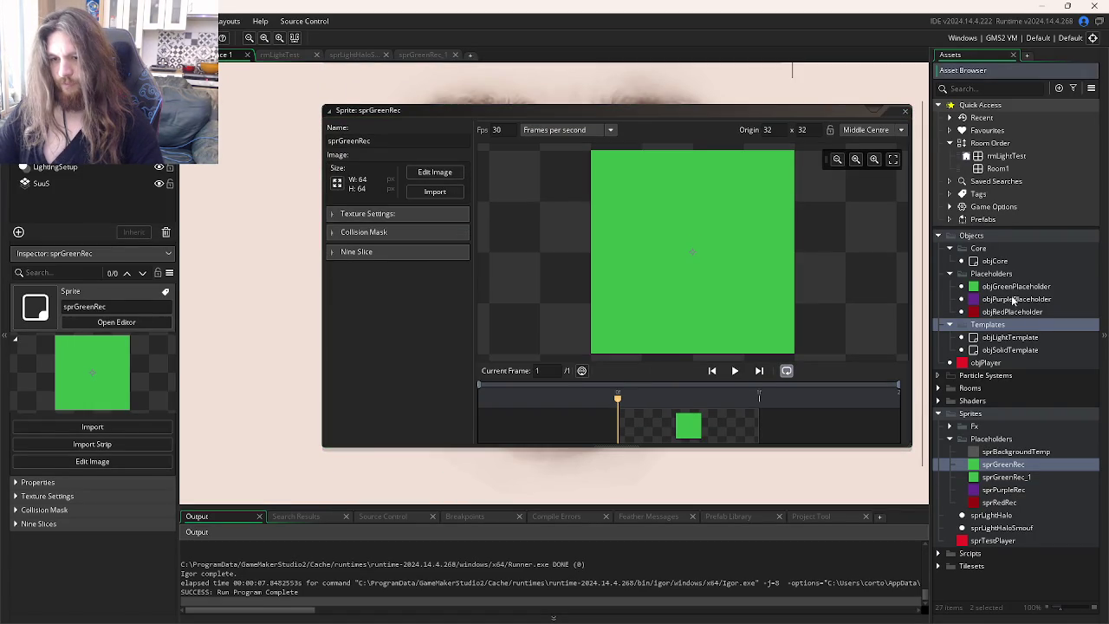
double_click(1014, 286)
left_click(278, 200)
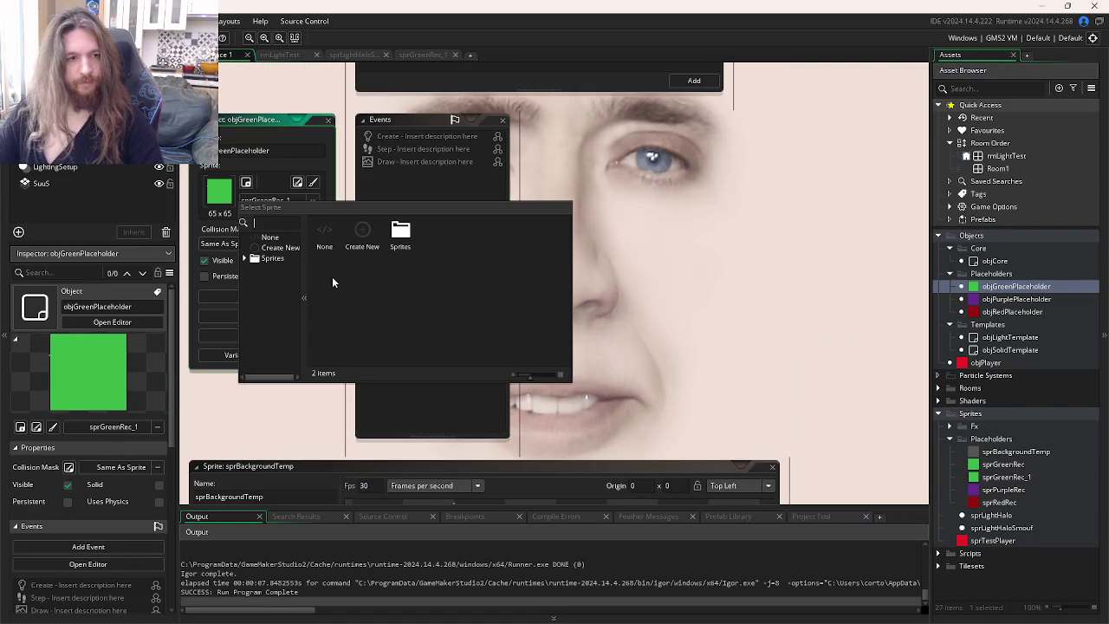
double_click(397, 243)
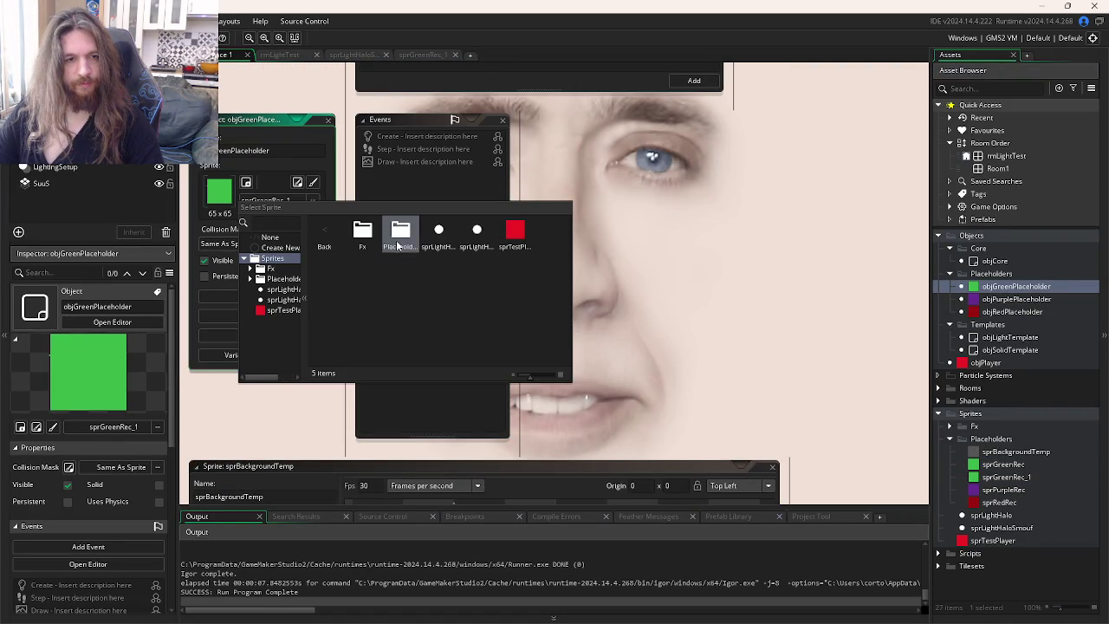
double_click(397, 243)
left_click(402, 243)
key("ctrl+Tab")
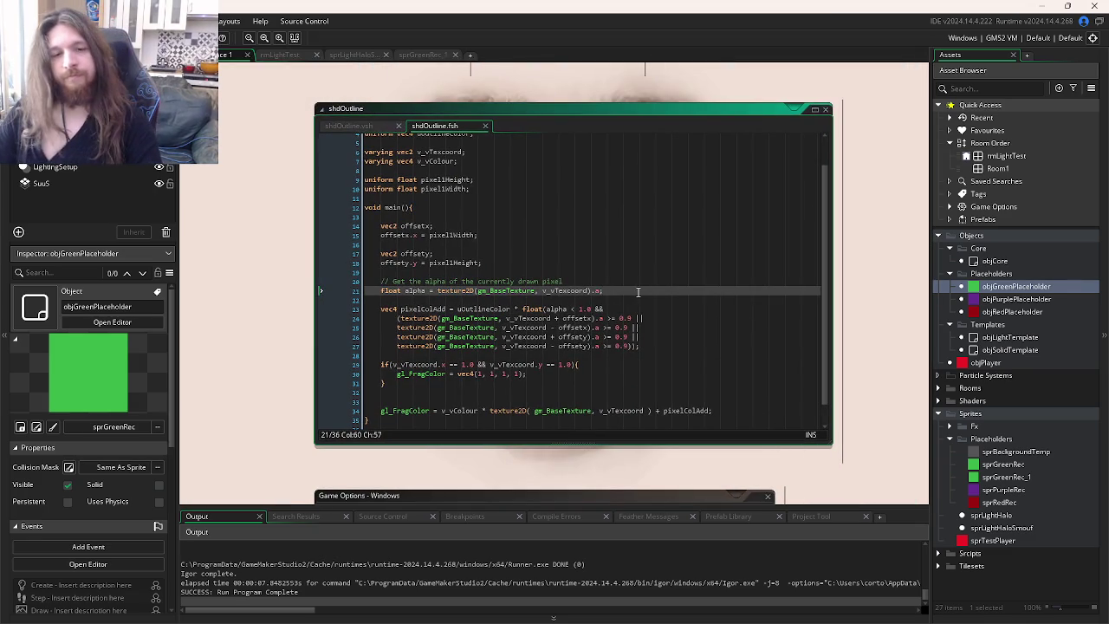
- Run the game to test the outline, then close it
left_click(662, 351)
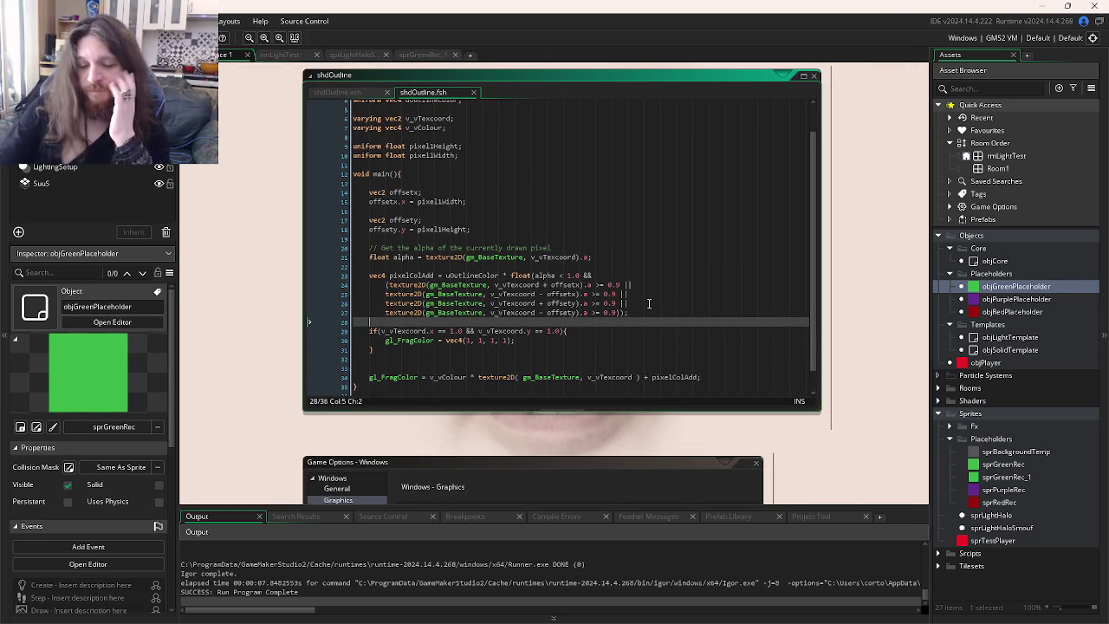
key("F5")
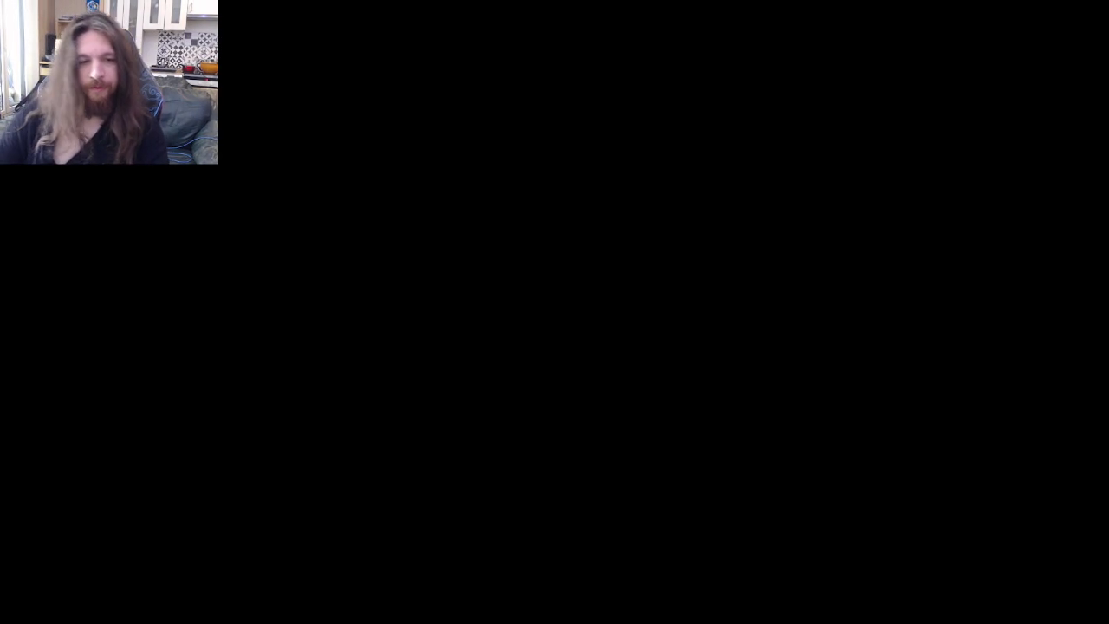
key("Escape")
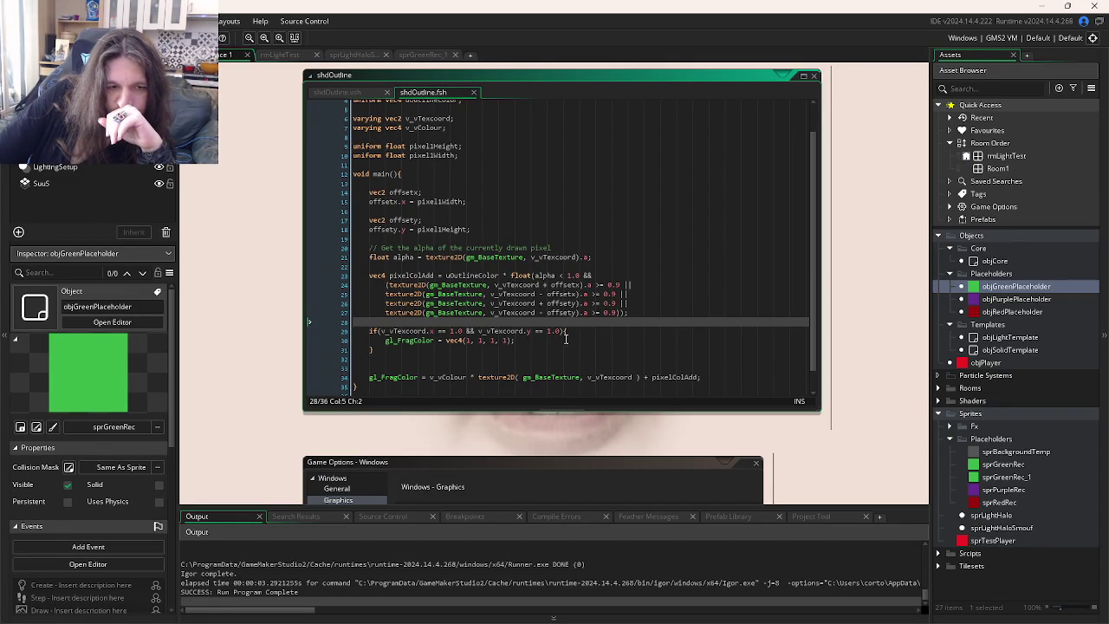
- Change the x check on line 29 from == 1.0 to >= 0.9
double_click(443, 330)
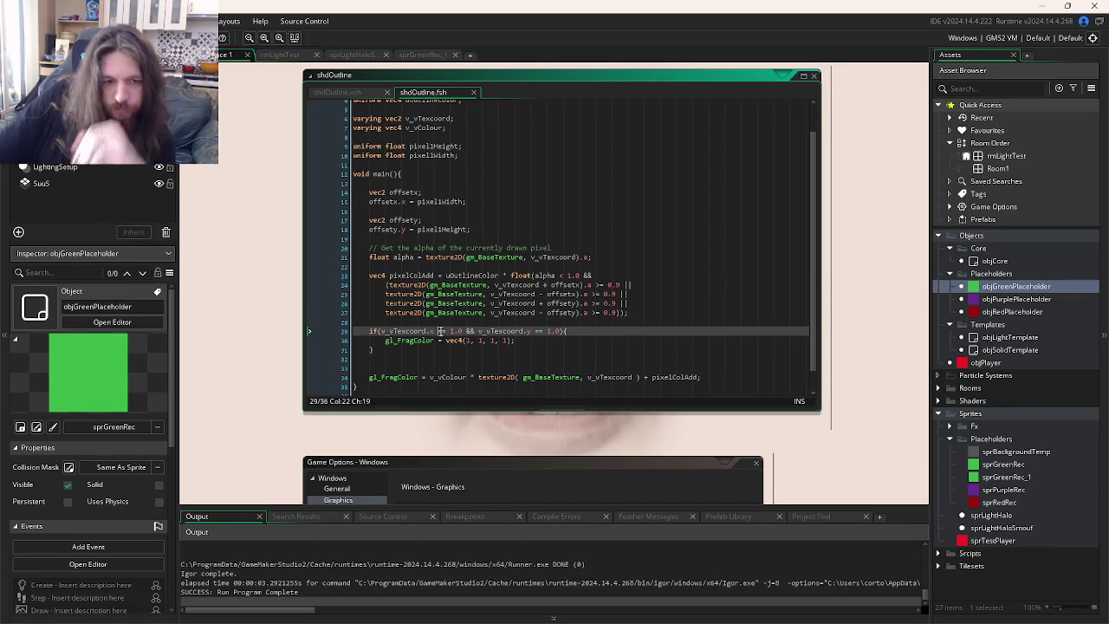
type(">=")
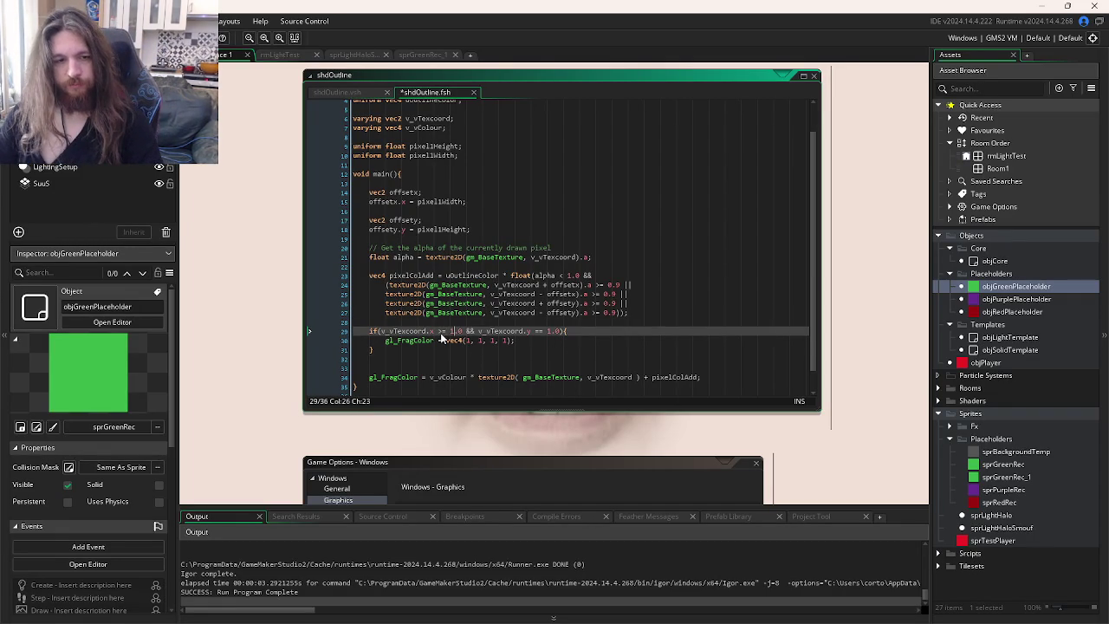
key("Right")
key("Right")
key("BackSpace")
type("0")
key("Delete")
key("Delete")
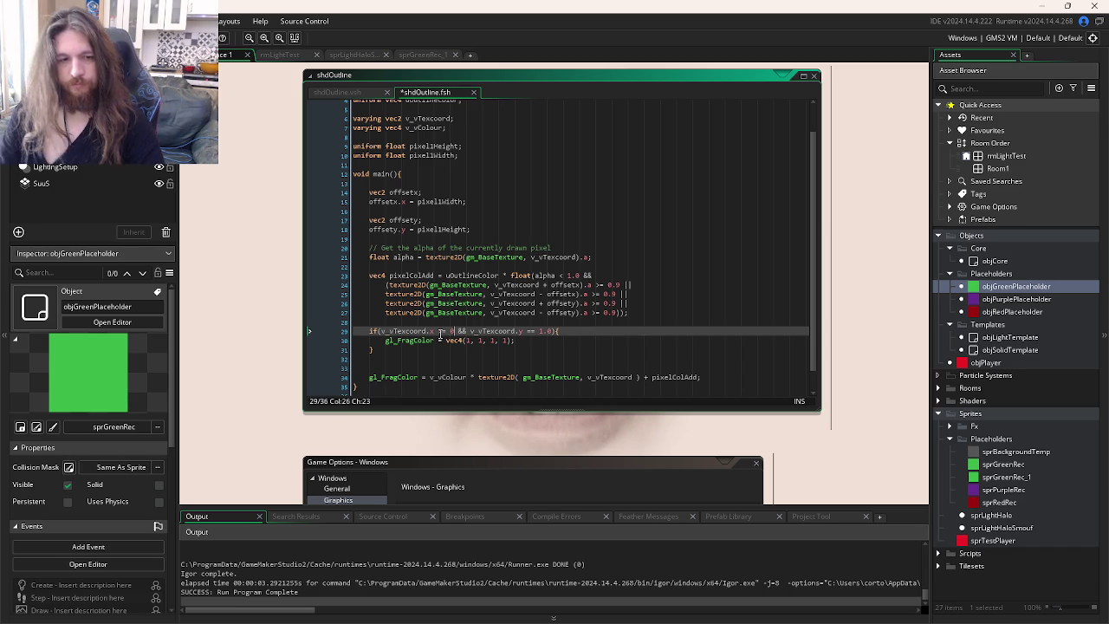
type(".9")
- Copy >= 0.9 over the y check's == 1.0 and run the game
key("shift+Left")
key("shift+Left")
key("shift+Left")
key("ctrl+c")
left_click_drag(563, 330, 533, 330)
key("ctrl+v")
left_click(593, 374)
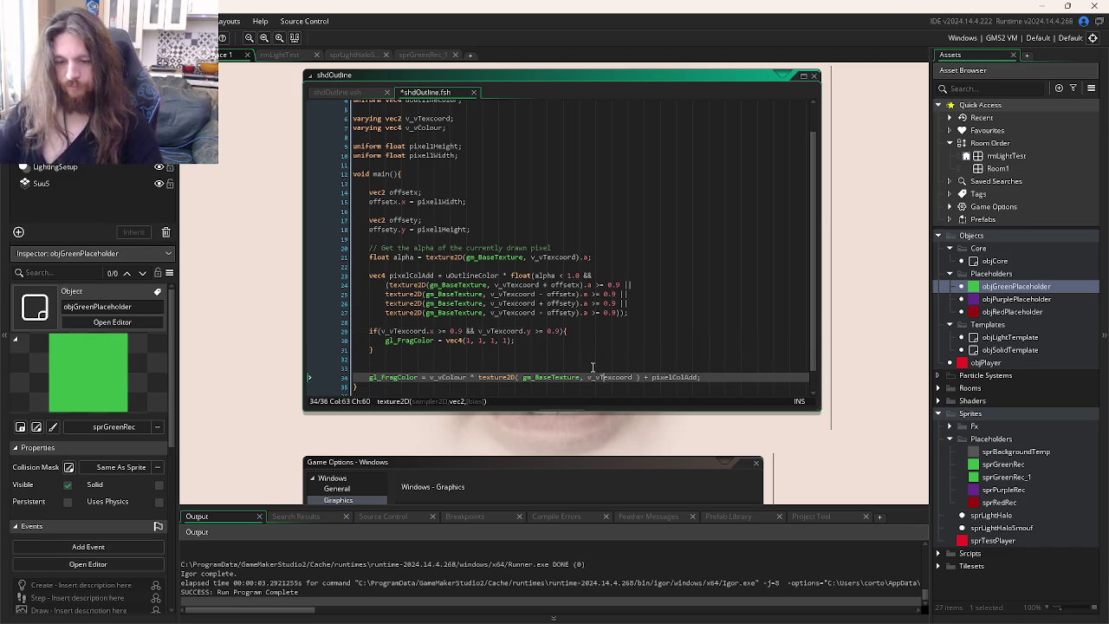
key("F5")
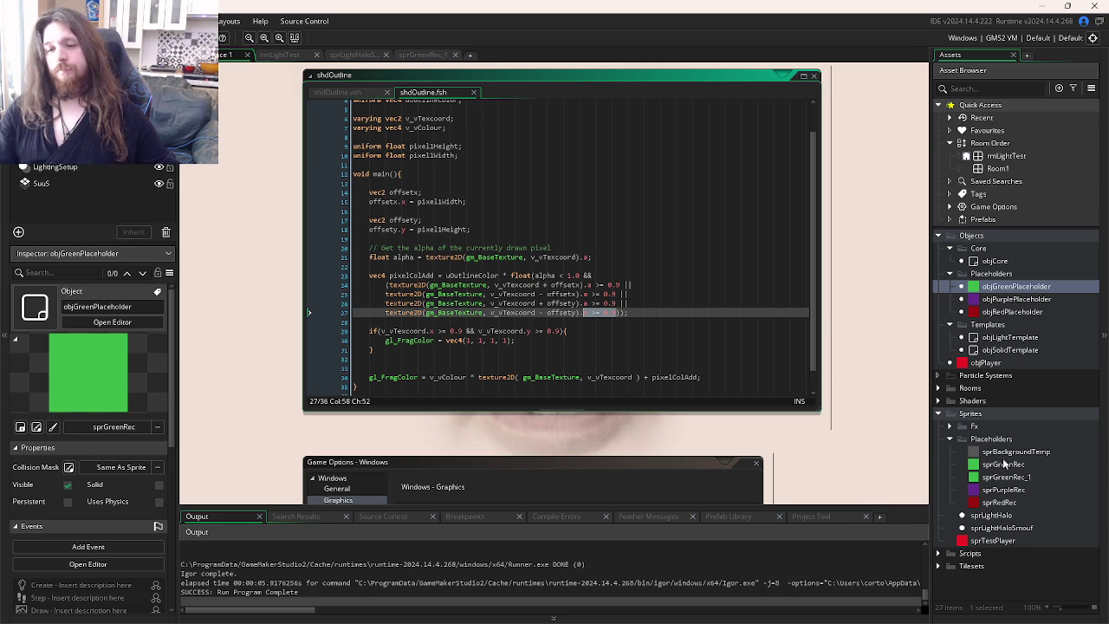
- Open the sprGreenRec_1 sprite editor
double_click(1008, 478)
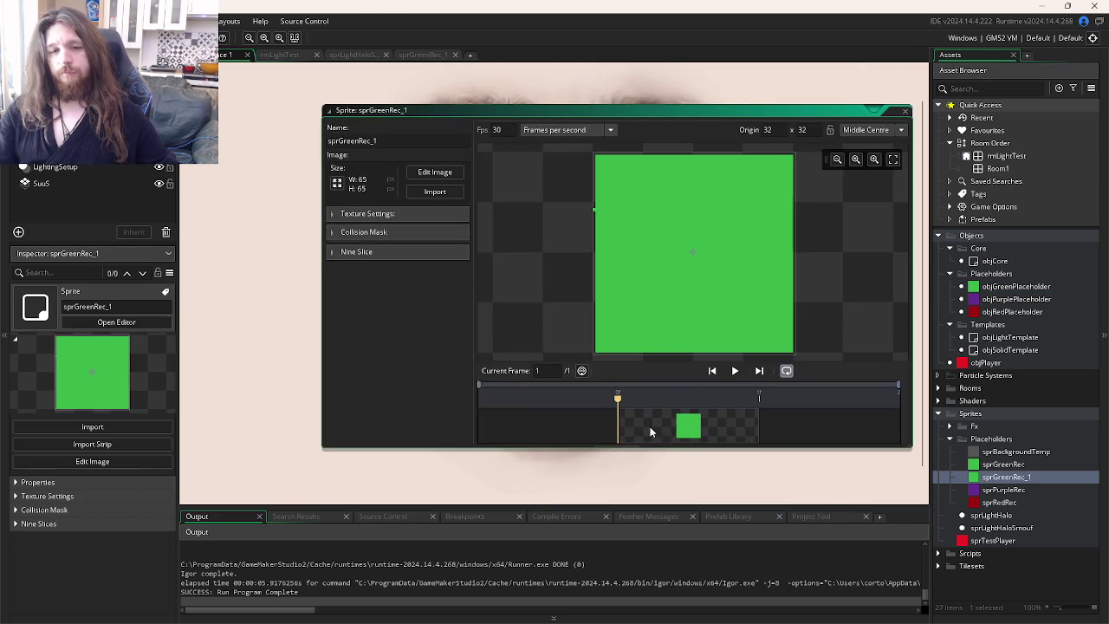
- Resize sprGreenRec_1's canvas to 128×128 in the Image Editor, keeping the green square centred
double_click(658, 437)
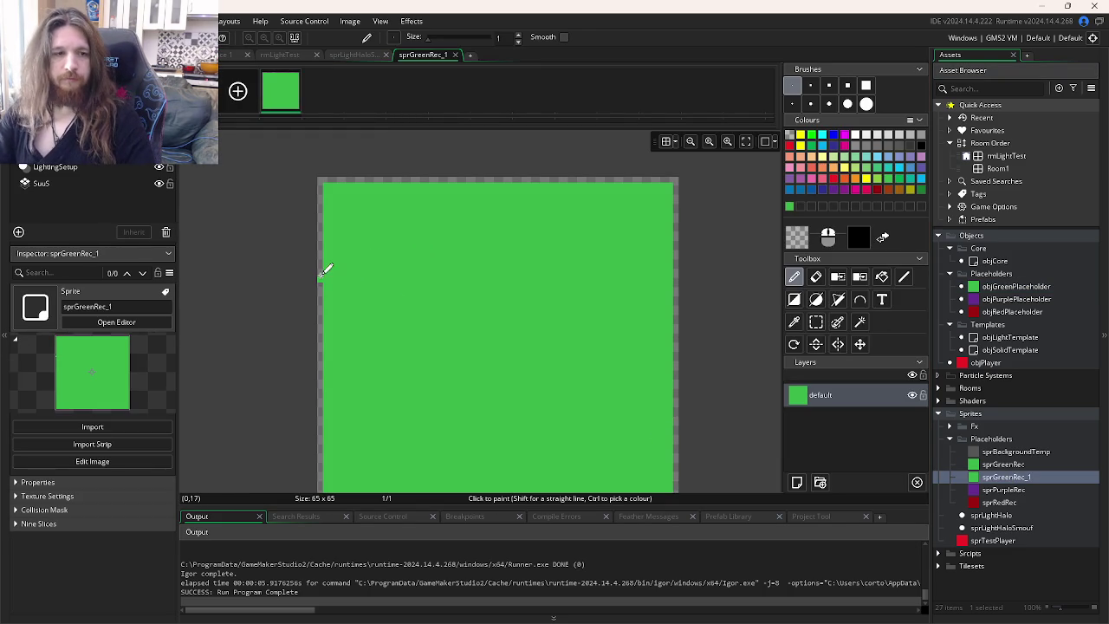
key("e")
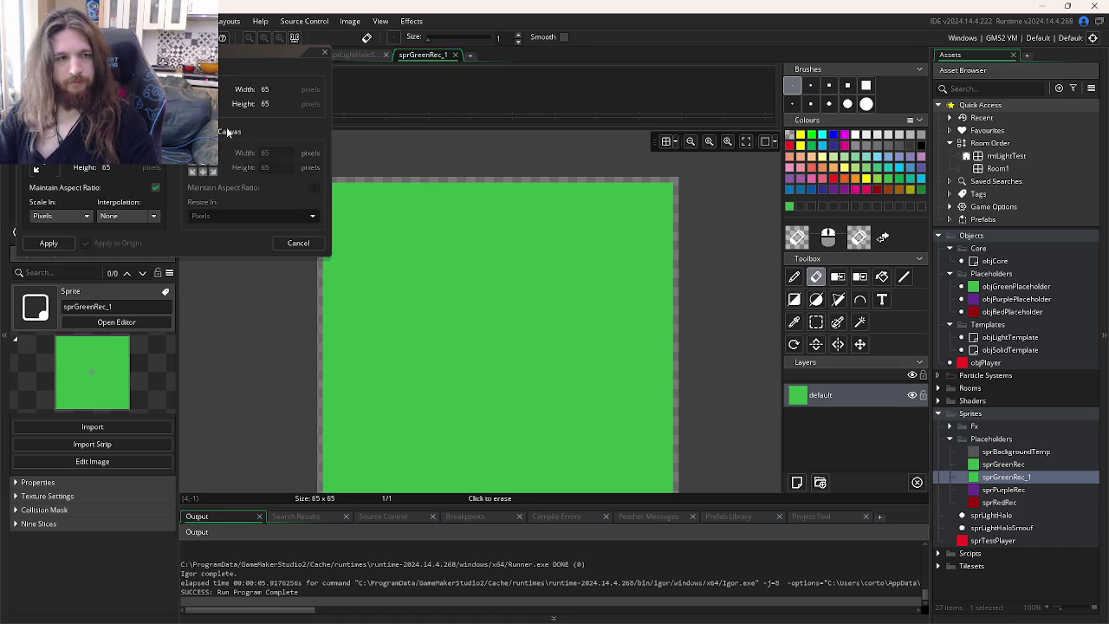
left_click(228, 131)
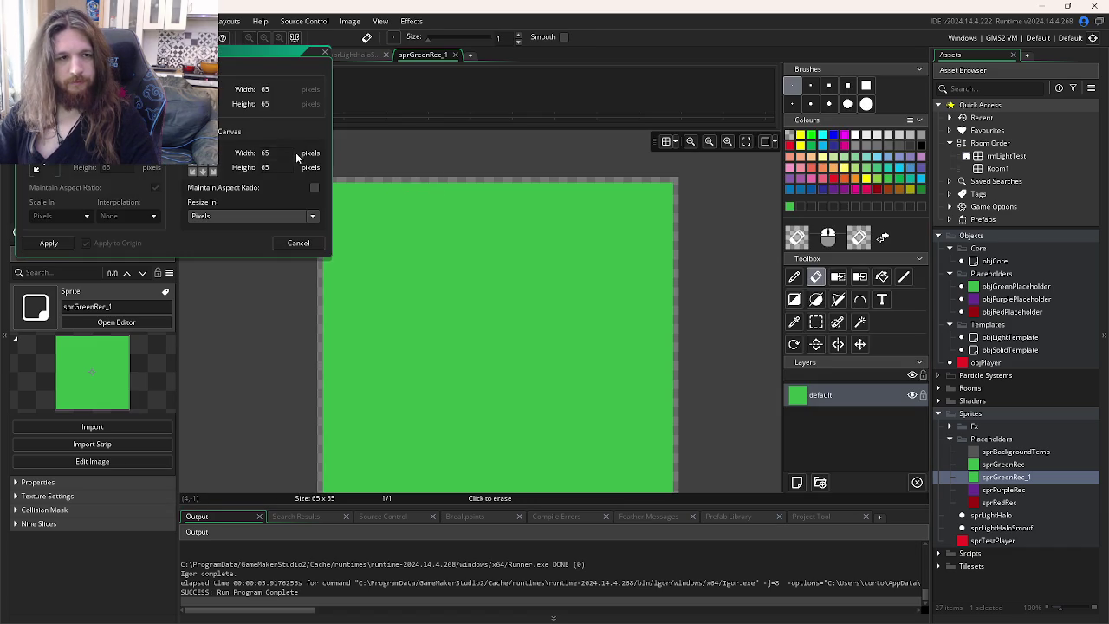
type("28")
key("Tab")
type("128")
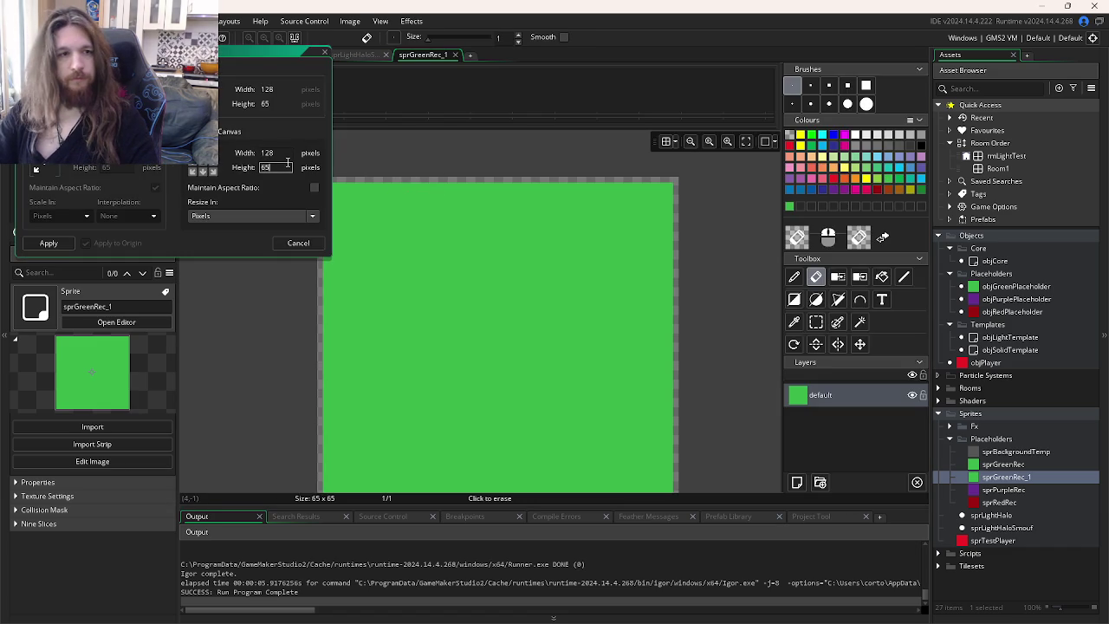
key("Return")
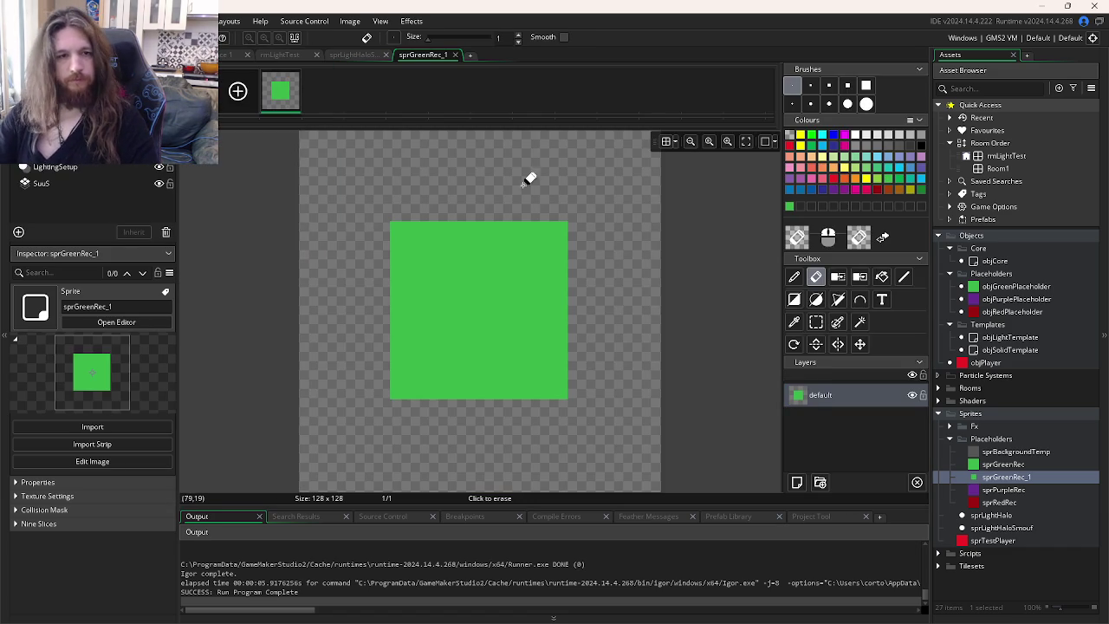
left_click(794, 278)
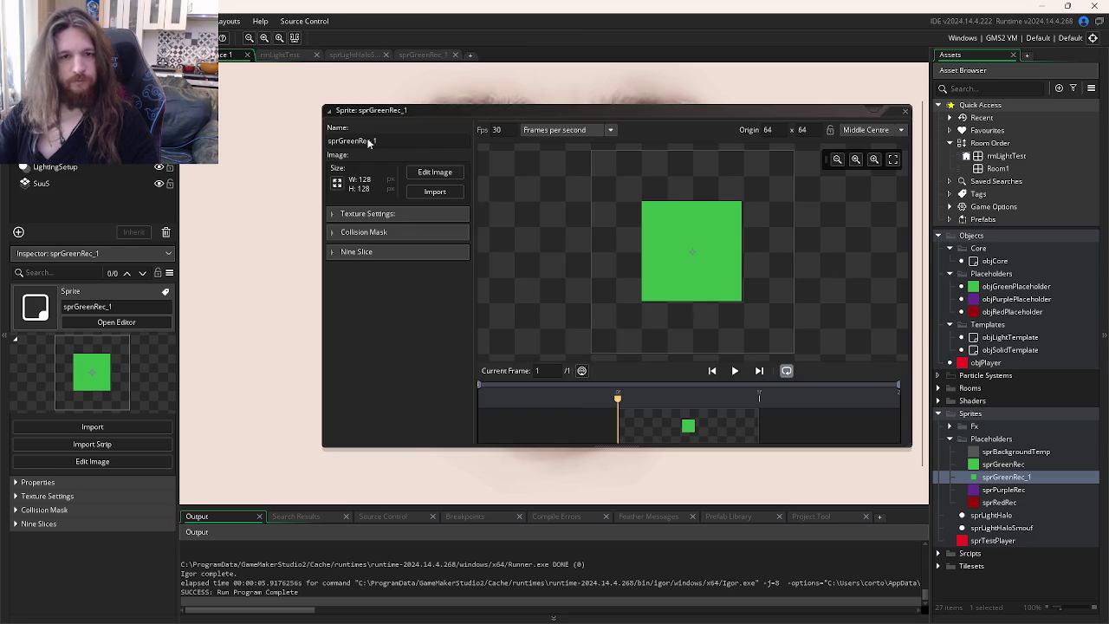
left_click(222, 57)
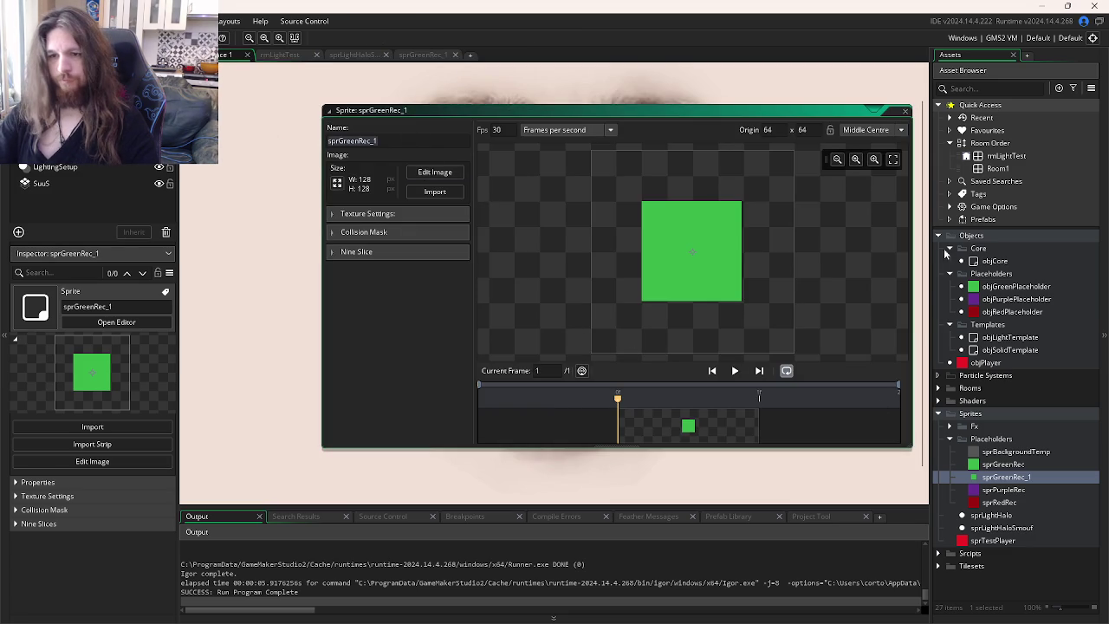
left_click(1029, 295)
- Assign sprGreenRec_1 from Sprites > Placeholders to objGreenPlaceholder and run the game
double_click(1015, 287)
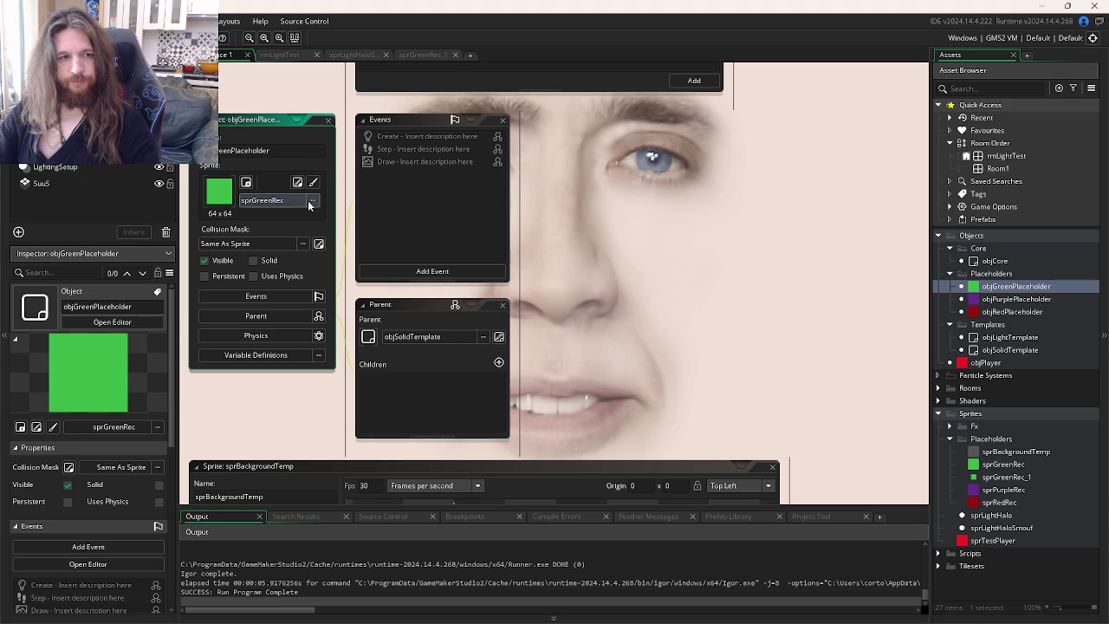
left_click(313, 200)
double_click(438, 234)
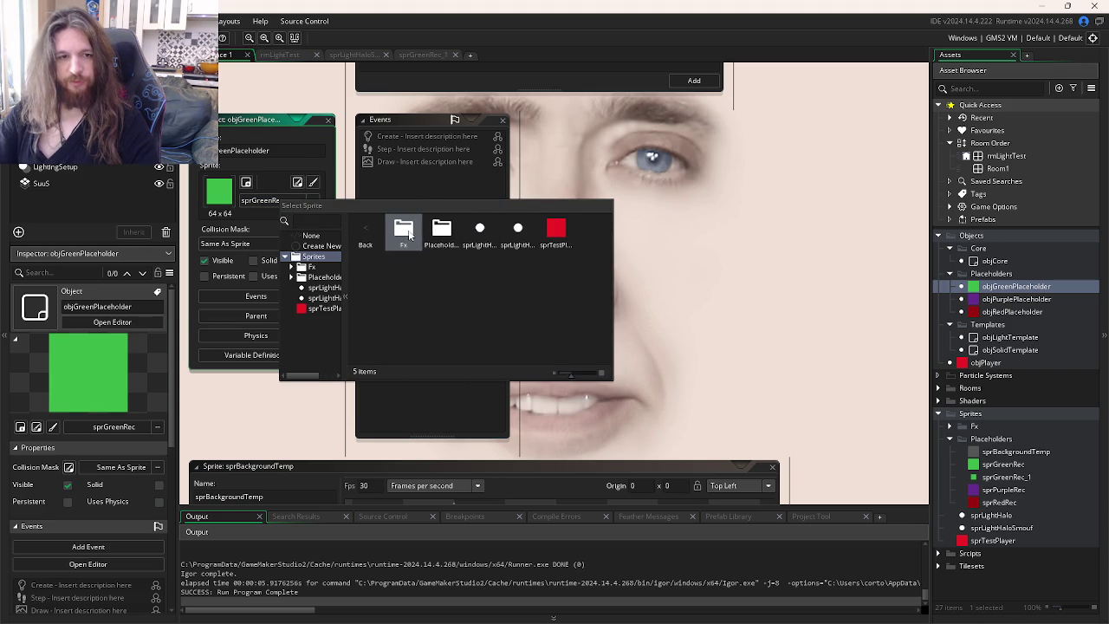
double_click(403, 232)
left_click(365, 233)
double_click(441, 232)
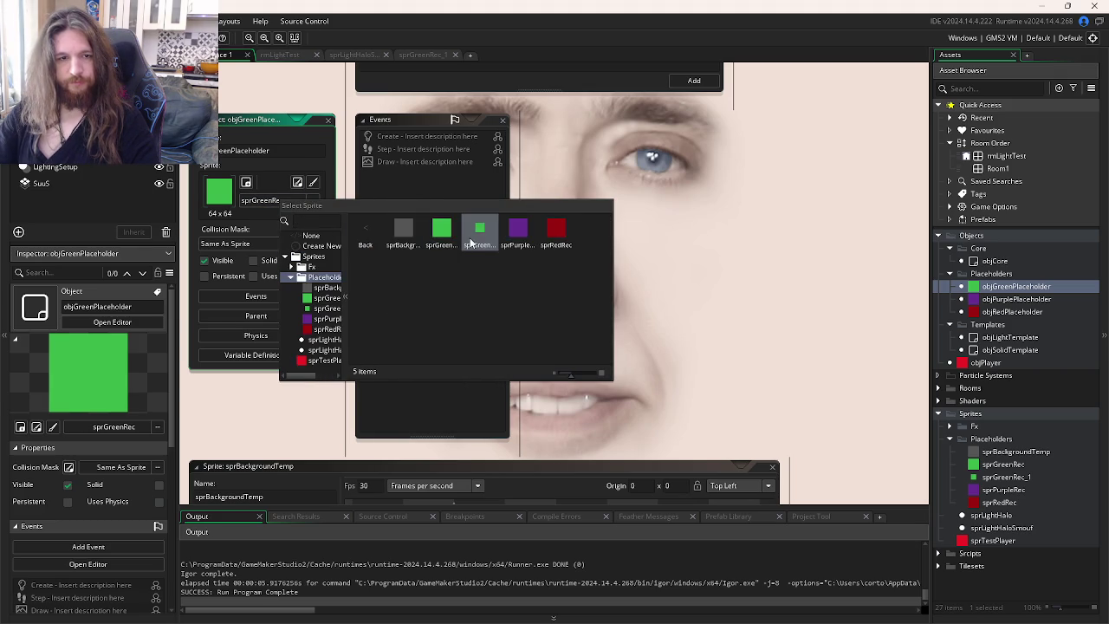
double_click(479, 232)
key("F5")
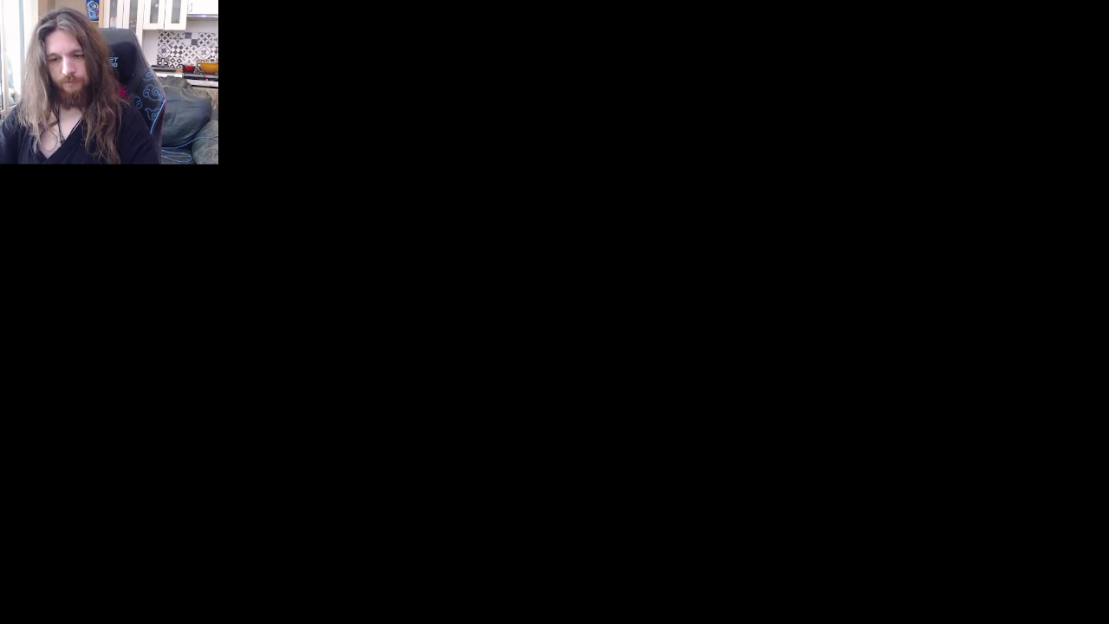
- Drag the purple block beside the red wall, then switch back to the shdOutline shader code
mouse_move(900, 548)
left_mouse_down()
mouse_move(1053, 47)
mouse_move(886, 258)
left_mouse_up()
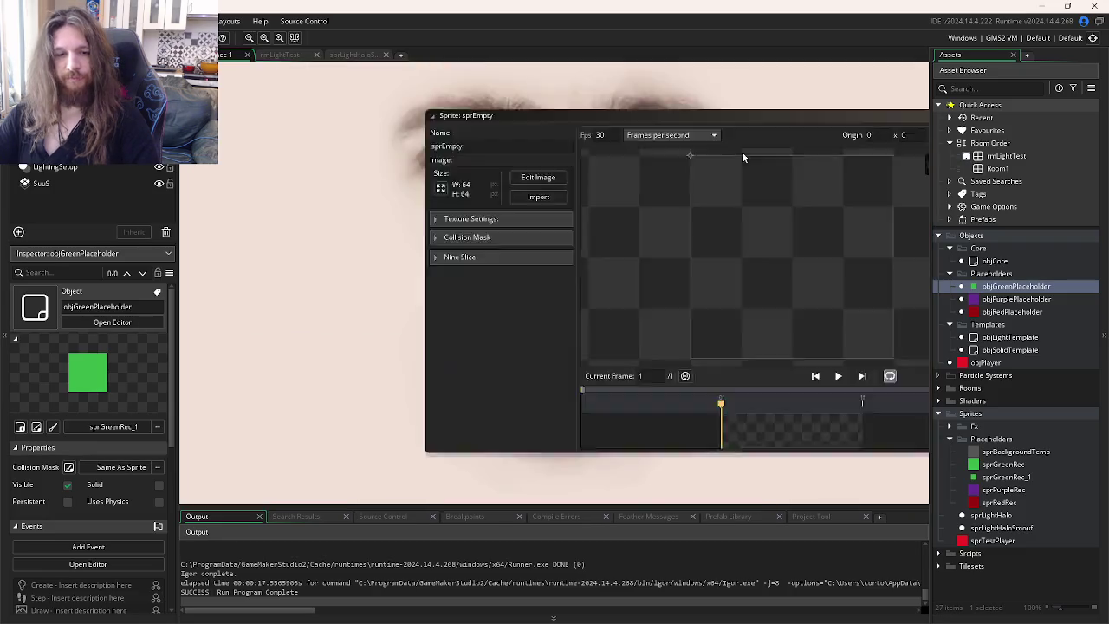
key("ctrl+Tab")
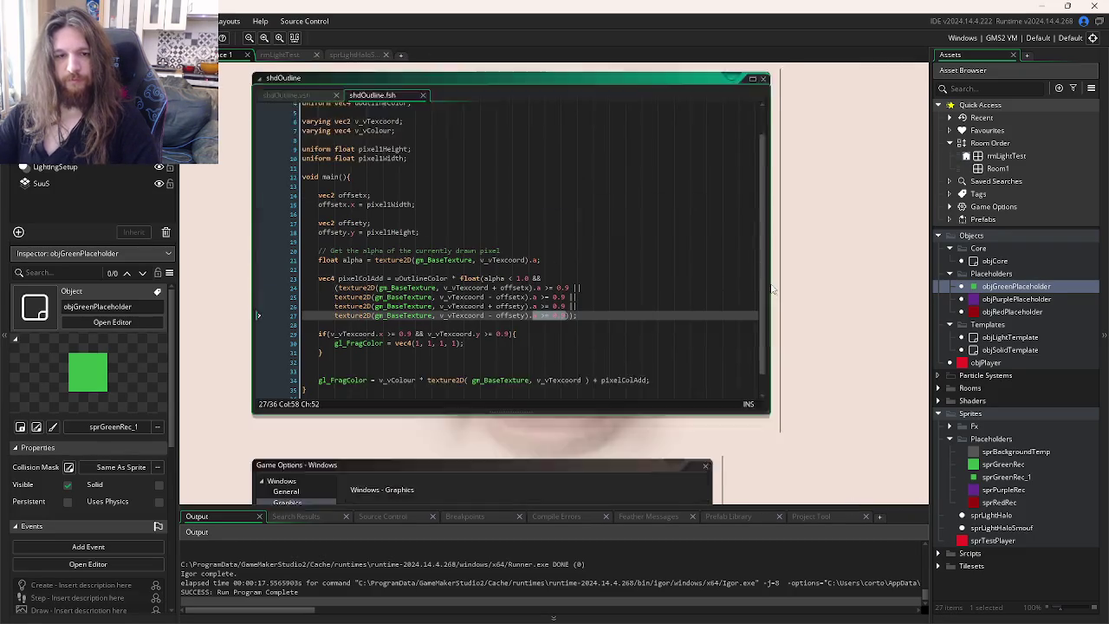
- Delete the lines 28–30 if block that painted pixels white from shdOutline.fsh
mouse_move(260, 386)
left_mouse_down()
mouse_move(263, 346)
mouse_move(264, 360)
left_mouse_up()
key("Delete")
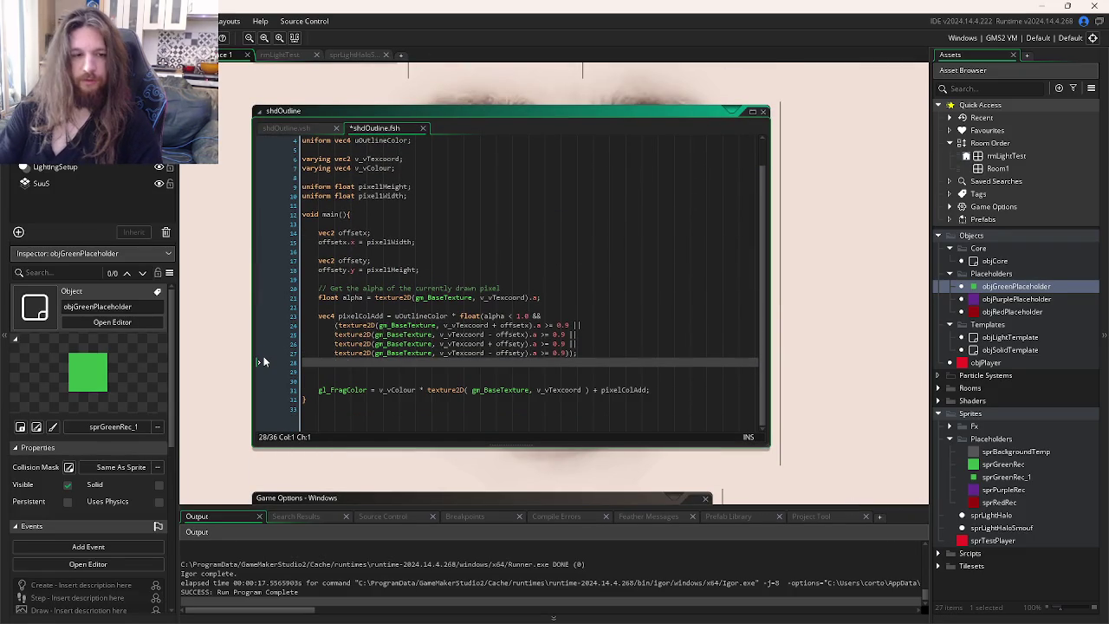
key("BackSpace")
- Test-run the game, close it, and select sprGreenRec_1 in the asset list
key("F5")
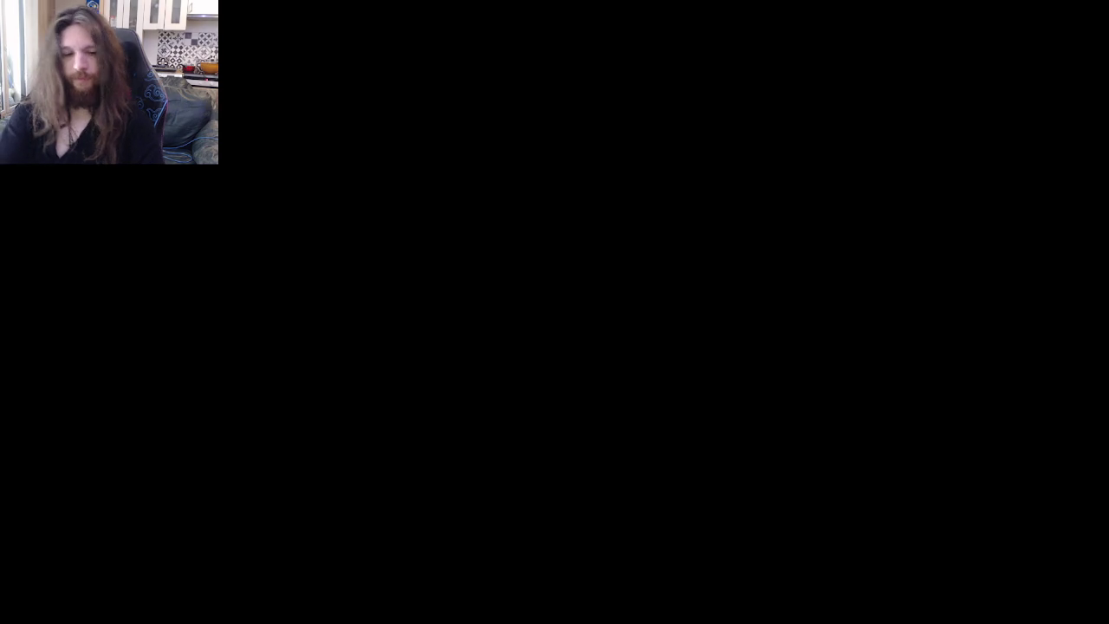
key("Escape")
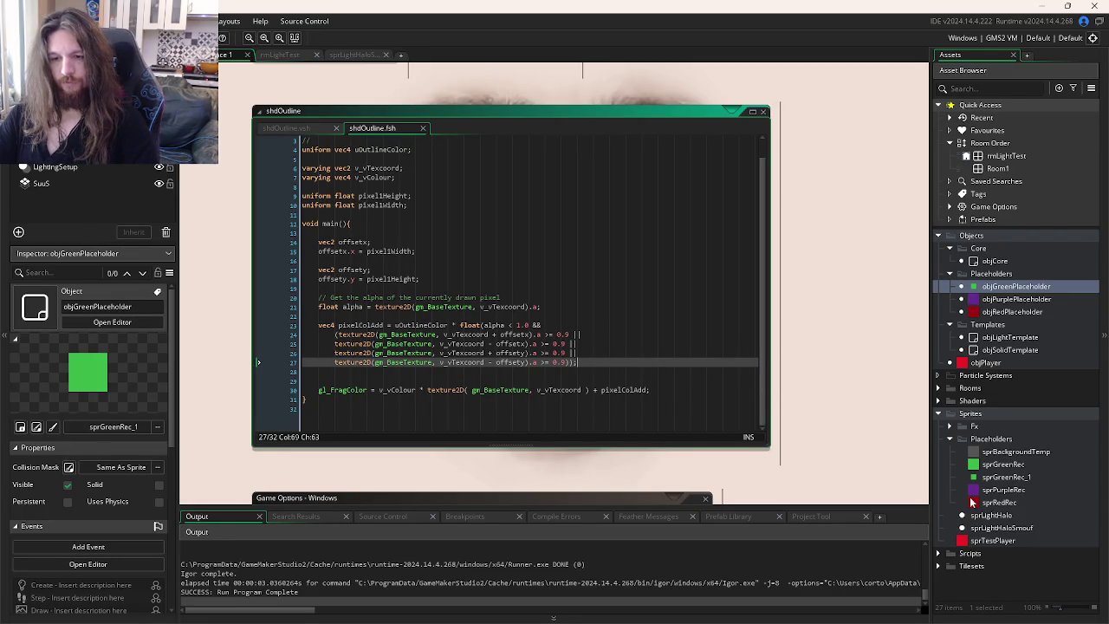
left_click(999, 478)
- Delete sprGreenRec_1 and resize sprGreenRec's canvas to 128×128
key("Delete")
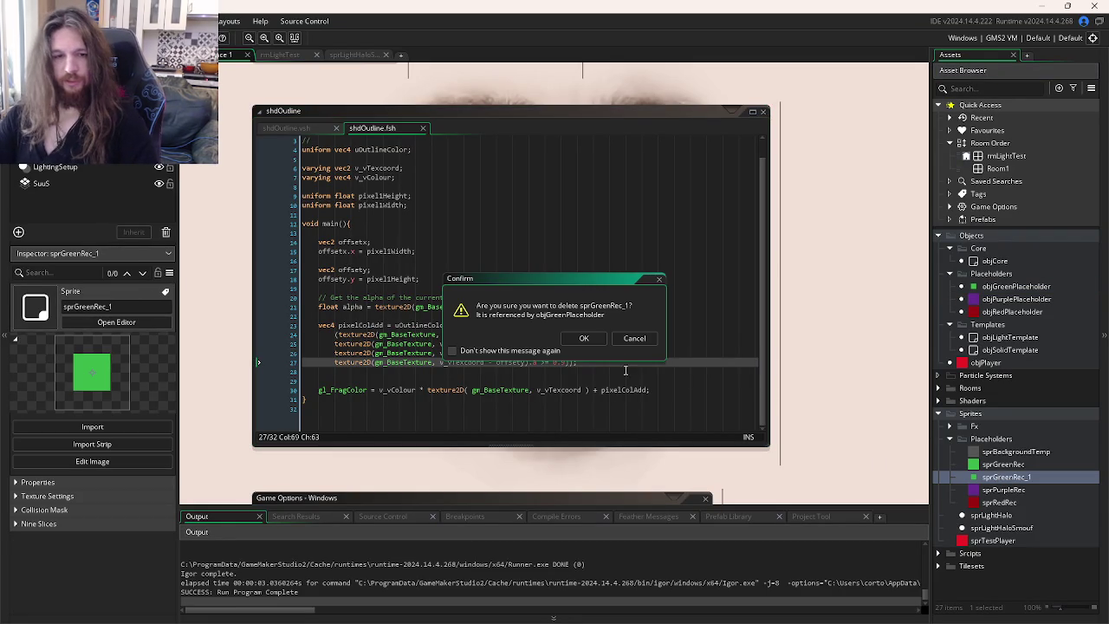
key("Return")
double_click(1001, 466)
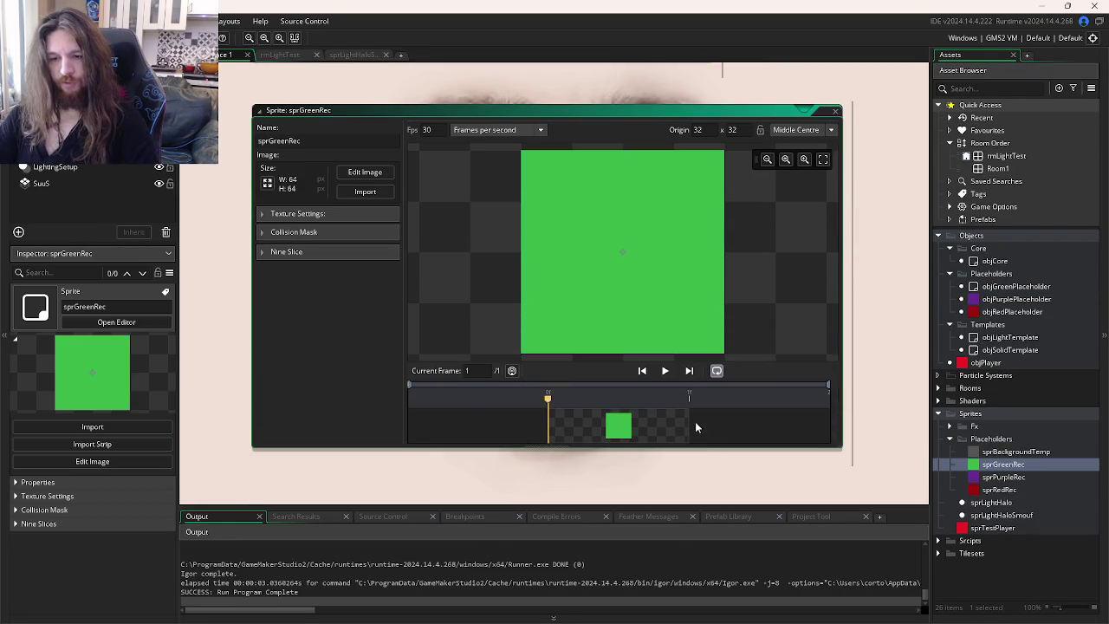
left_click(267, 183)
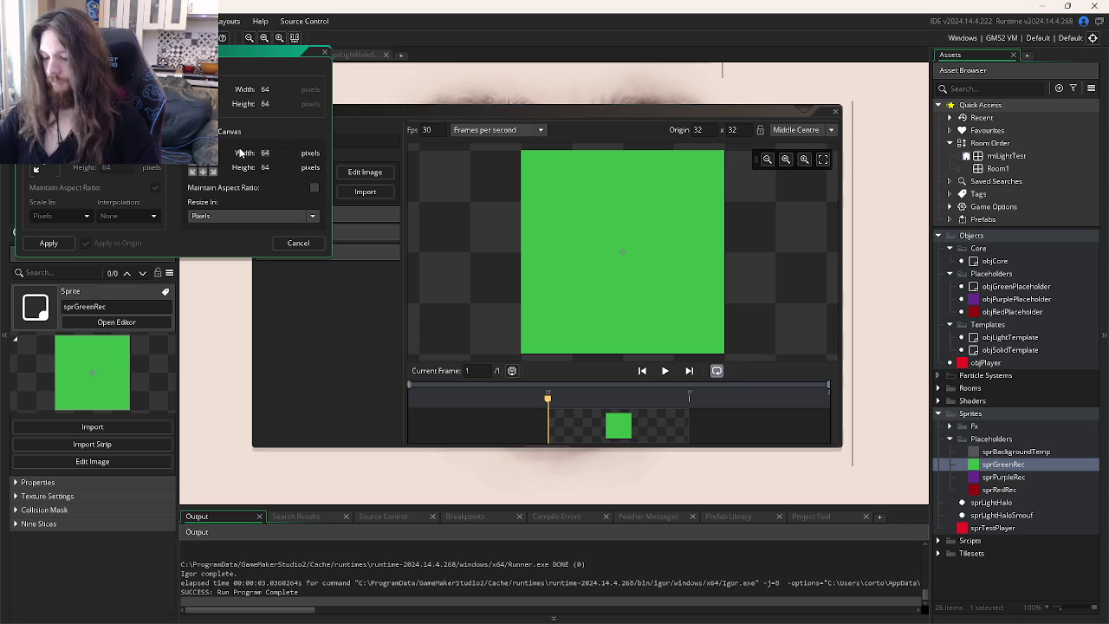
type("8")
key("Tab")
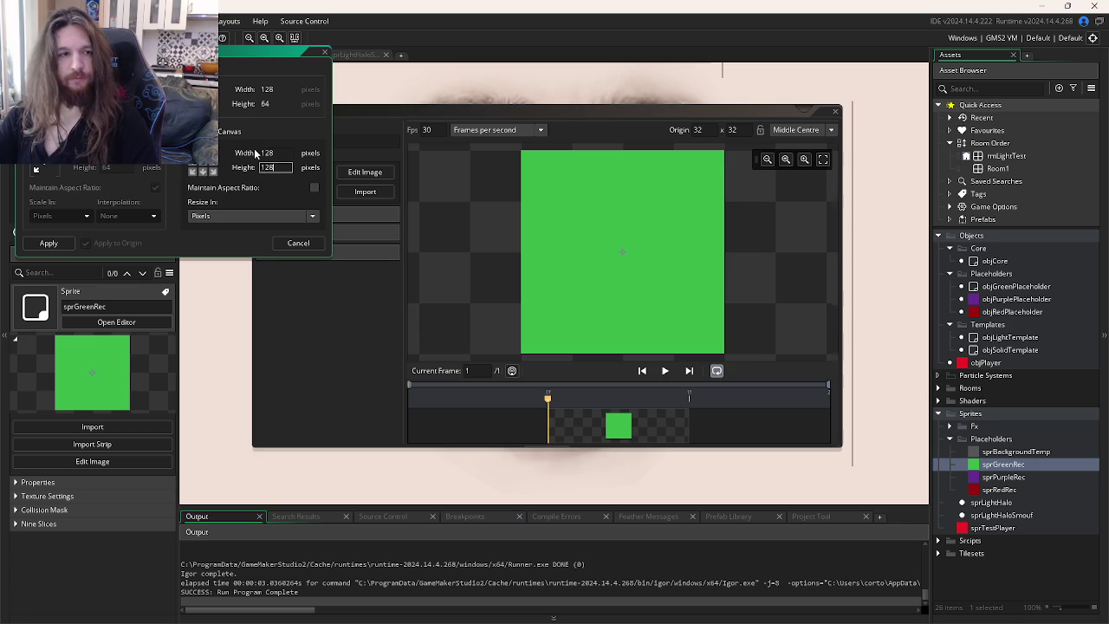
left_click(73, 240)
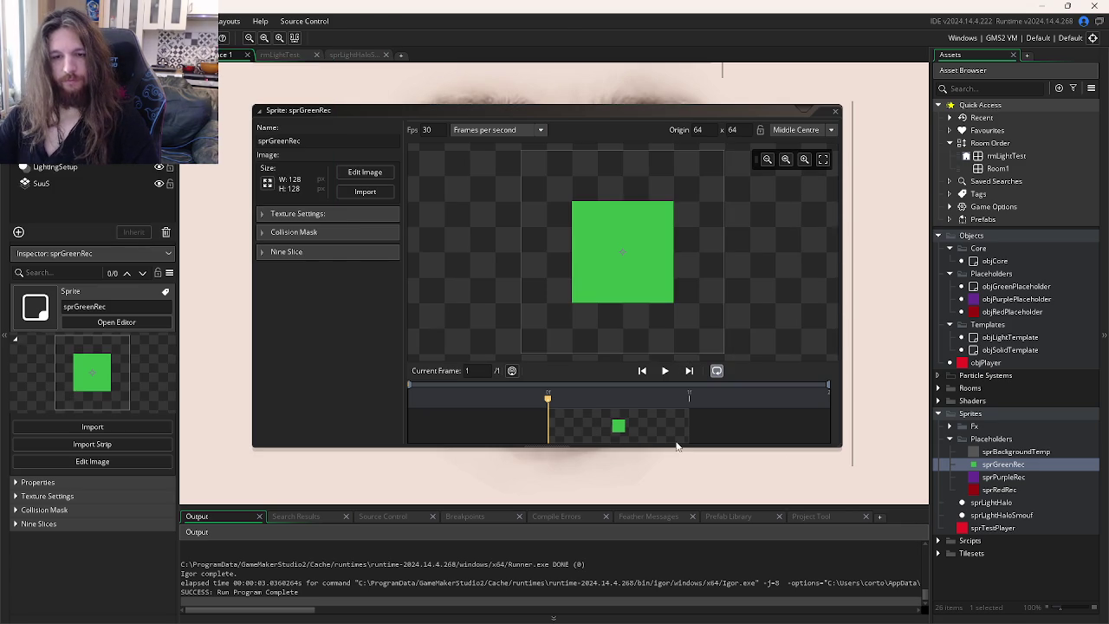
- Set sprGreenRec's Image Editor paint colour to fully transparent, then close the editor
double_click(678, 442)
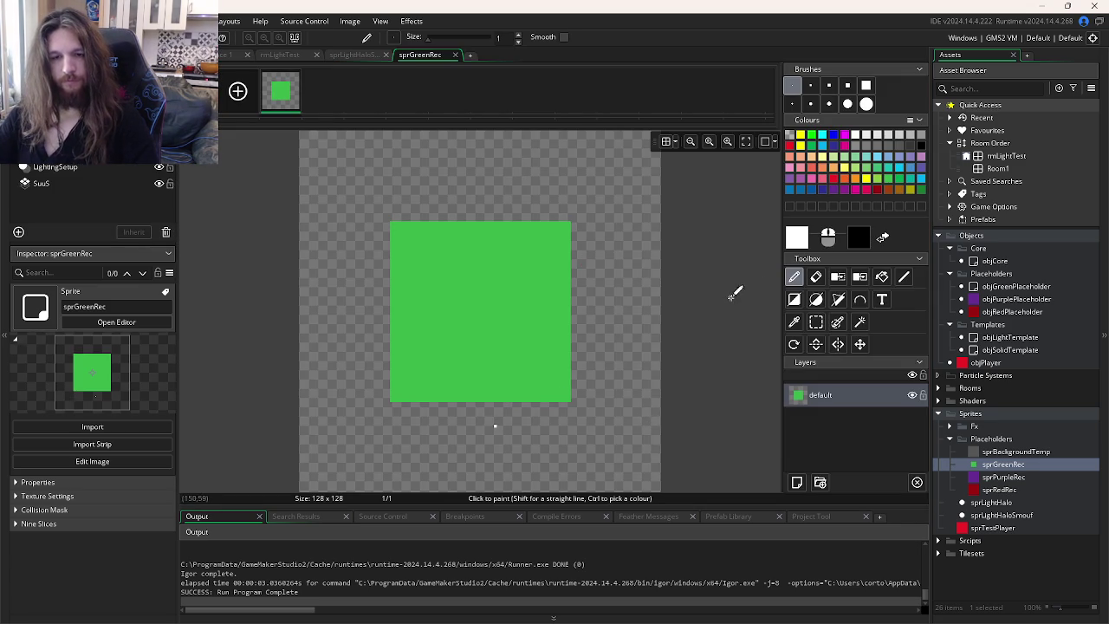
left_click(797, 235)
left_click_drag(425, 188, 388, 188)
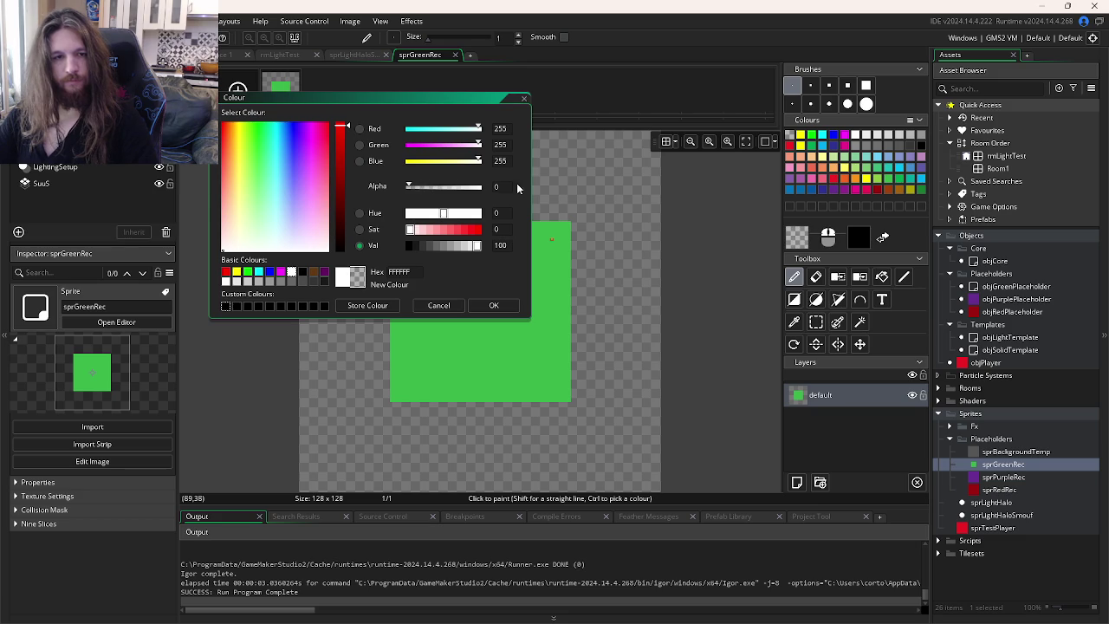
left_click(493, 305)
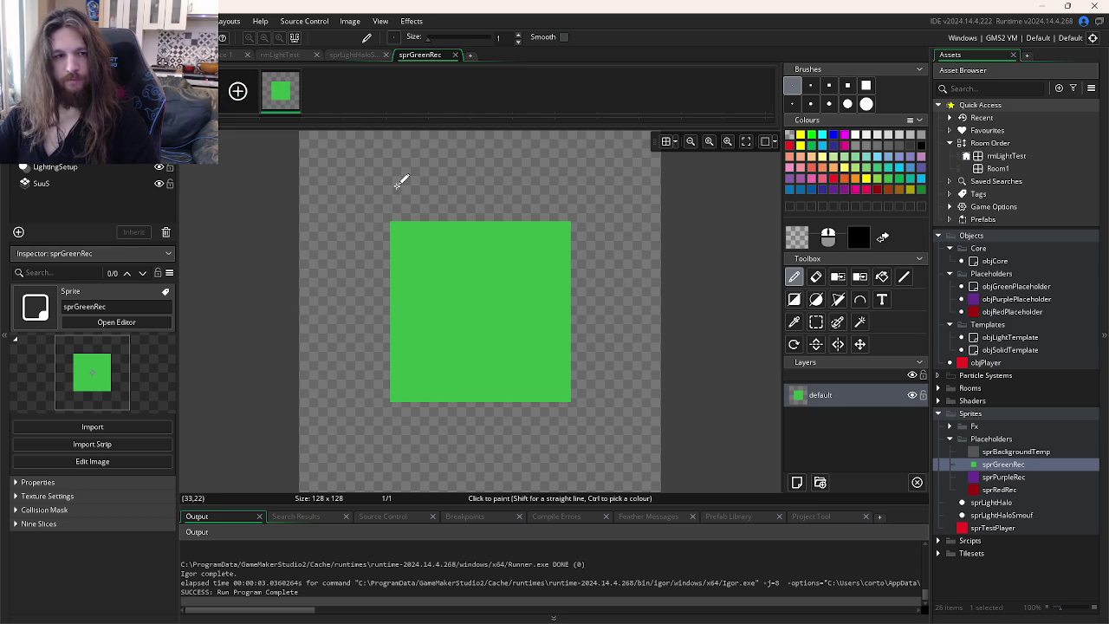
left_click(456, 56)
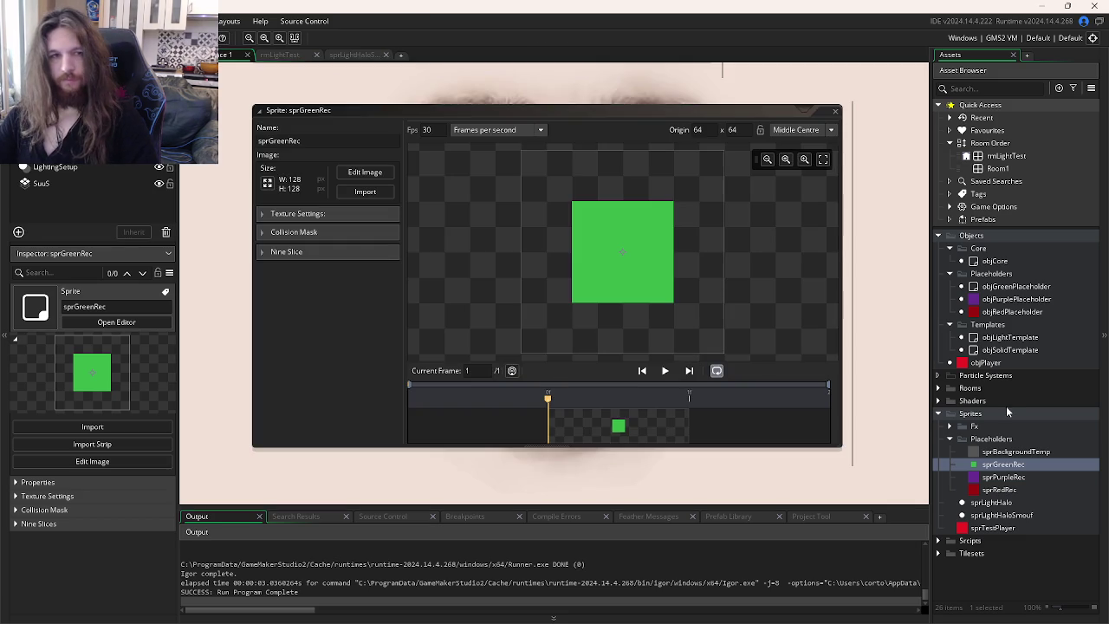
- Enlarge sprPurpleRec's canvas to 128×128
left_click(1002, 477)
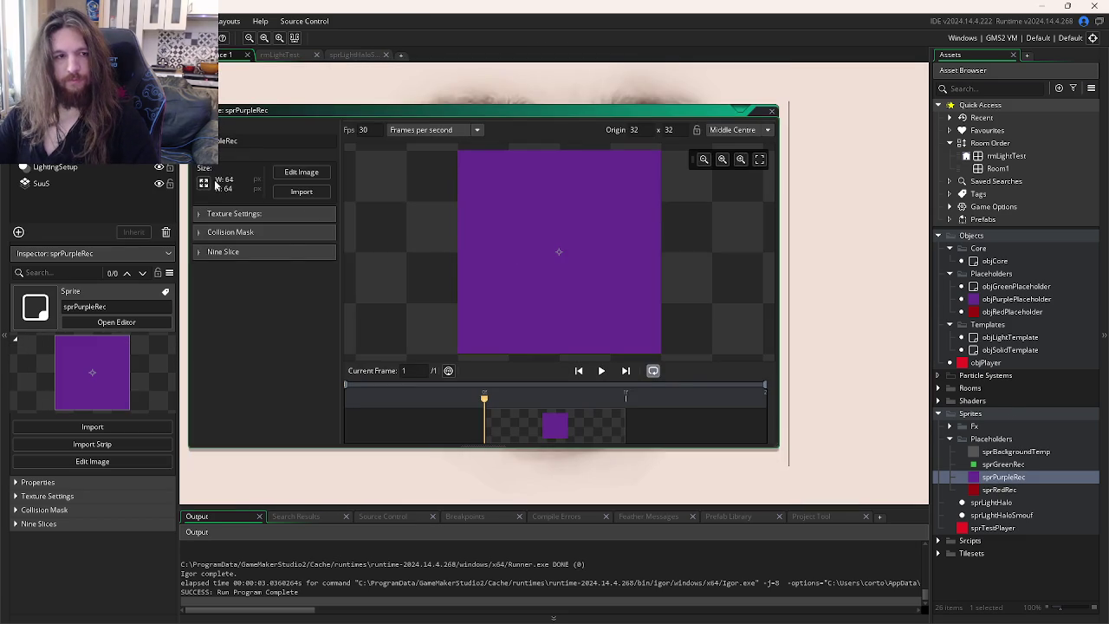
left_click(205, 182)
double_click(279, 156)
type("128")
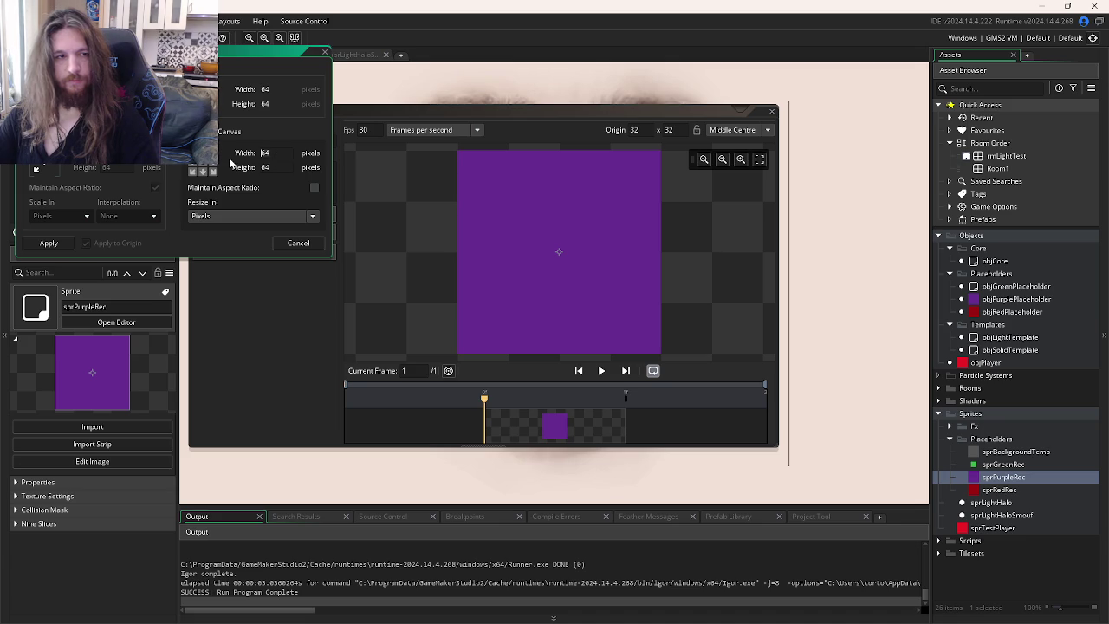
key("Tab")
type("128")
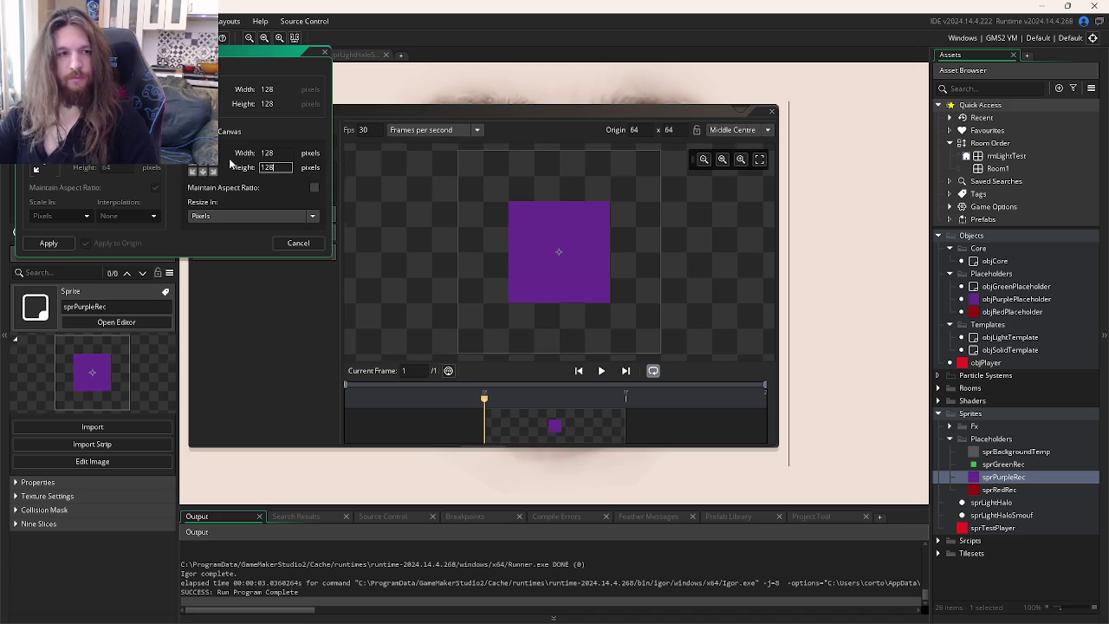
key("Return")
left_click(527, 425)
- Set the purple sprite's paint colour to transparent and close its image editor
double_click(528, 425)
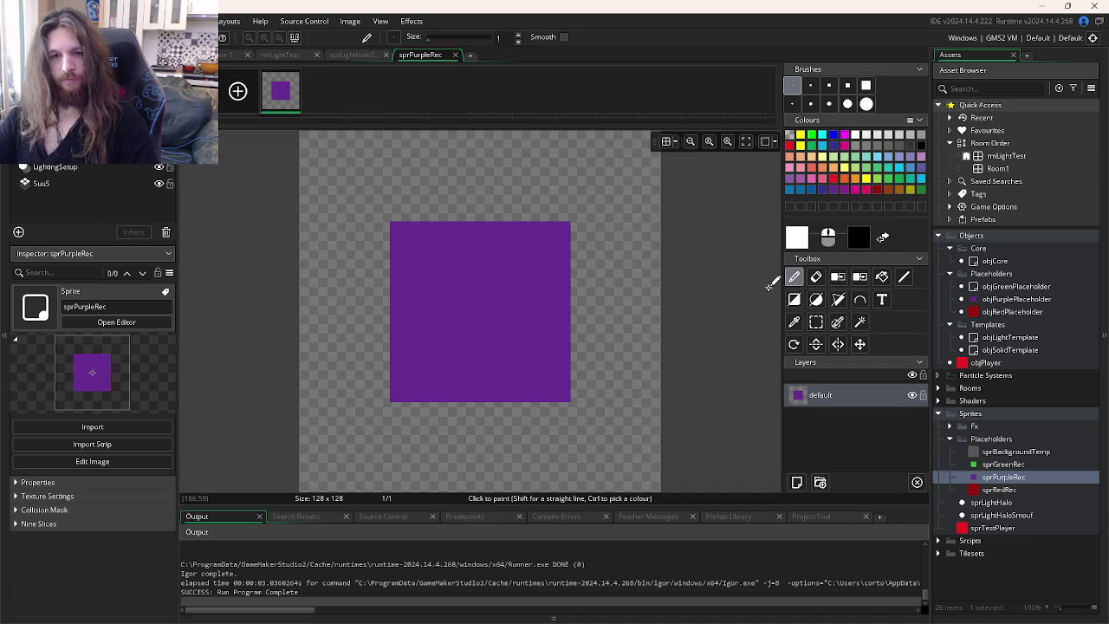
left_click(797, 236)
type("1")
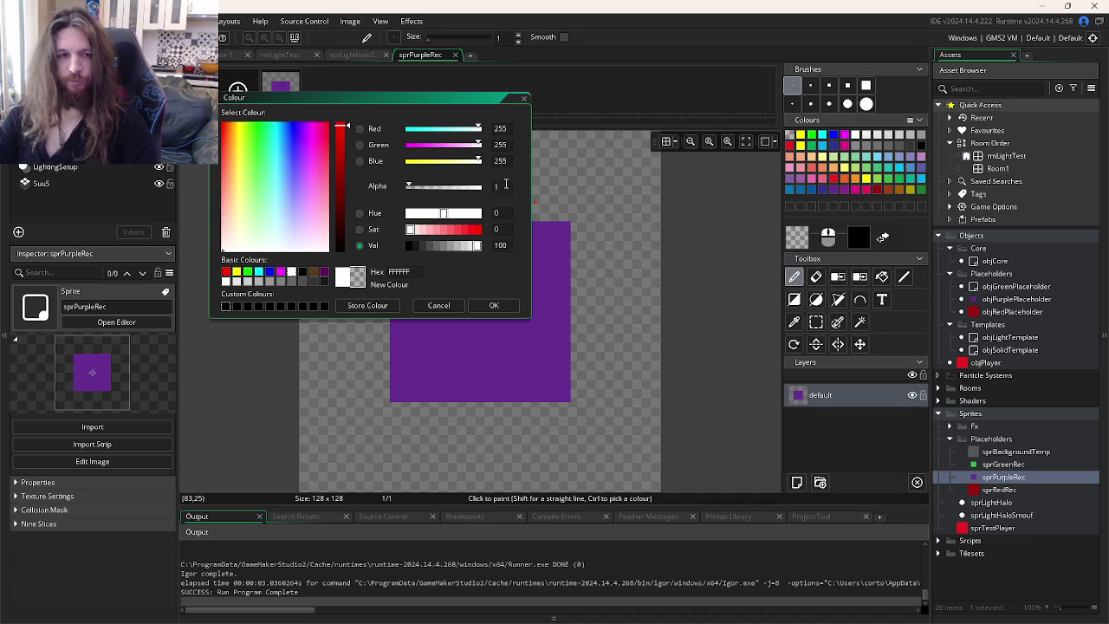
key("Return")
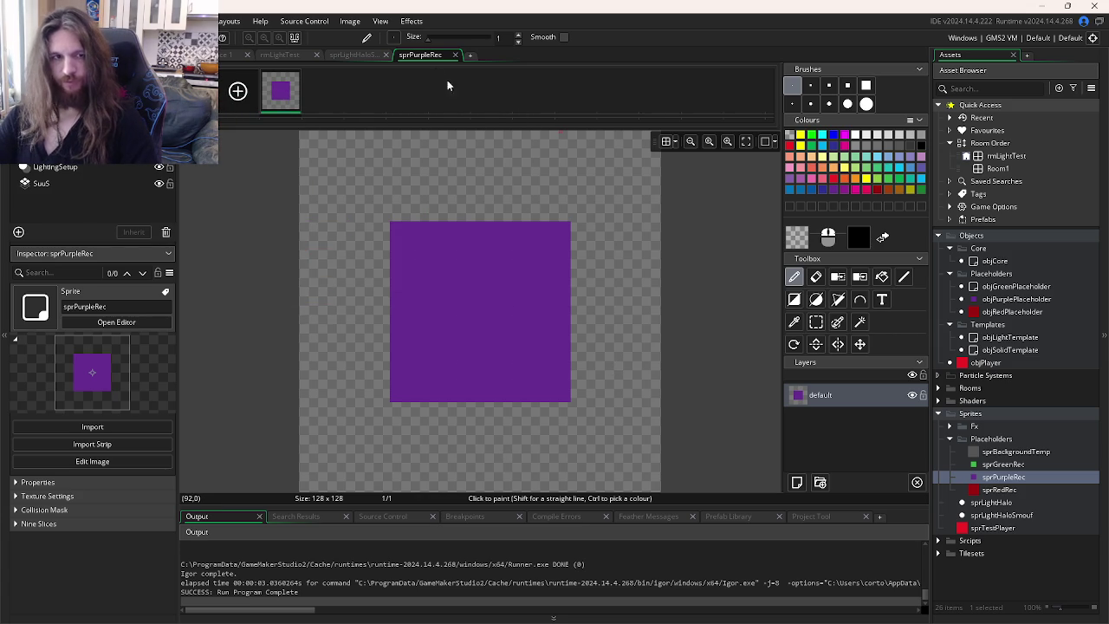
left_click(455, 54)
- Open sprRedRec's frame and set the paint colour to fully transparent
double_click(999, 489)
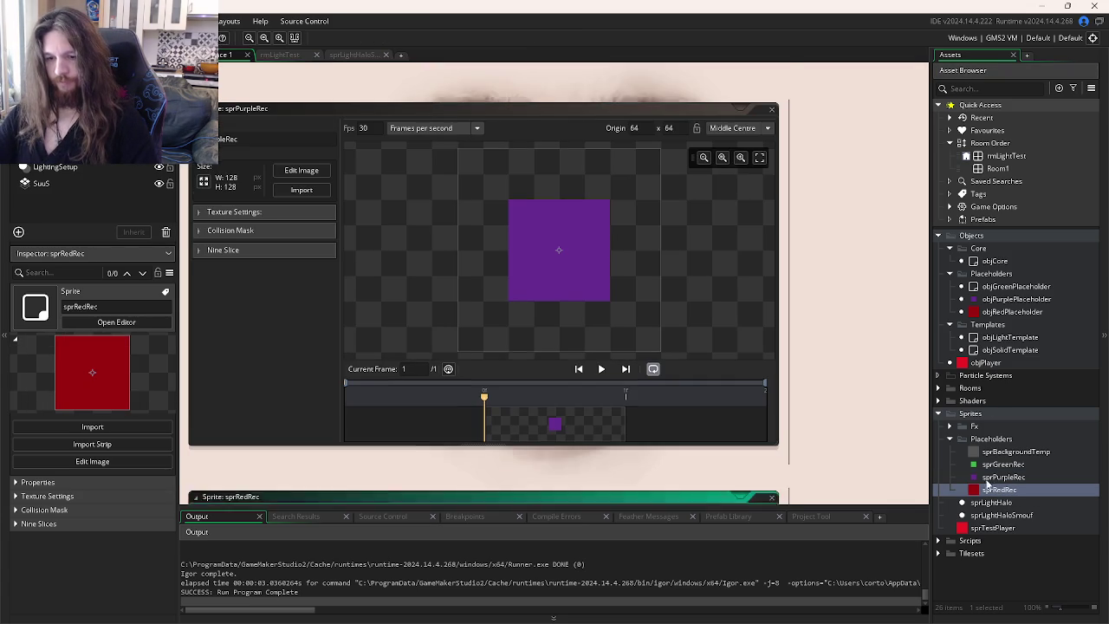
double_click(556, 425)
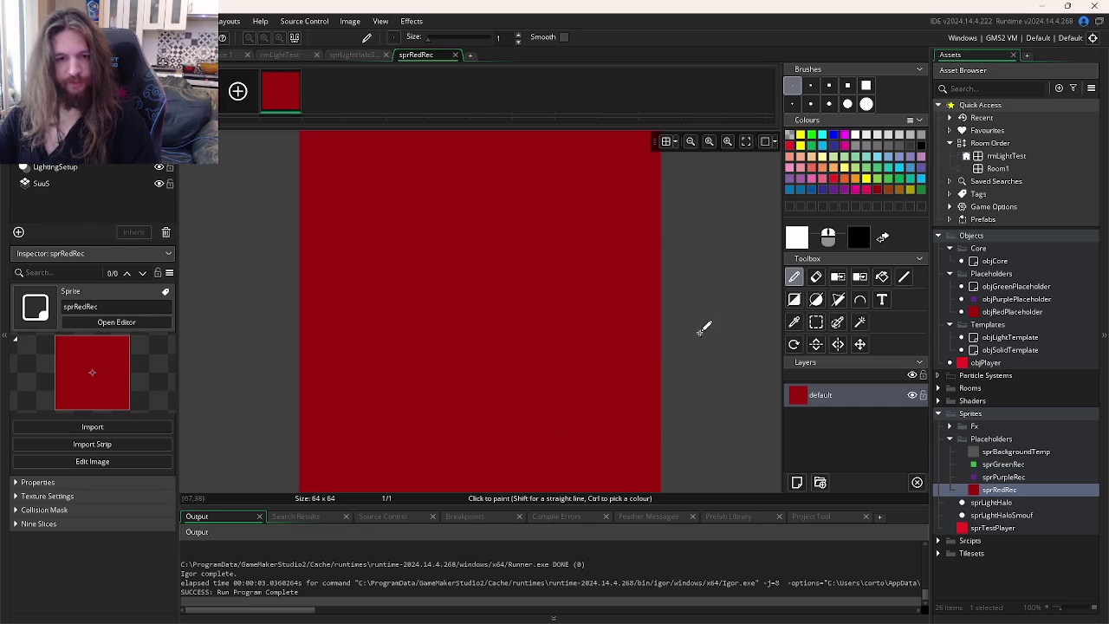
left_click(797, 241)
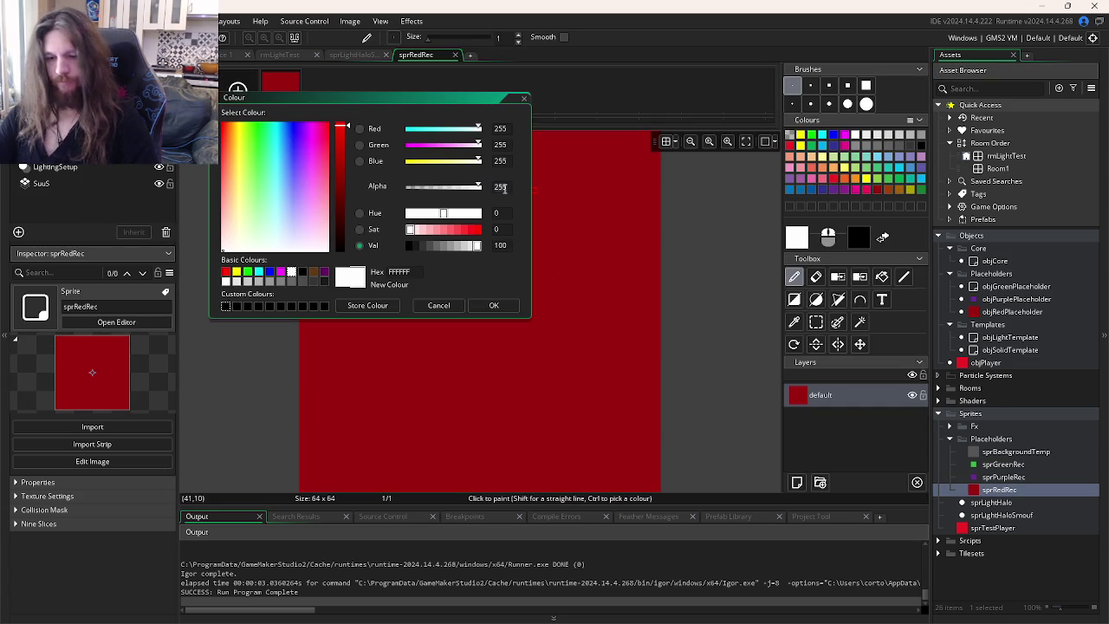
left_click(494, 305)
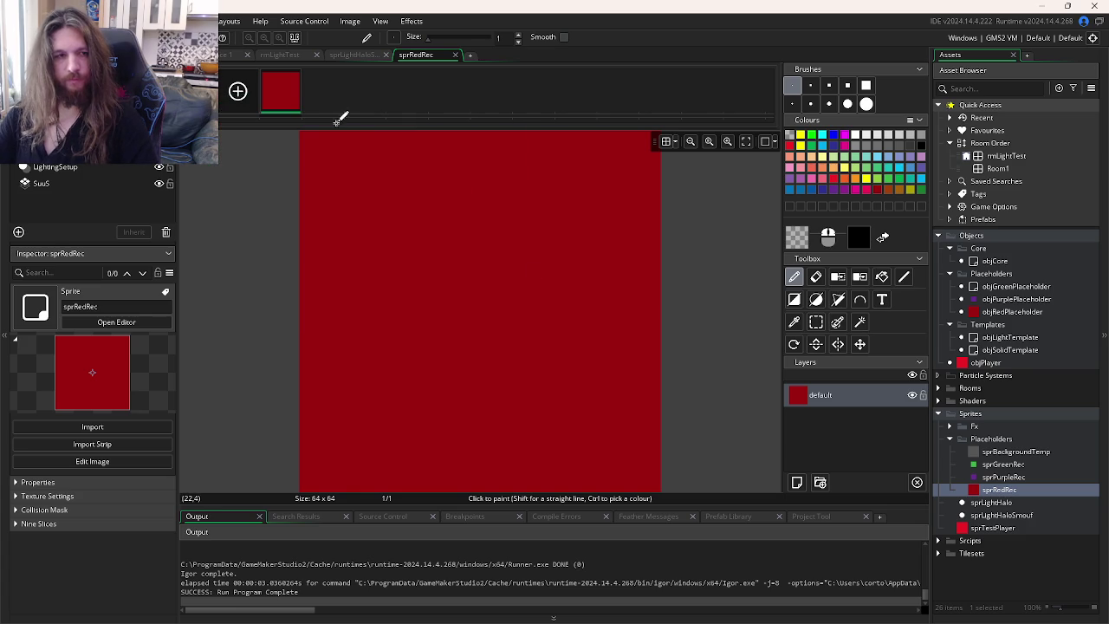
- Resize all sprRedRec frames to a 128×128 canvas and close the image editor
left_click(350, 21)
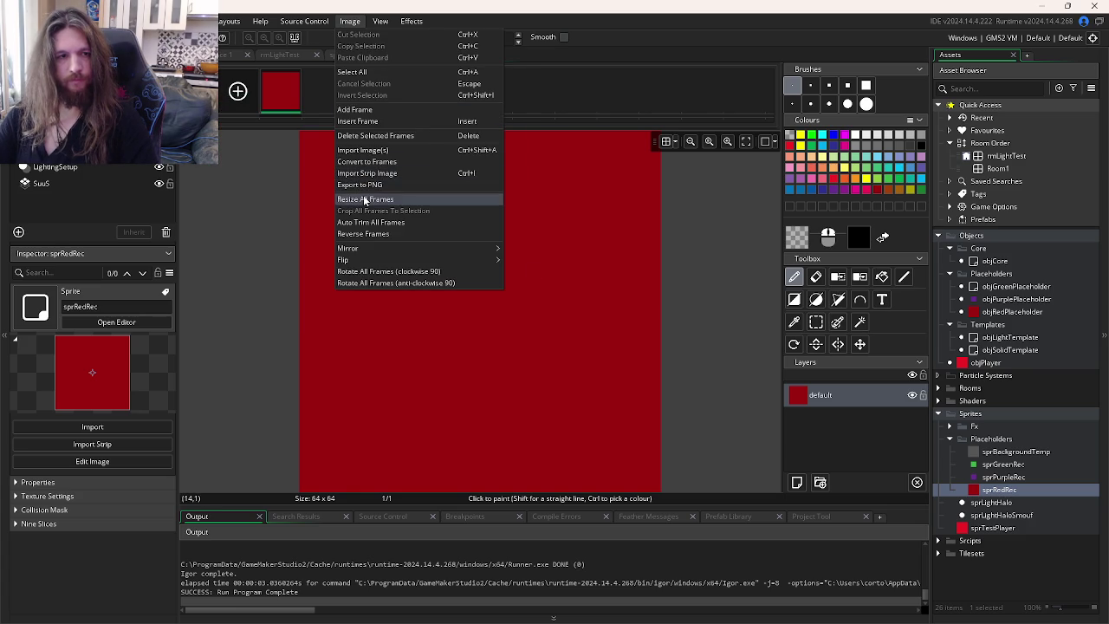
left_click(386, 197)
left_click(280, 152)
type("28")
key("Tab")
key("Return")
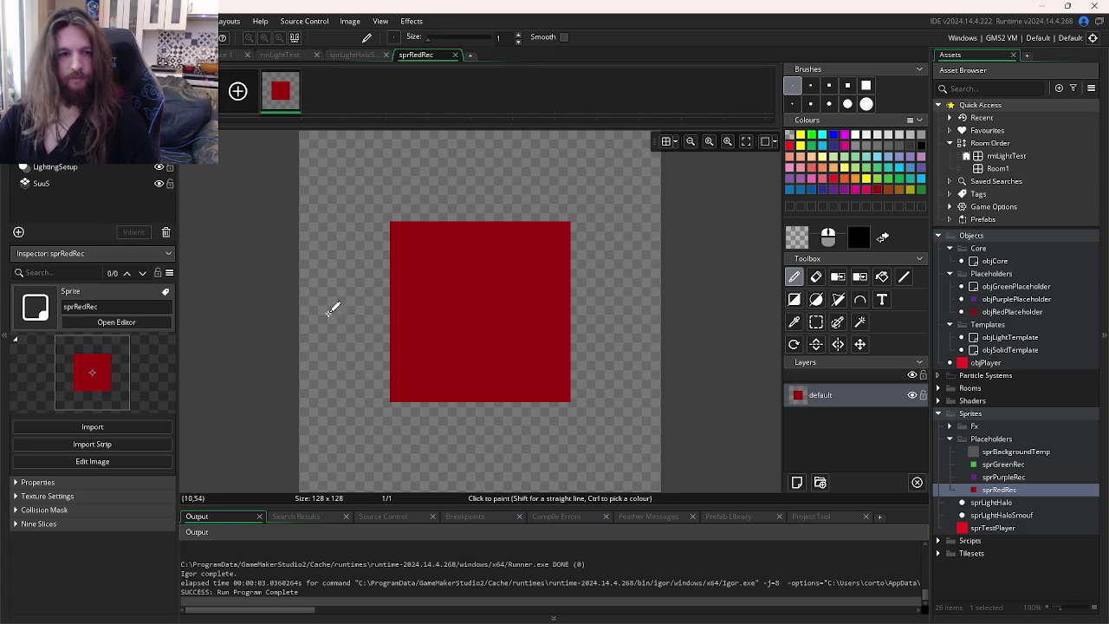
left_click(455, 54)
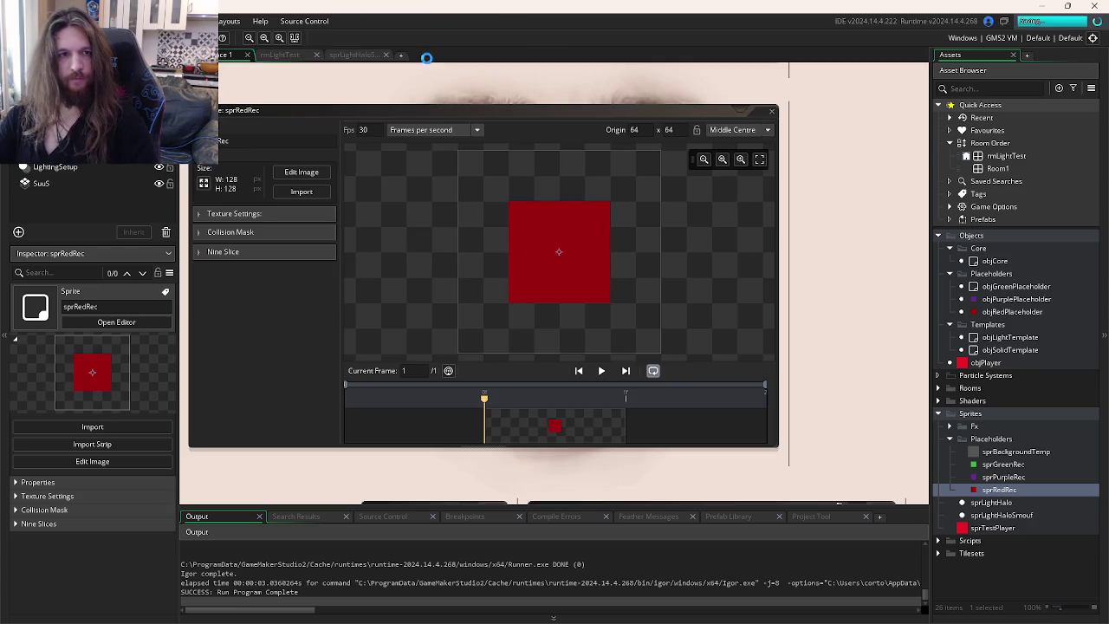
- Run the game, abort the sprite_get_texture error, review the Draw code, and open objGreenPlaceholder
key("F5")
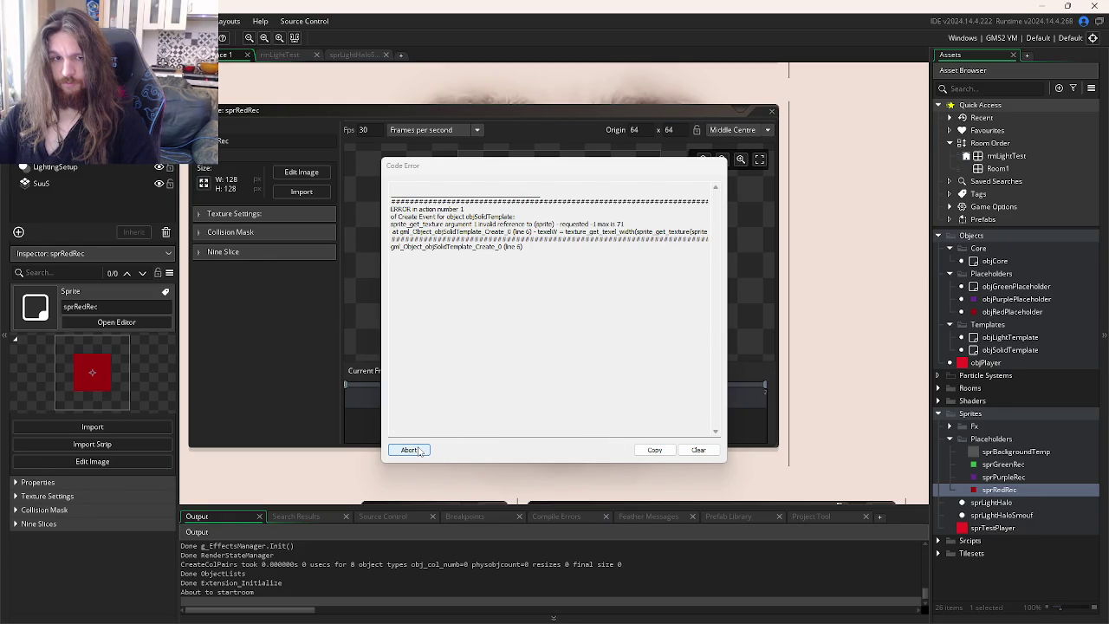
left_click(410, 449)
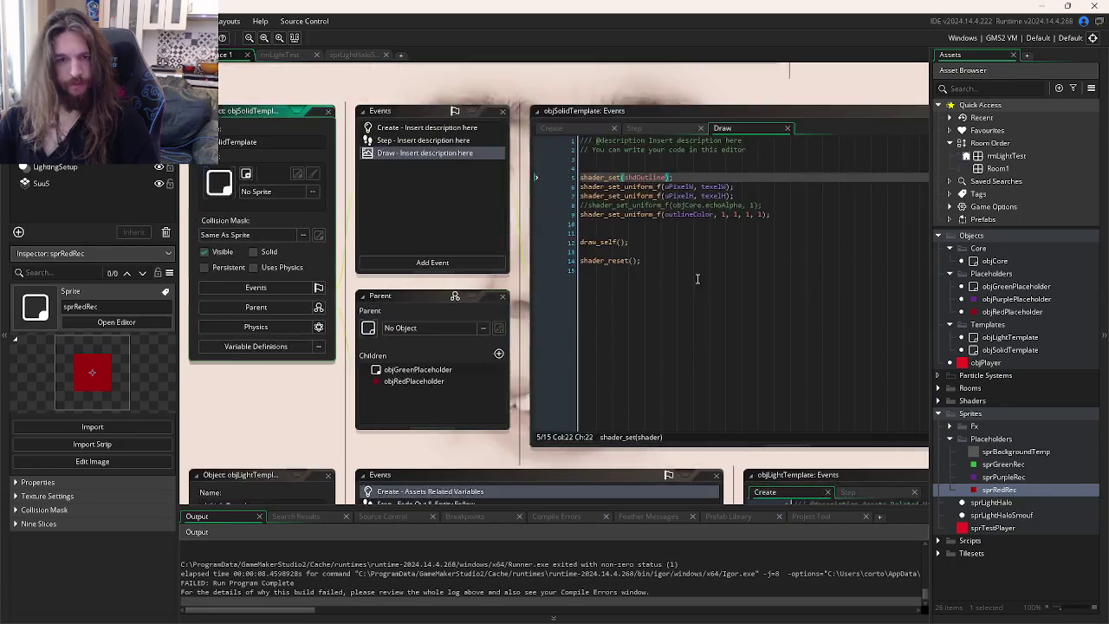
left_click(469, 220)
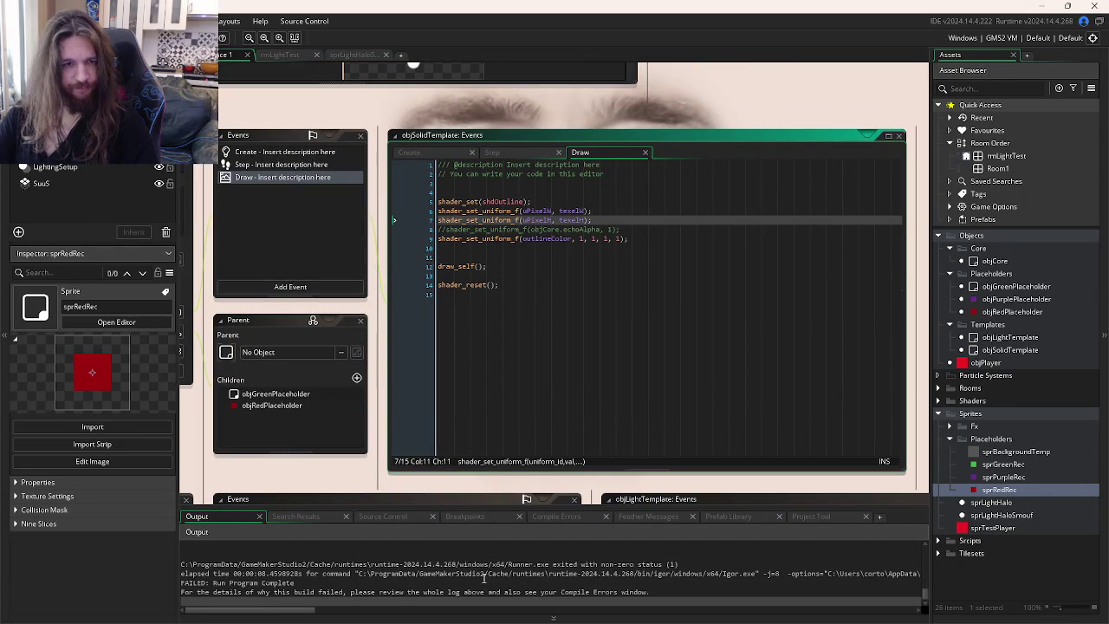
scroll(464, 589, "up", 3)
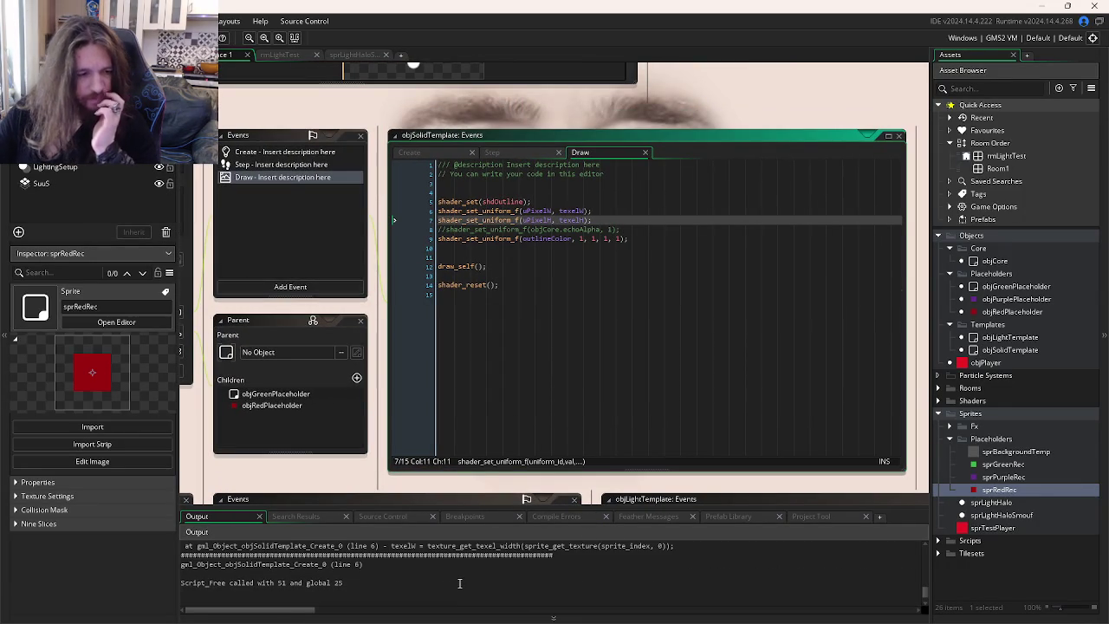
scroll(460, 583, "up", 1)
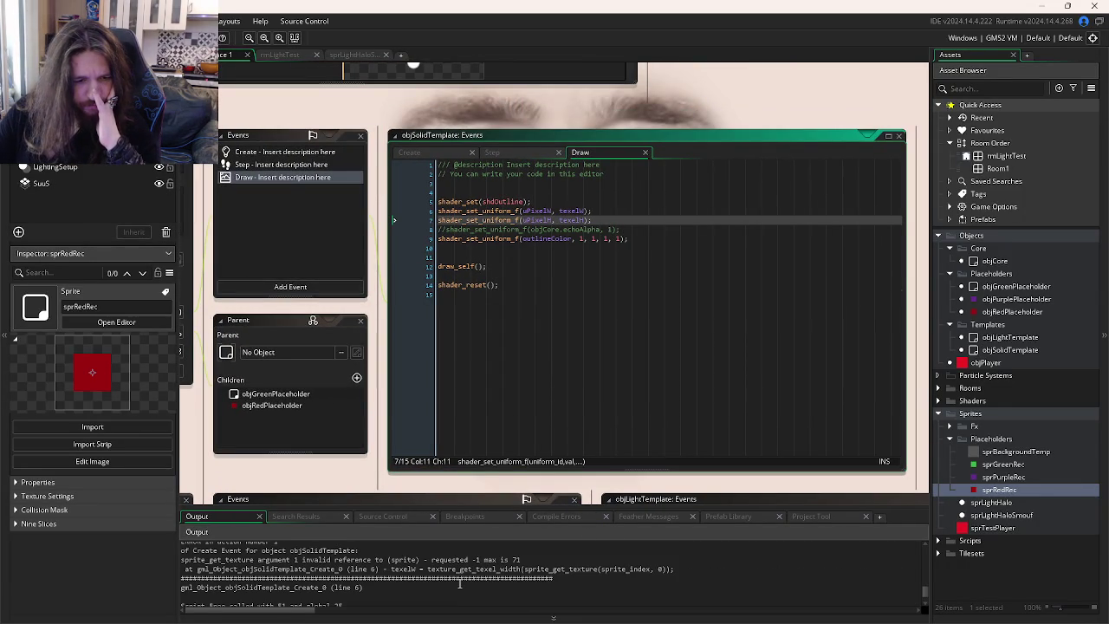
double_click(996, 286)
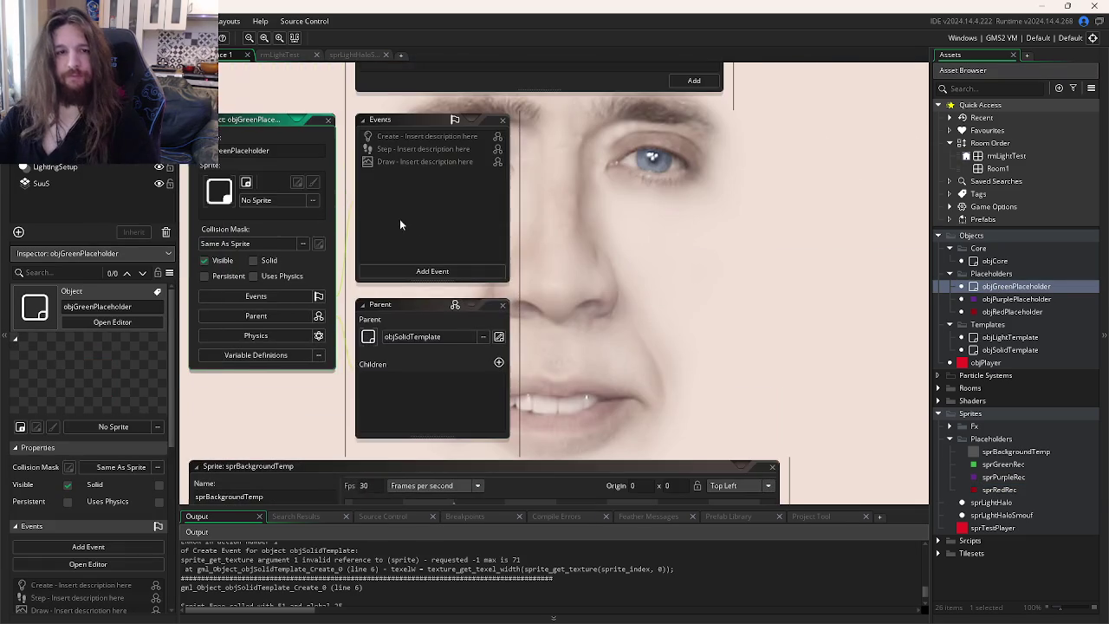
- Assign sprGreenRec from the Placeholders folder as objGreenPlaceholder's sprite
left_click(246, 183)
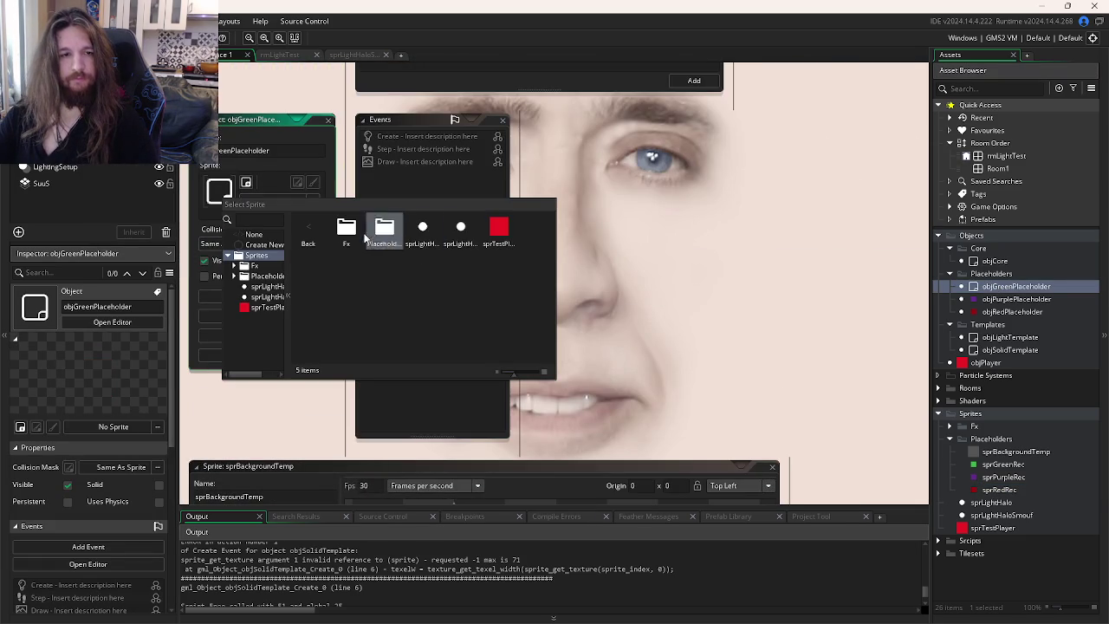
double_click(367, 236)
left_click(389, 264)
- Run the game again, then jump to objCore's editor via Workspace Overview
key("F5")
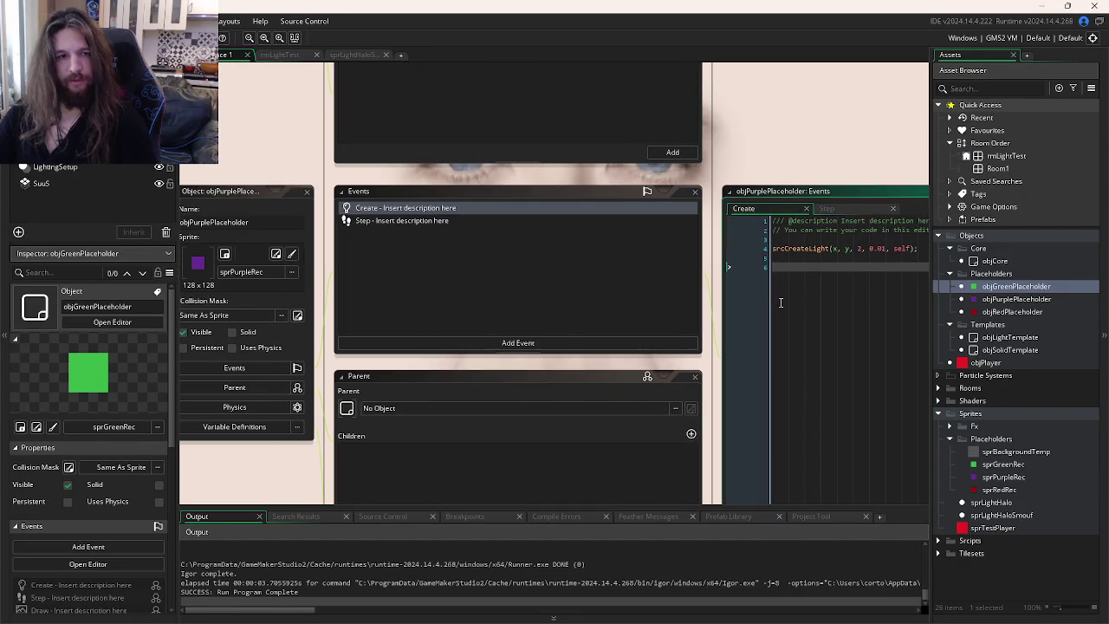
key("ctrl+Tab")
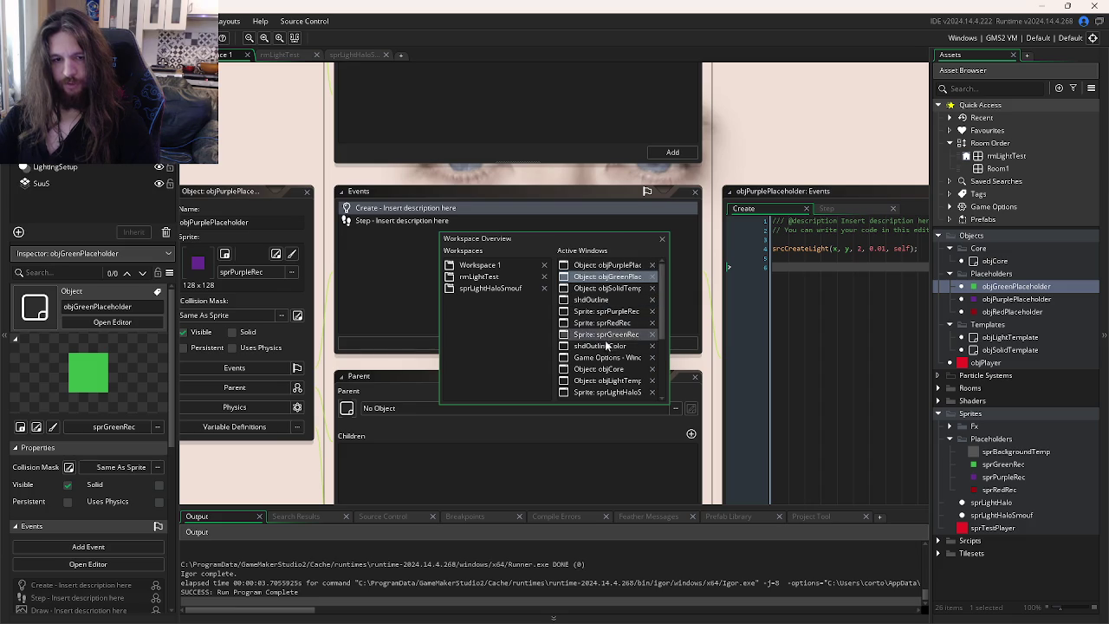
left_click(604, 373)
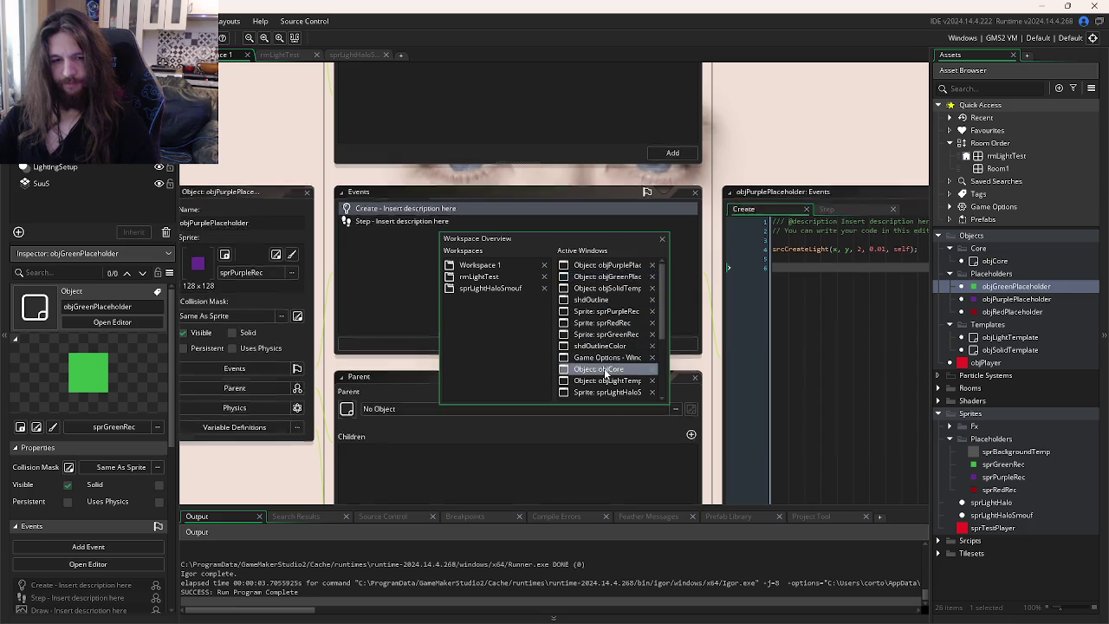
- Review objCore's Draw End, Post-Draw and Create code, run the game, then switch to objSolidTemplate
left_click(585, 165)
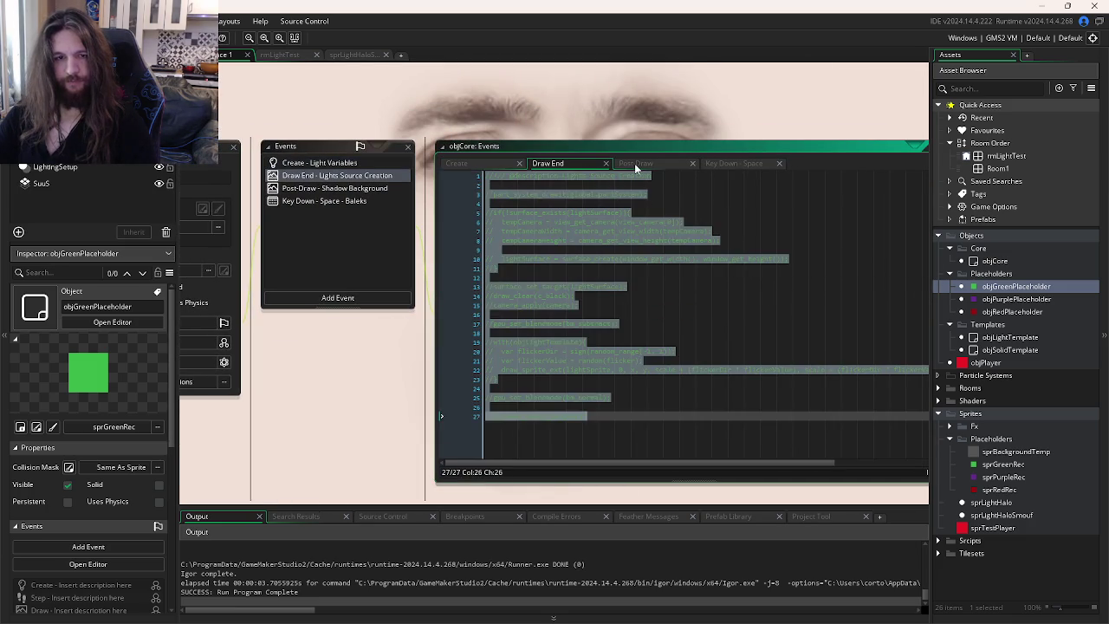
left_click(669, 164)
key("ctrl+a")
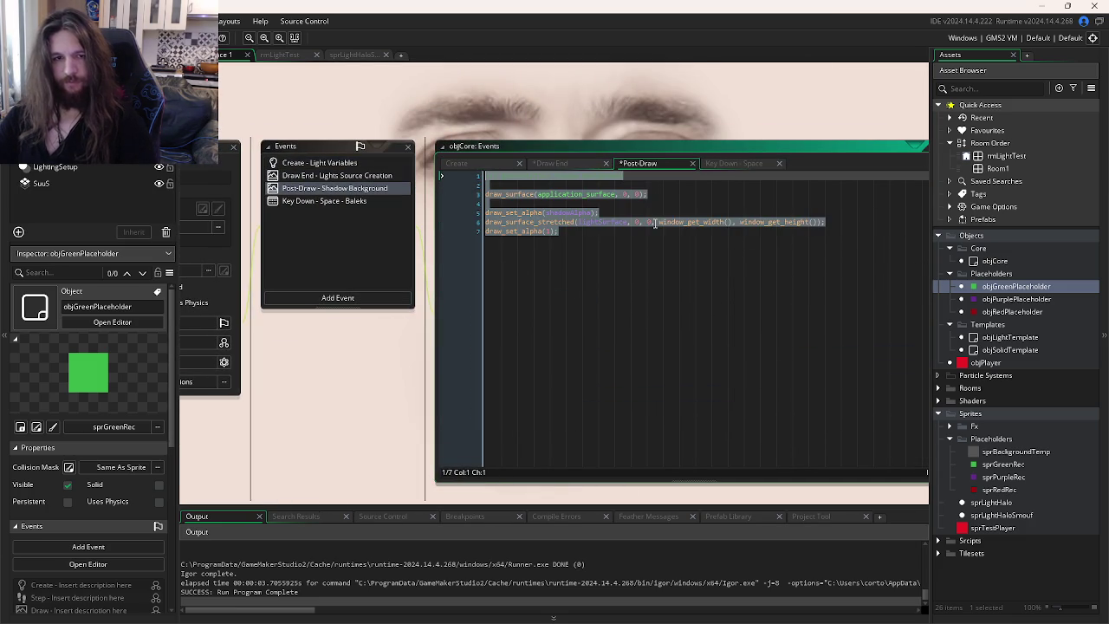
key("F5")
left_click(498, 165)
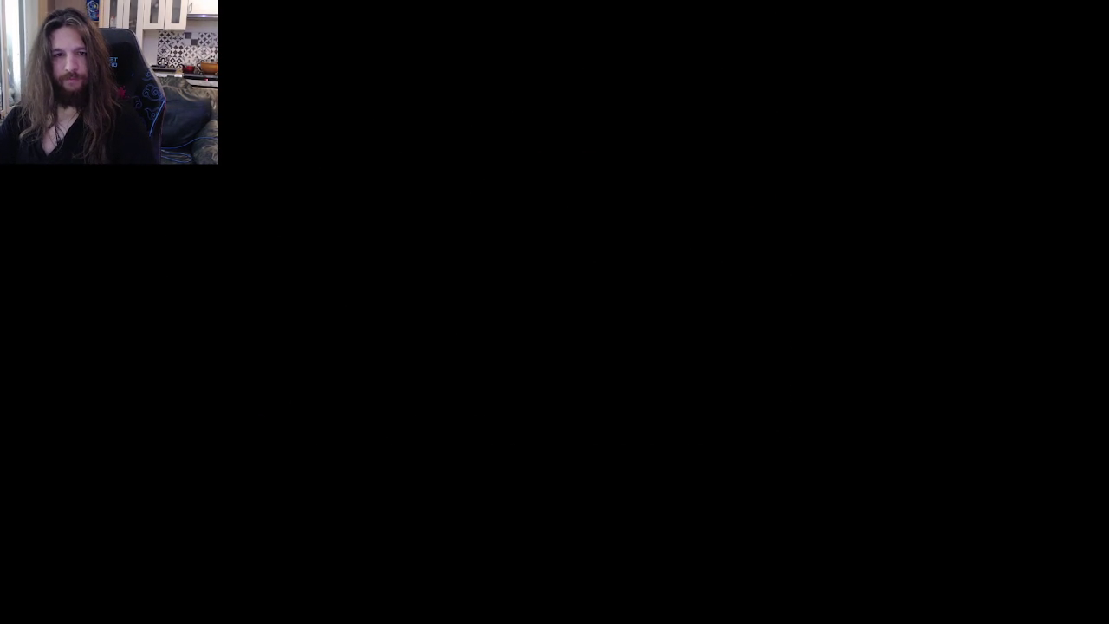
key("ctrl+Tab")
key("ctrl+Tab")
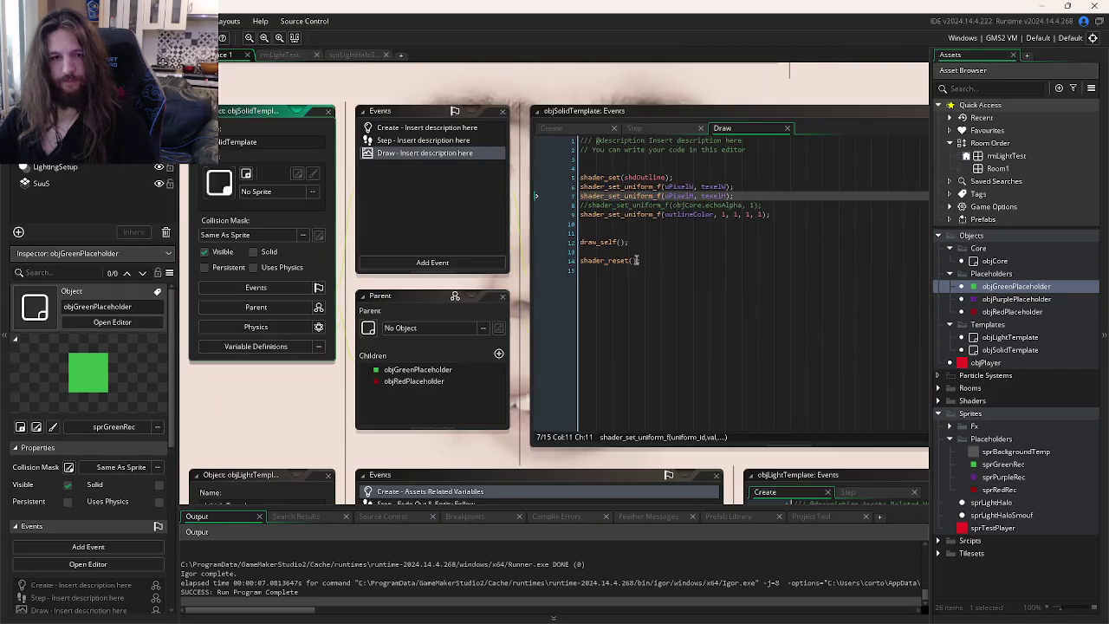
- Add an if(setOutline){ condition above shader_set, pasting the variable name from Create
left_click(631, 167)
type("if(")
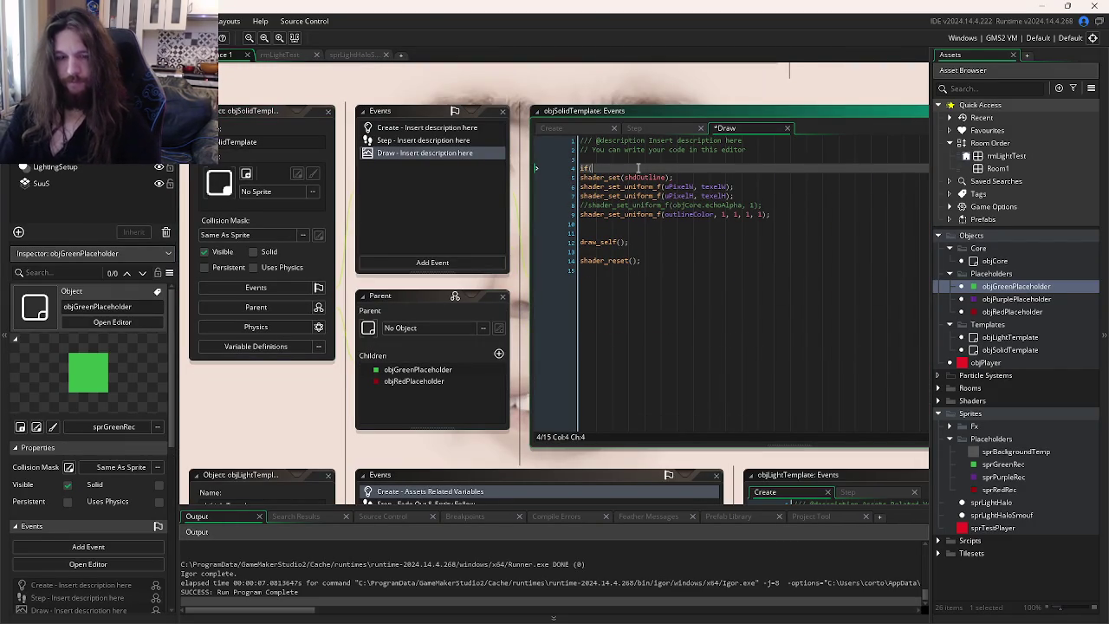
left_click(546, 127)
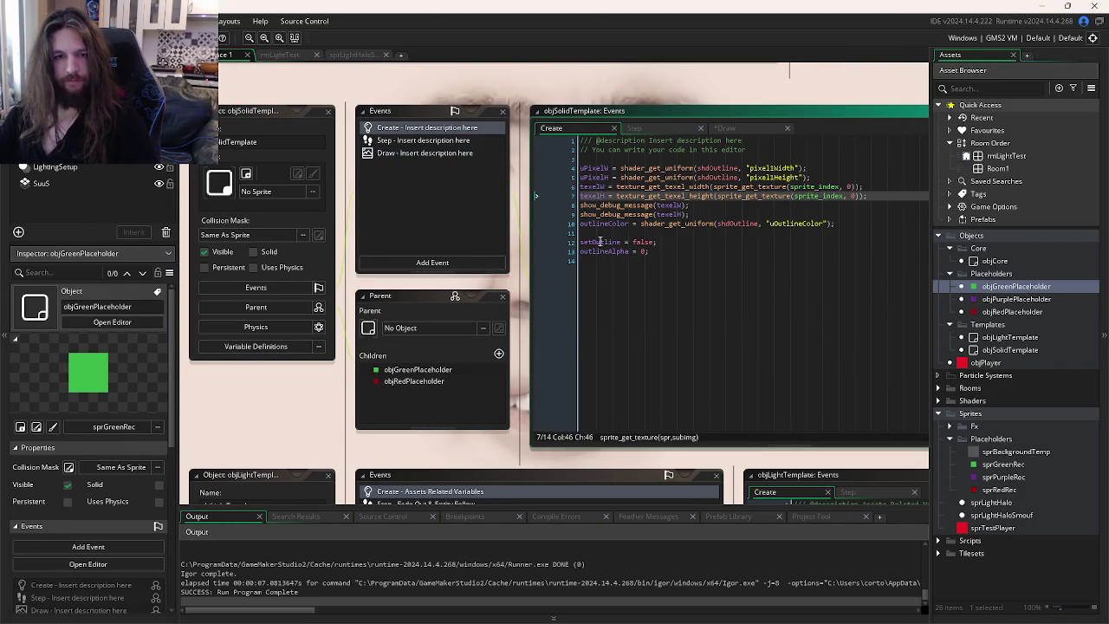
left_click(724, 129)
type("setOutline")
type("){")
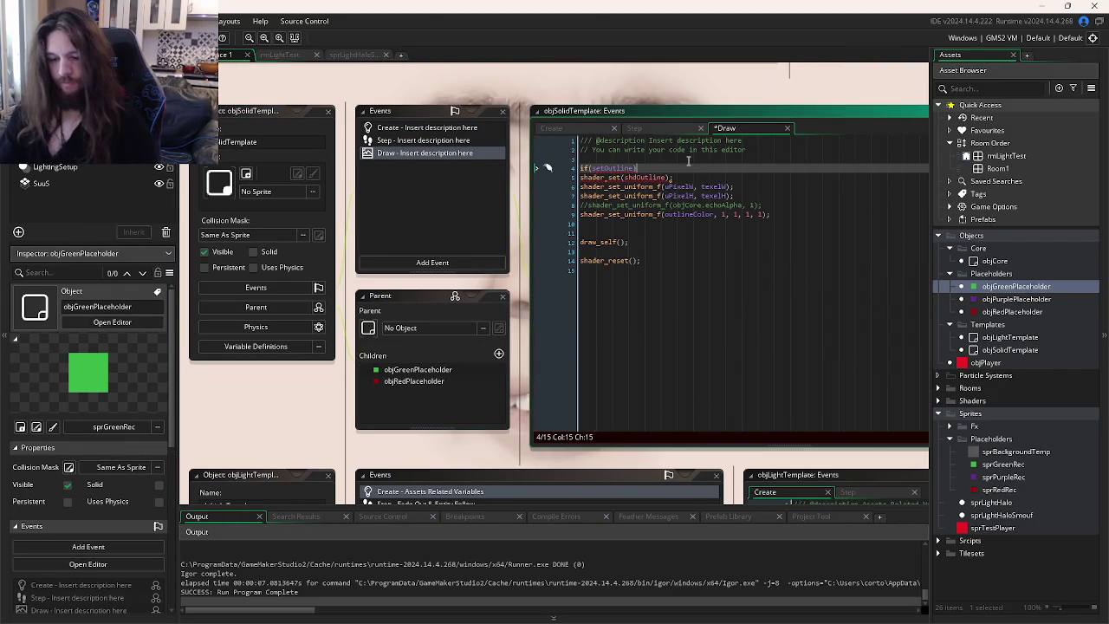
- Close the block with }, indent shader lines 5–9, save, and run the game
left_click(778, 213)
key("Return")
type("}")
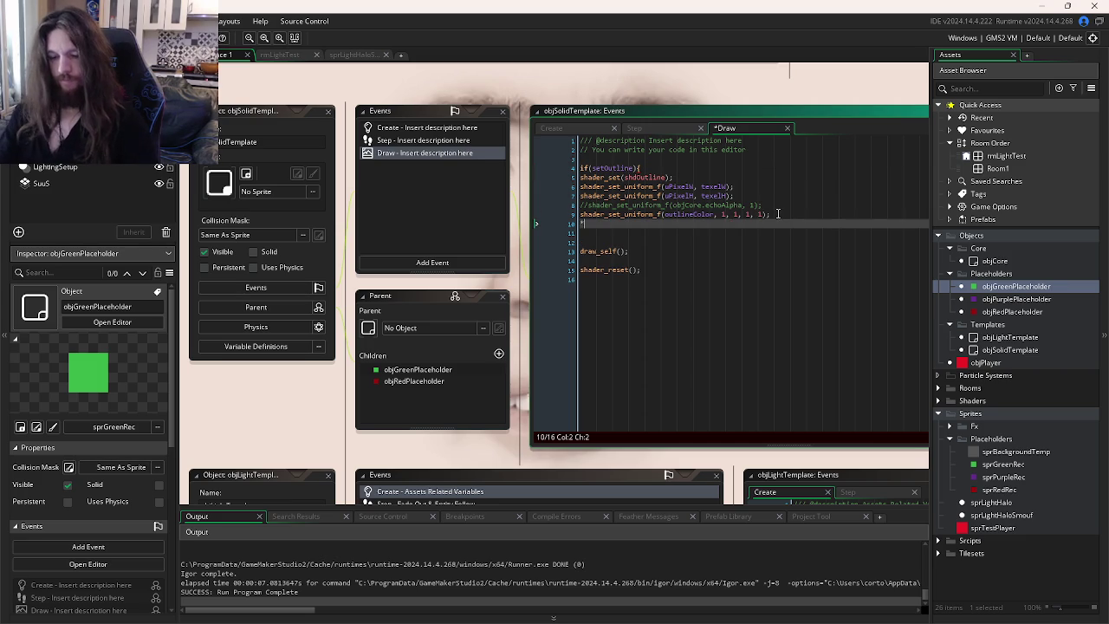
left_click_drag(778, 213, 530, 173)
key("Tab")
left_click(703, 259)
key("ctrl+s")
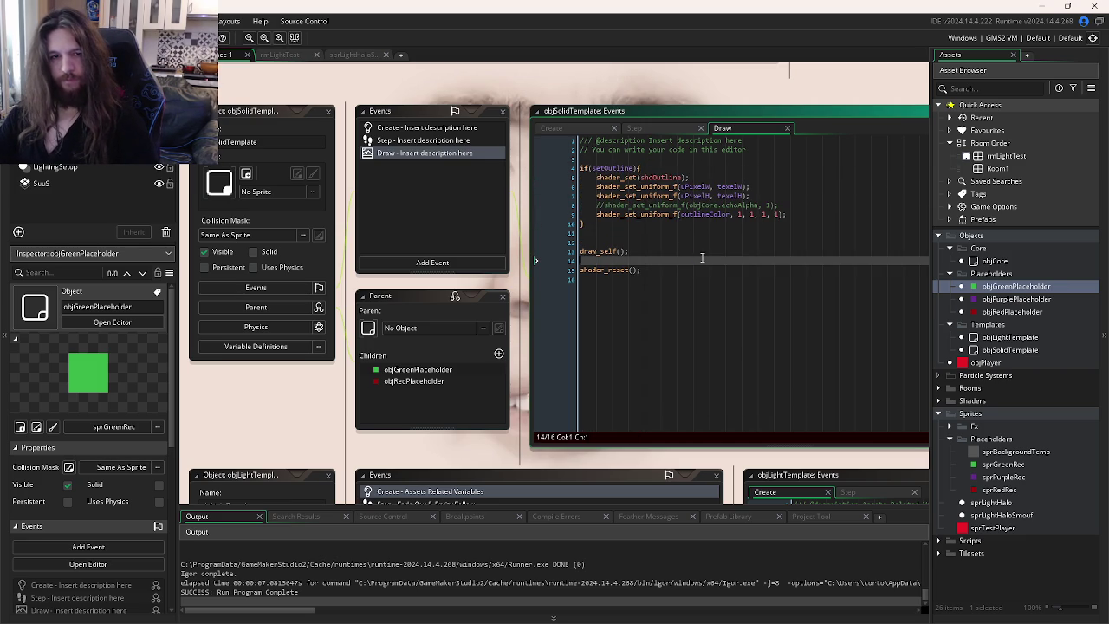
key("F5")
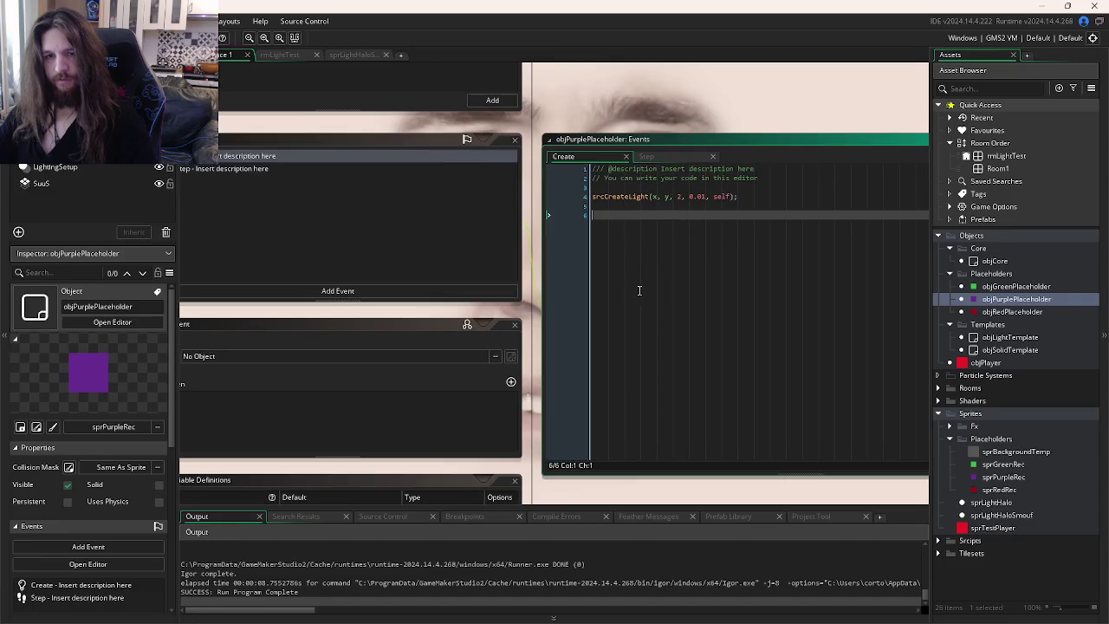
- Close the game, keep sprPurpleRec's origin at Middle Centre, review objPurplePlaceholder's Step code, and rerun
left_click(678, 156)
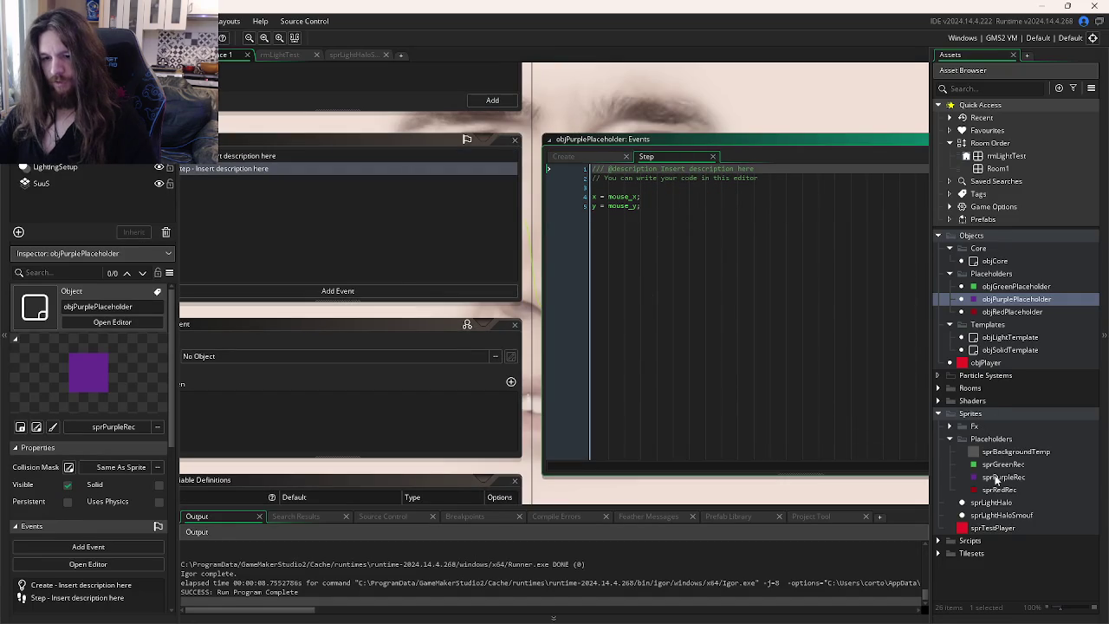
double_click(1003, 477)
left_click(729, 132)
left_click(733, 184)
double_click(1016, 299)
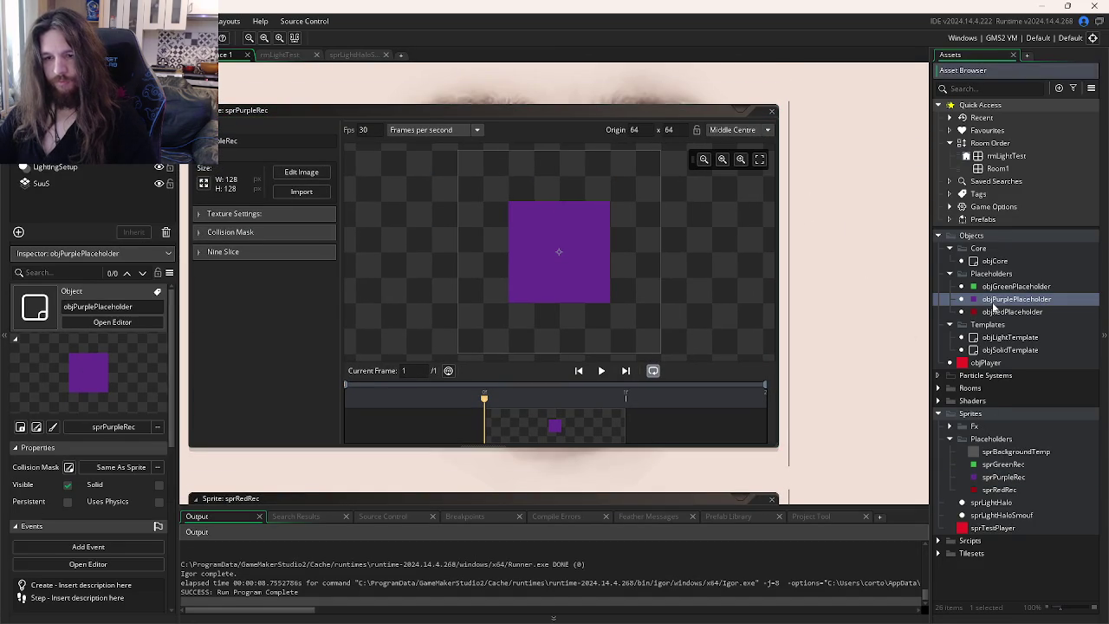
left_click(552, 231)
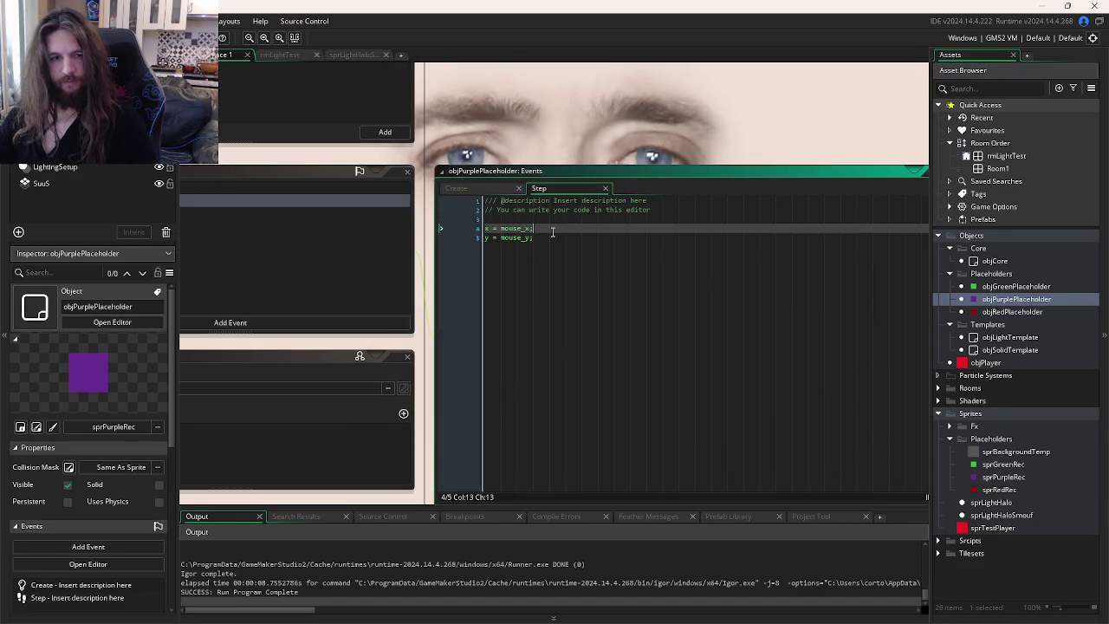
key("F5")
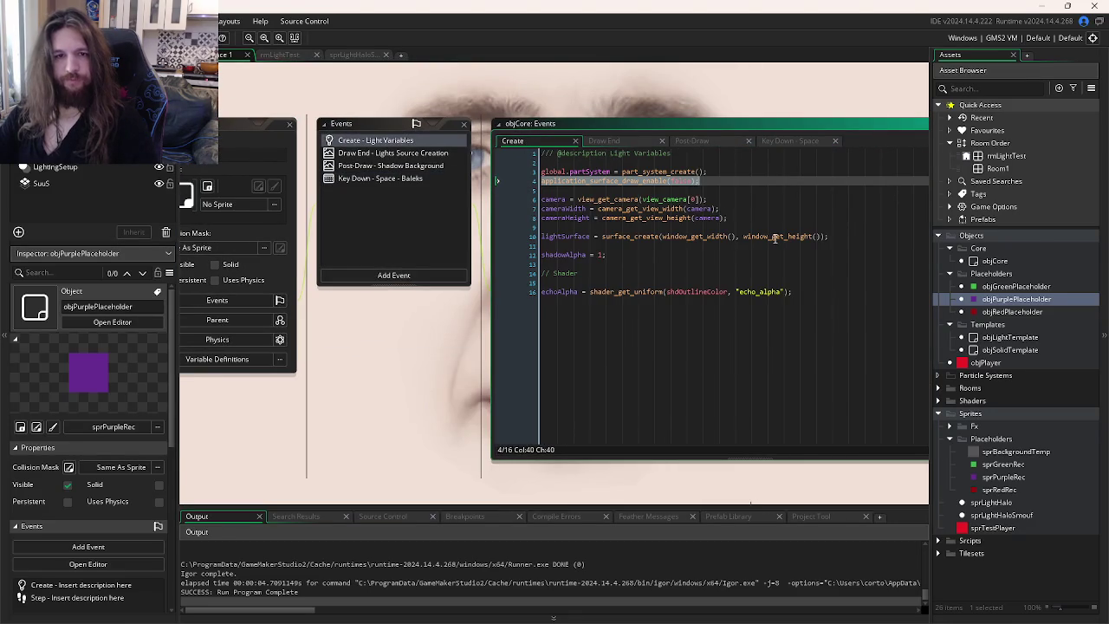
- Inspect objCore's events and copy the cameraWidth and cameraHeight lines from the Create code
left_click(735, 210)
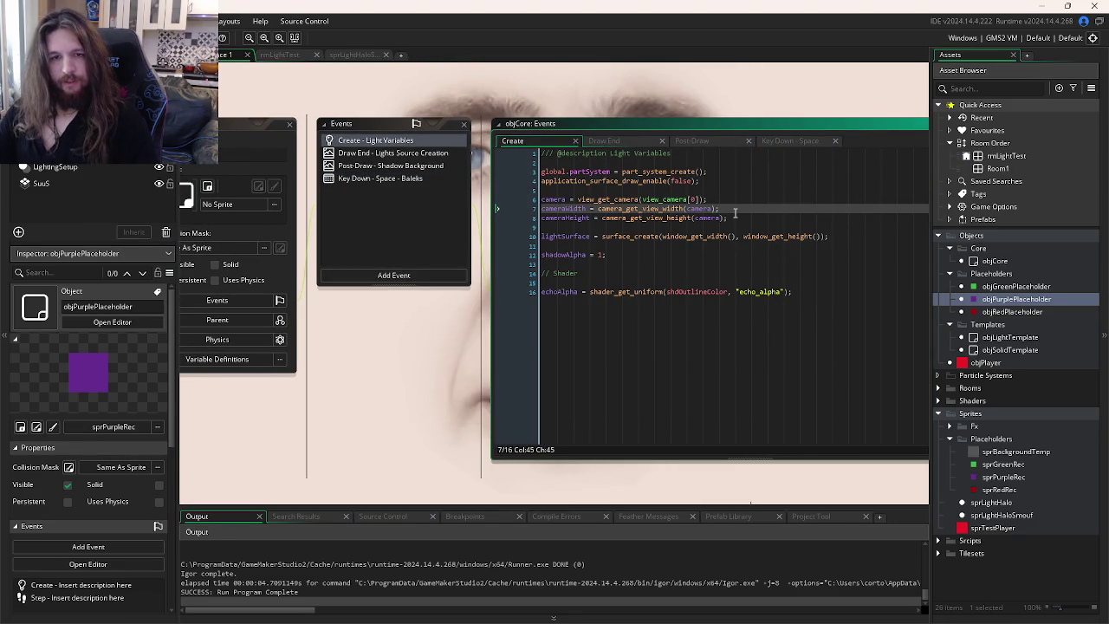
left_click(710, 210)
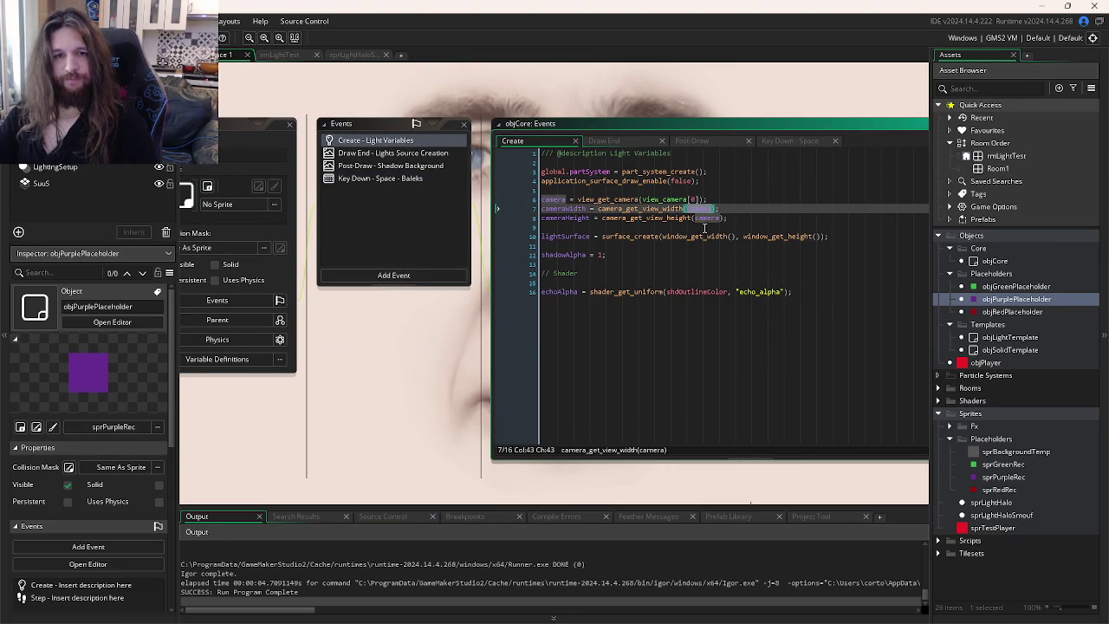
left_click(631, 210)
left_click(628, 141)
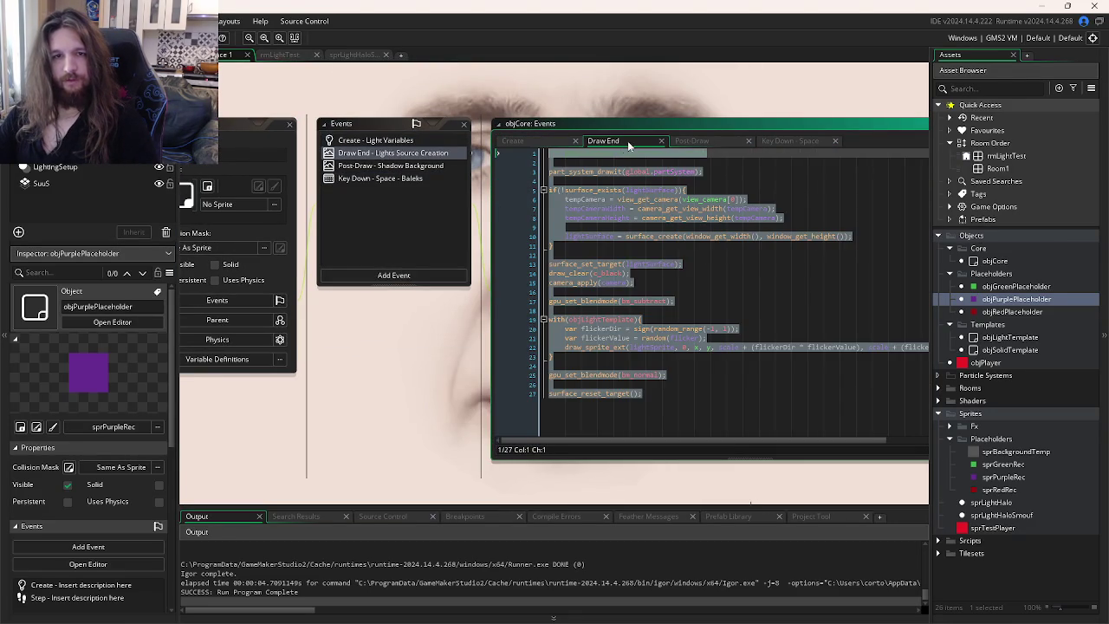
left_click(698, 137)
left_click(549, 138)
left_click(419, 258)
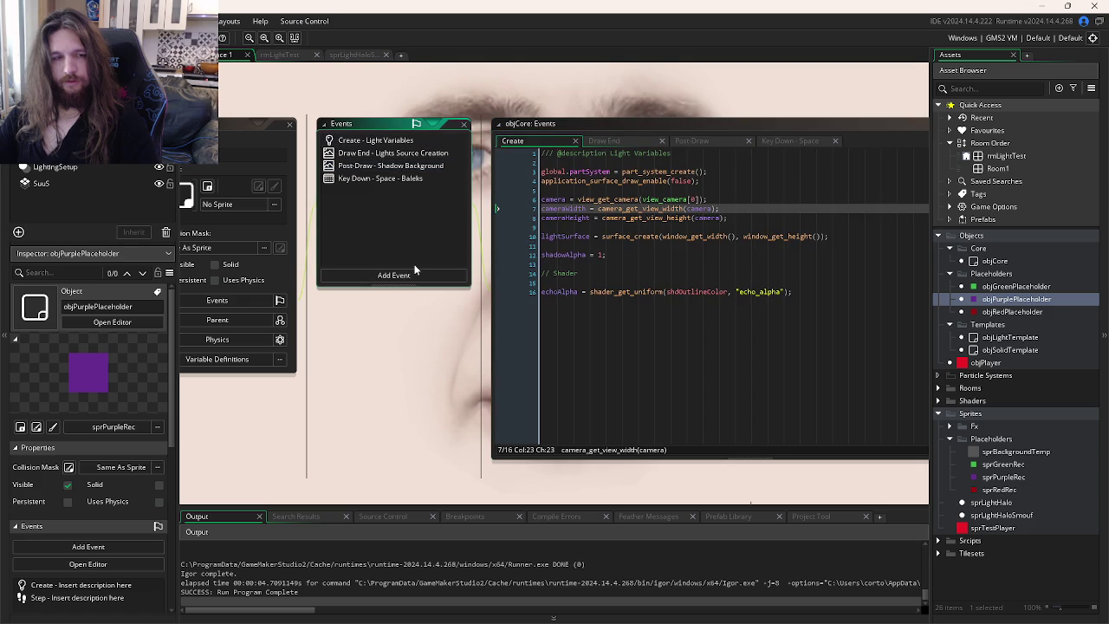
left_click(614, 208)
left_click(638, 217)
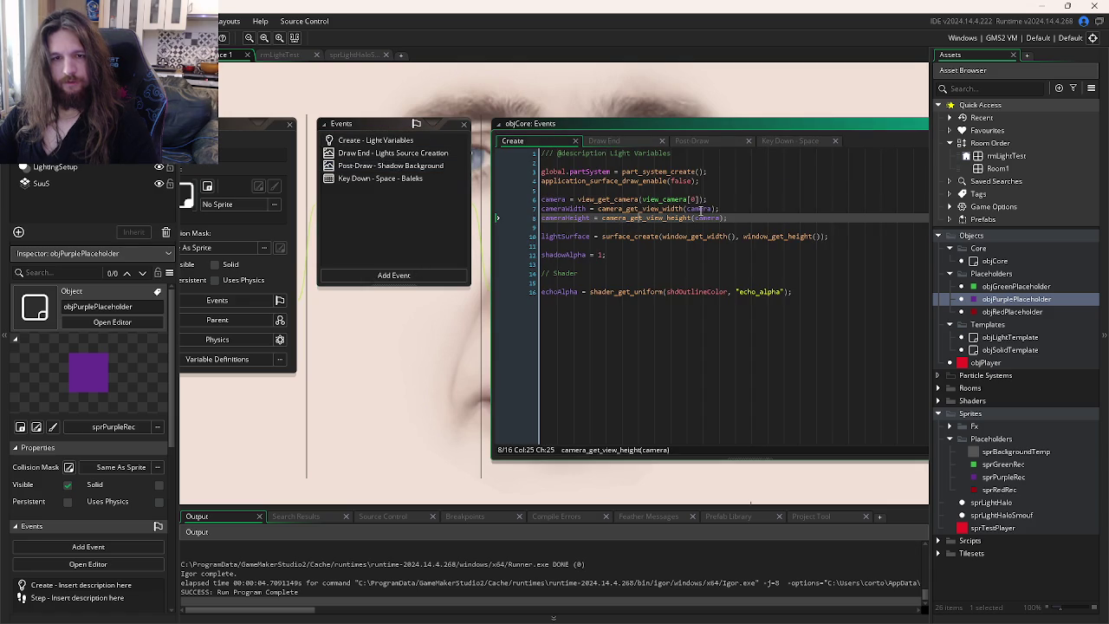
left_click(676, 217)
- Add an else{ block after line 11 in Draw End with the pasted camera lines, then run
left_click(393, 153)
left_click(698, 172)
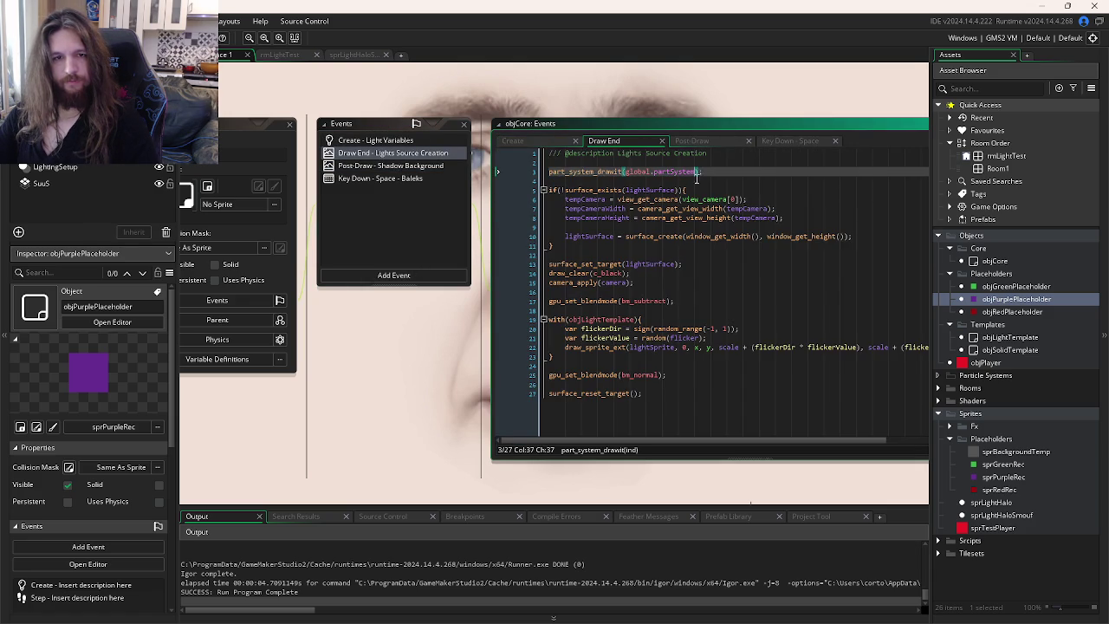
left_click(678, 245)
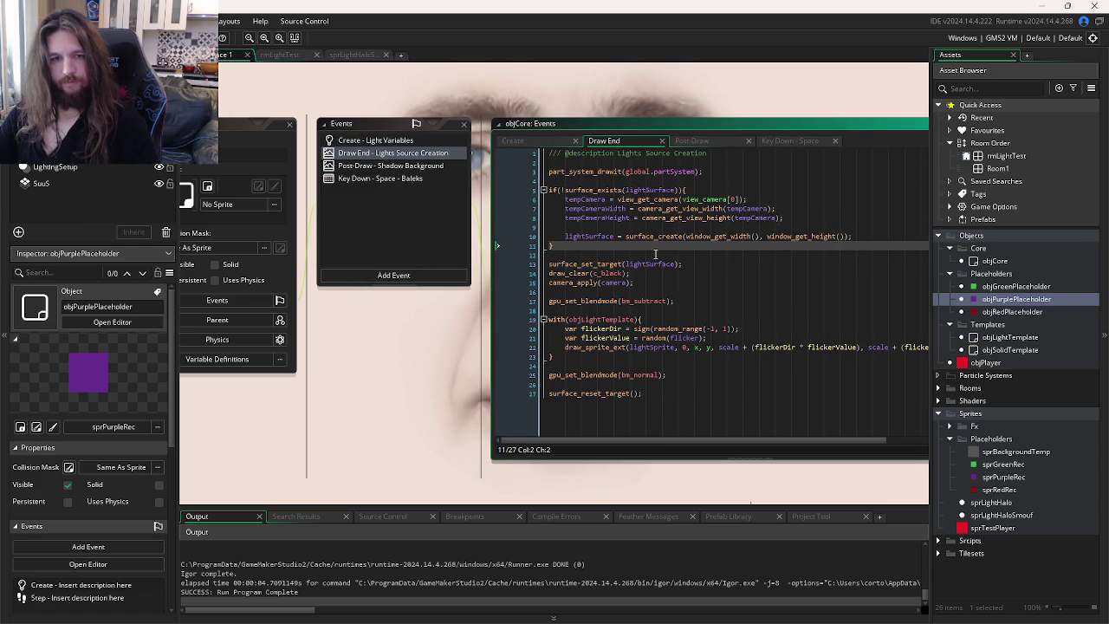
type("e")
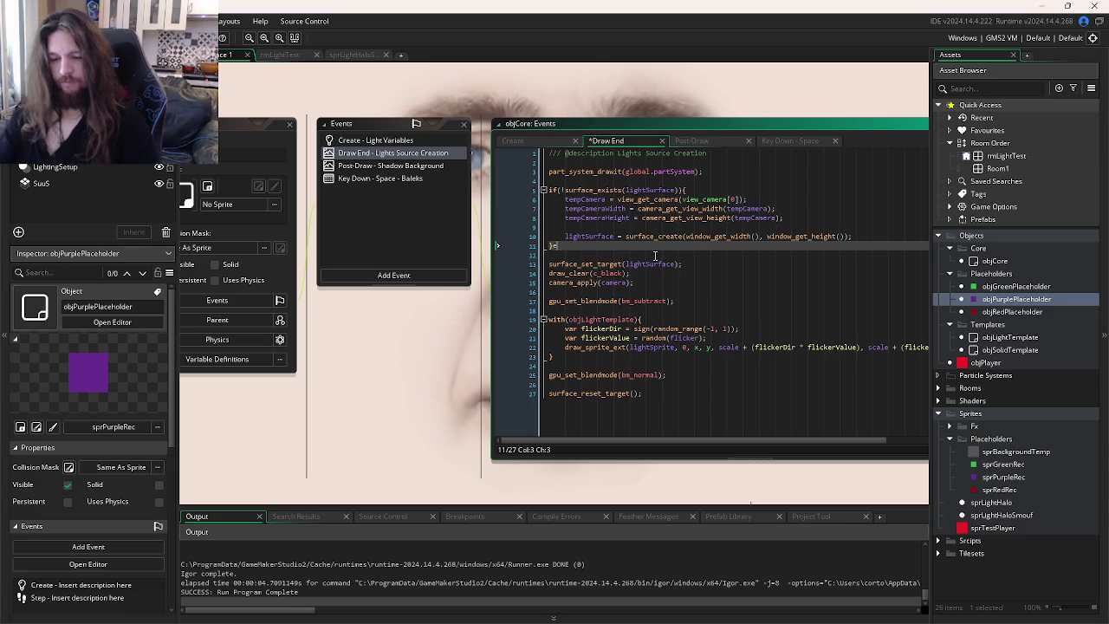
type("lse{")
key("Return")
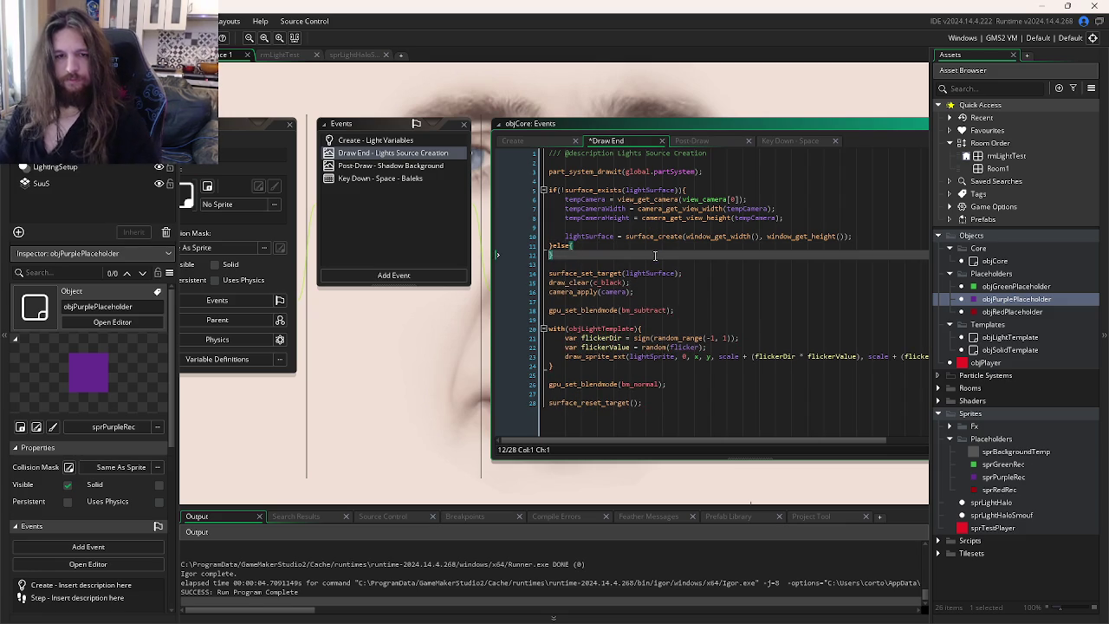
type("cameraWidth = camera_get_view_width(camera); cameraHeight = camera_get_view_height(camera);")
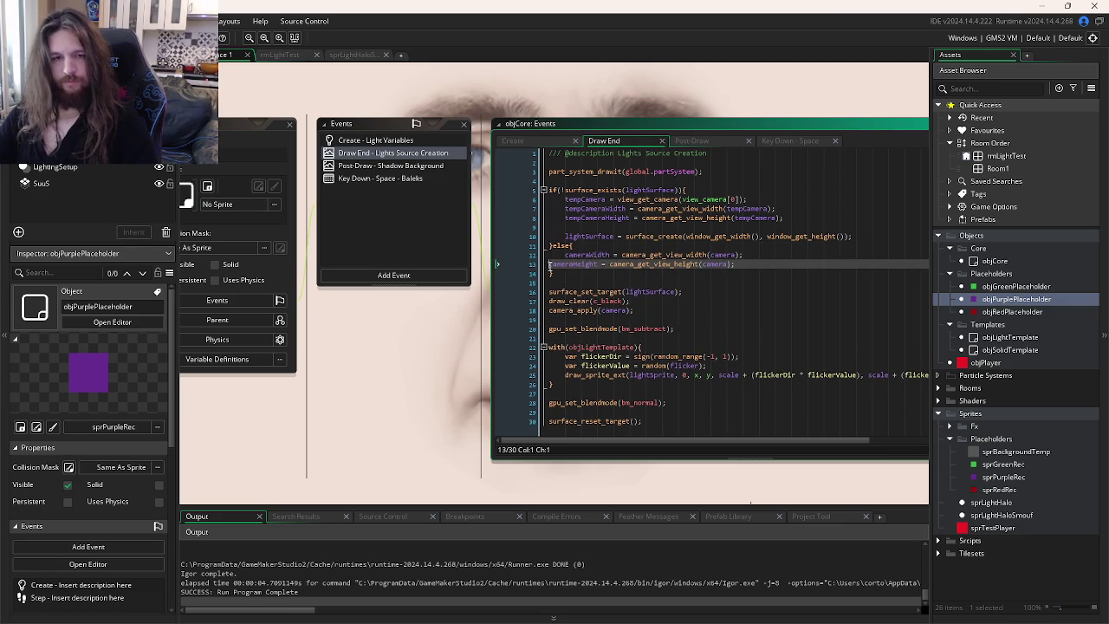
key("Tab")
key("F5")
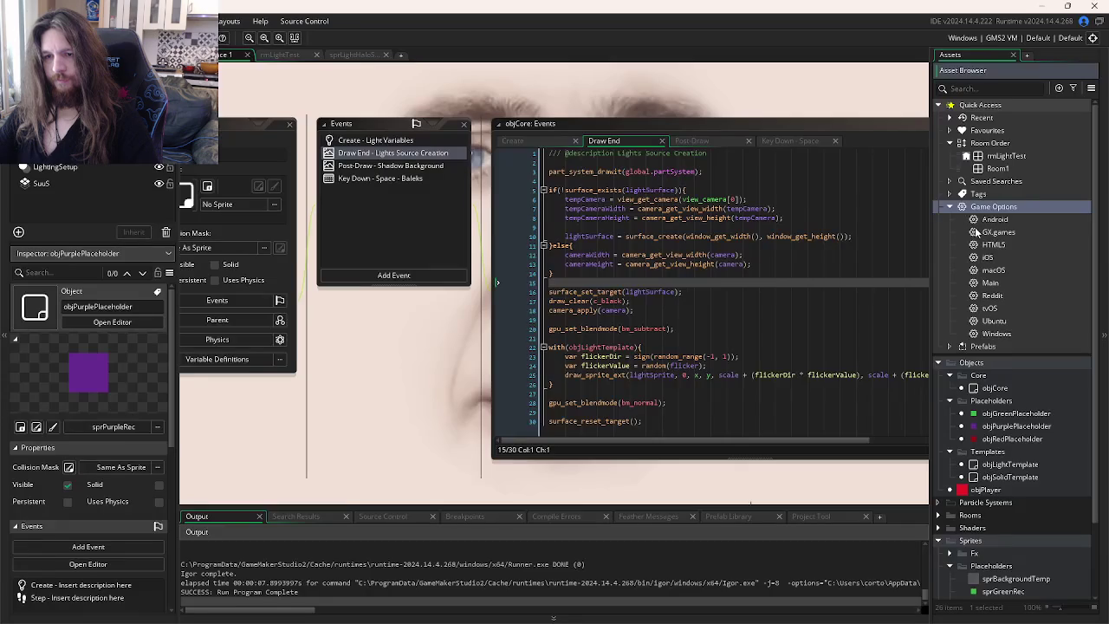
- Apply the Windows graphics options and test-run the game windowed
double_click(988, 334)
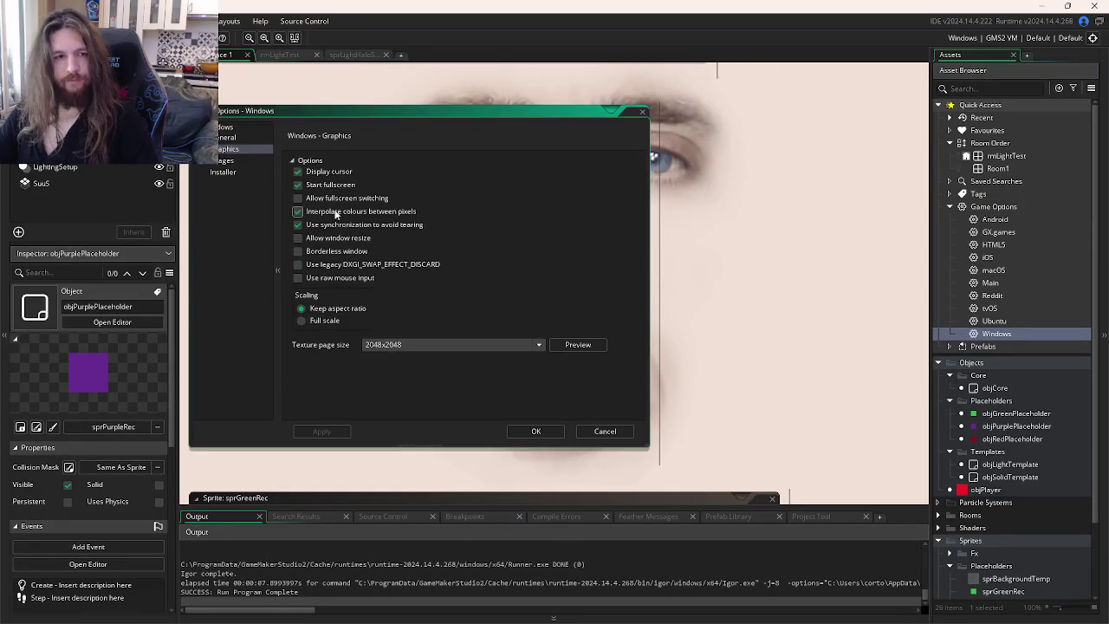
left_click(322, 431)
key("F5")
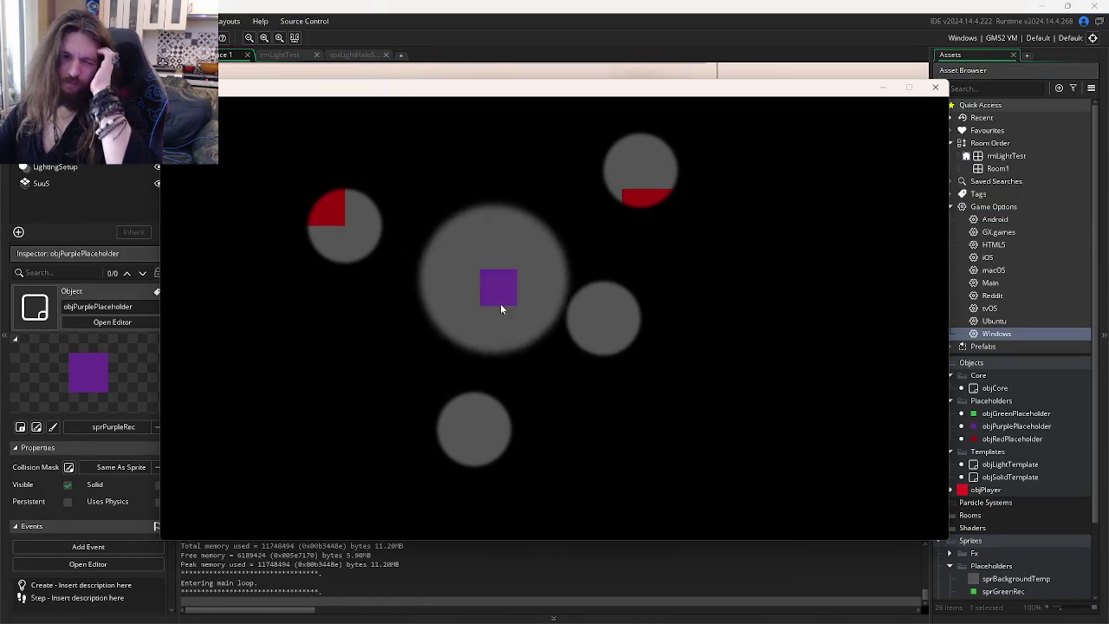
left_click(935, 87)
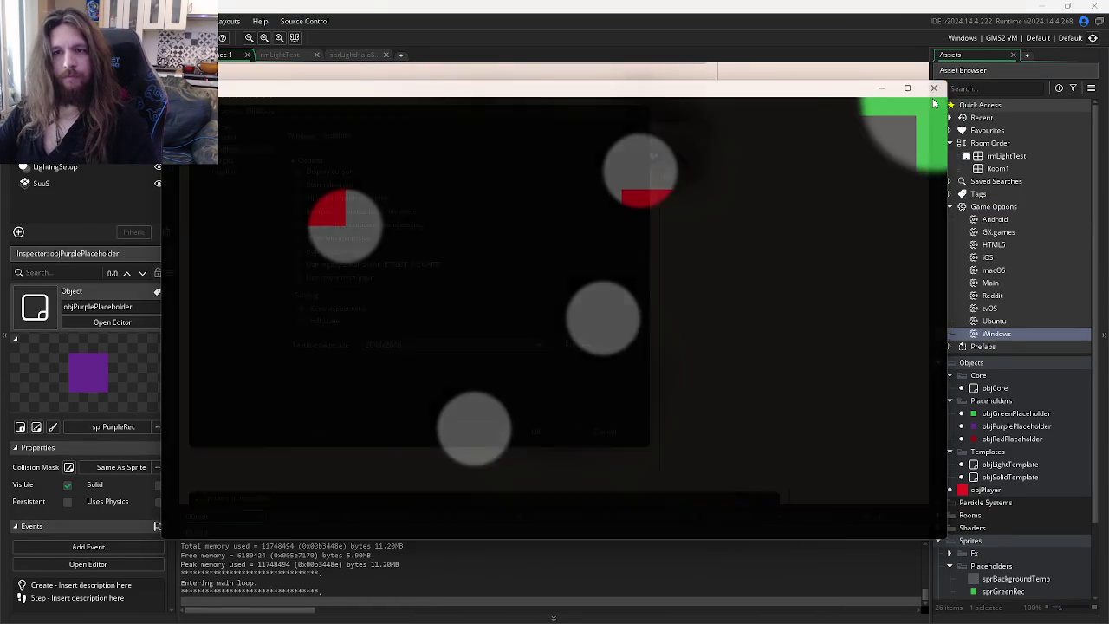
key("Escape")
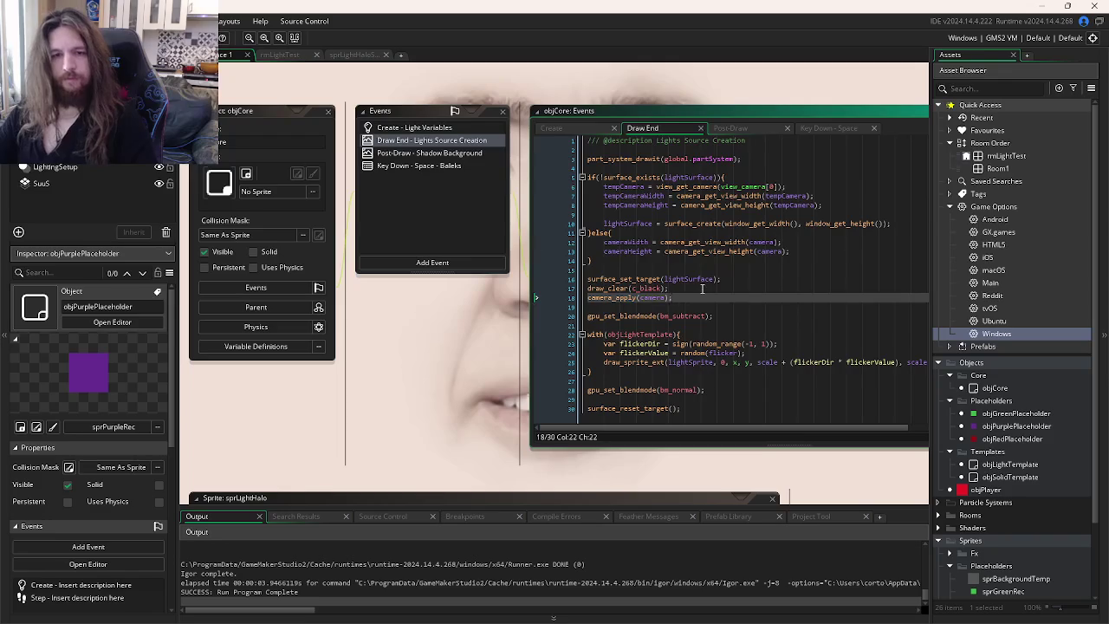
- Undo the else branch in objCore's Draw End and rerun the game to compare
key("ctrl+z")
key("ctrl+z")
key("ctrl+z")
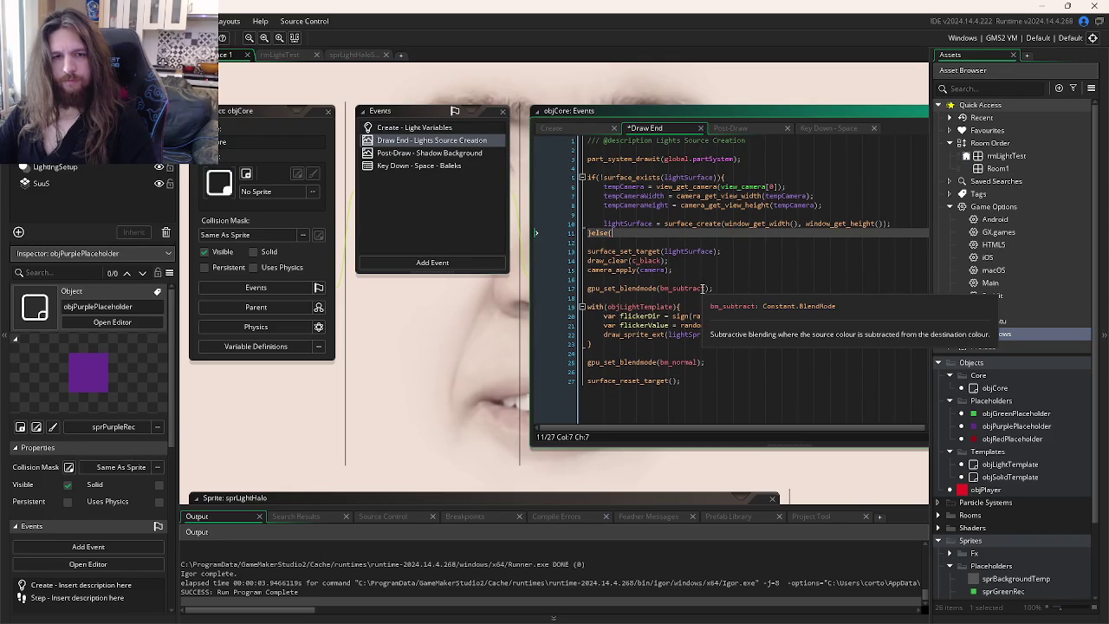
key("ctrl+z")
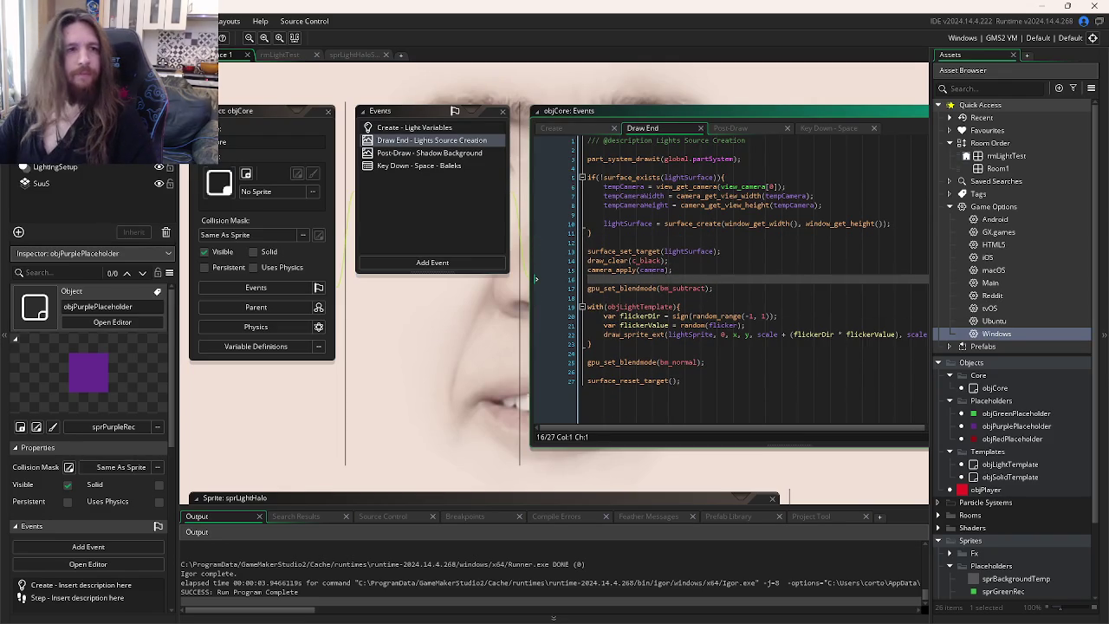
key("F5")
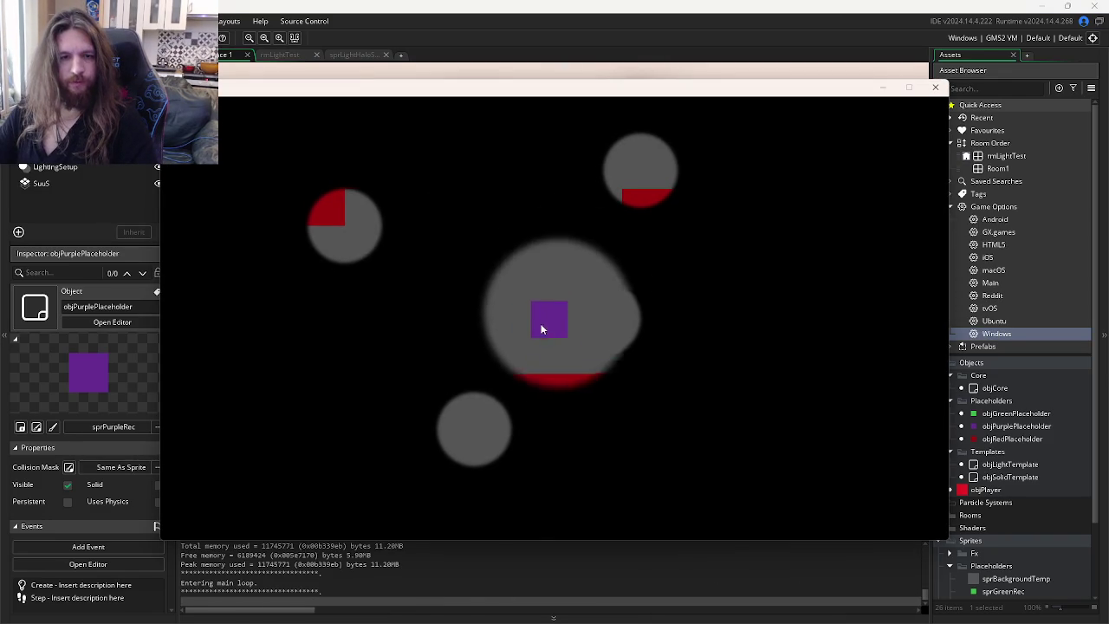
left_click(935, 88)
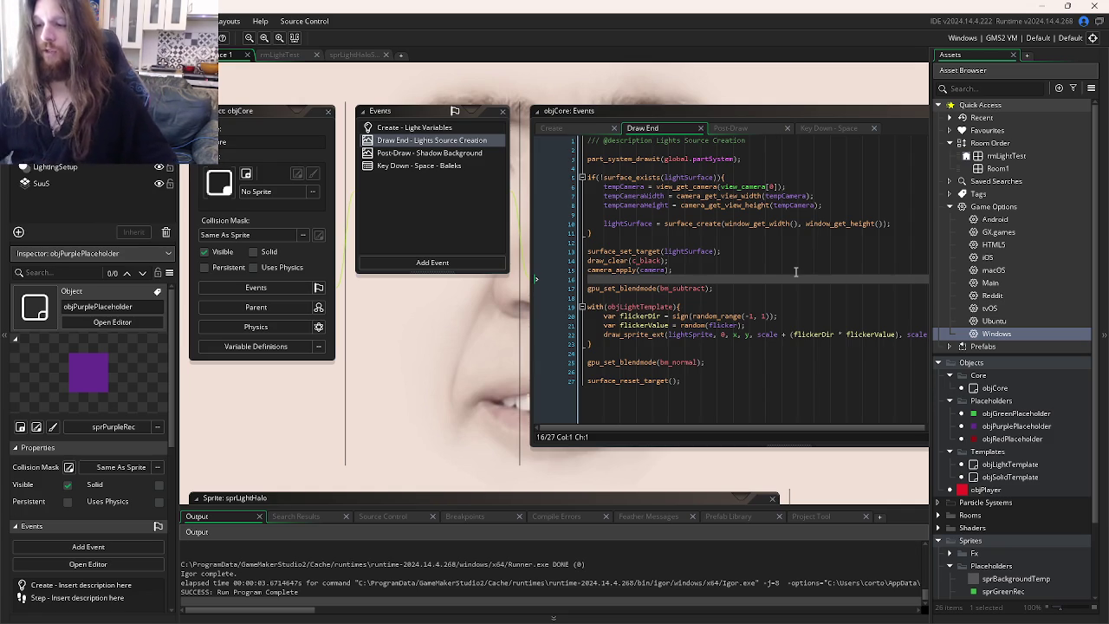
left_click(645, 96)
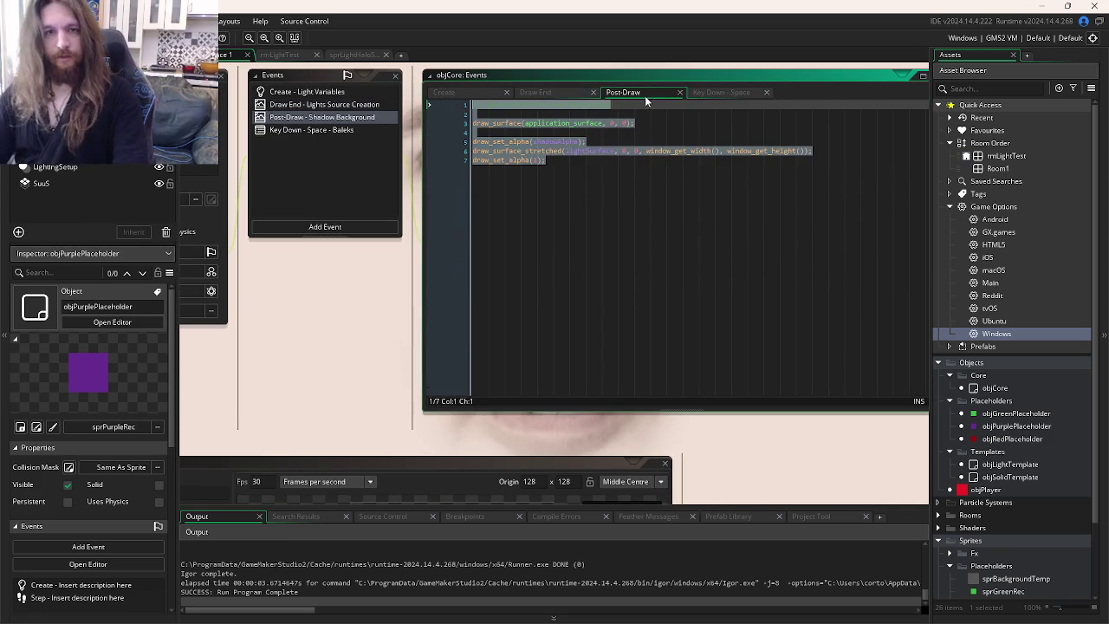
- Save the Key Down - Space event code
left_click(732, 92)
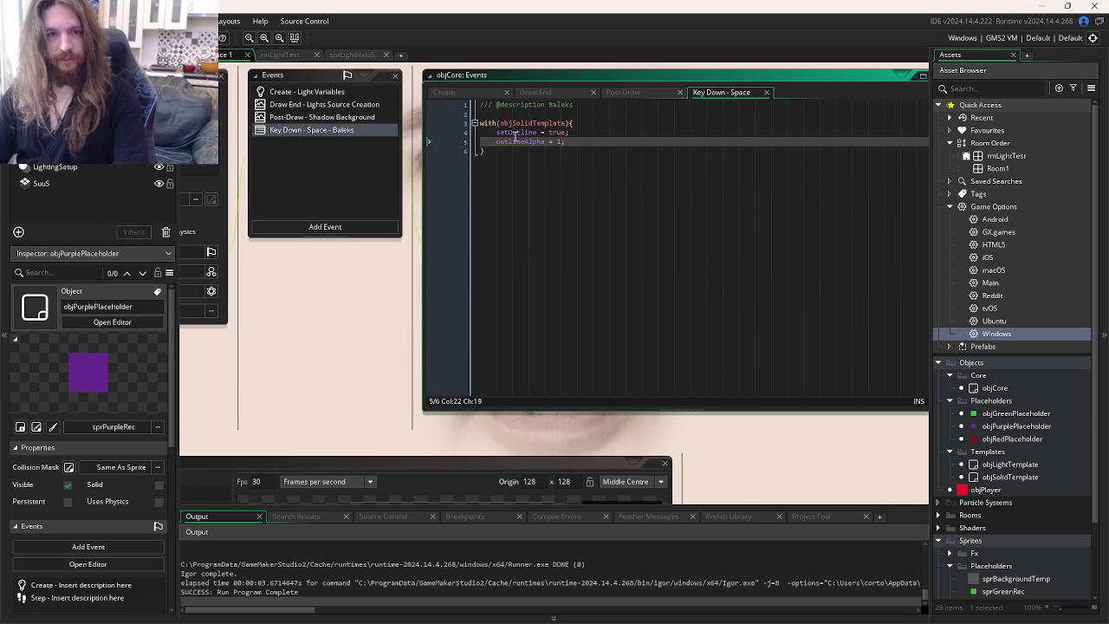
left_click(588, 144)
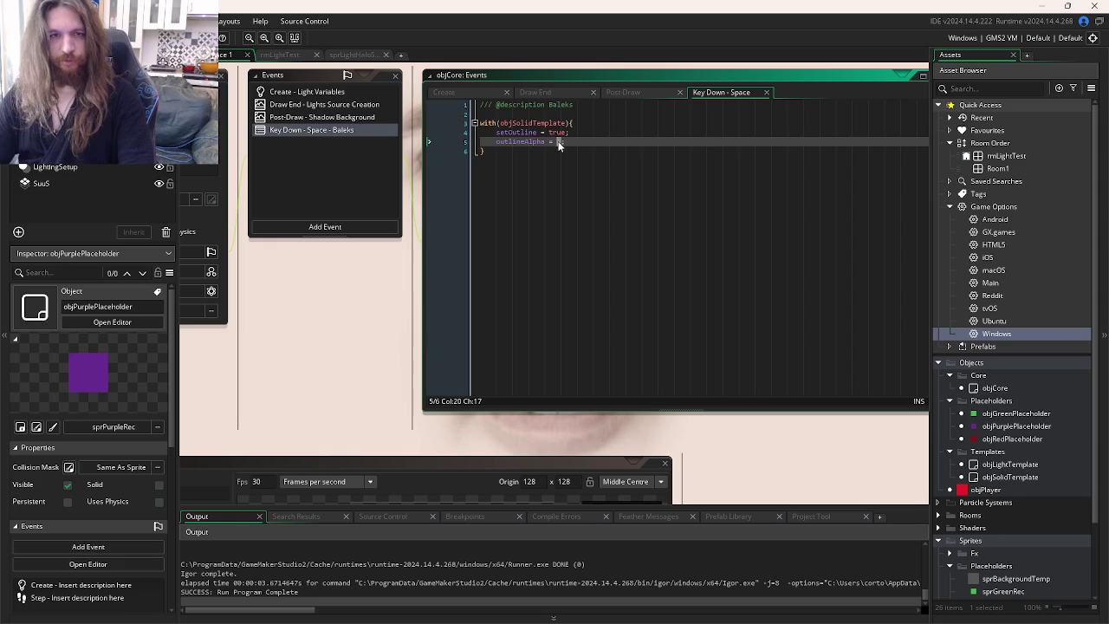
type("0.5")
key("ctrl+s")
- Uncomment the echoAlpha uniform line among lines 5–9 of objSolidTemplate's Draw event
key("ctrl+Tab")
key("ctrl+Tab")
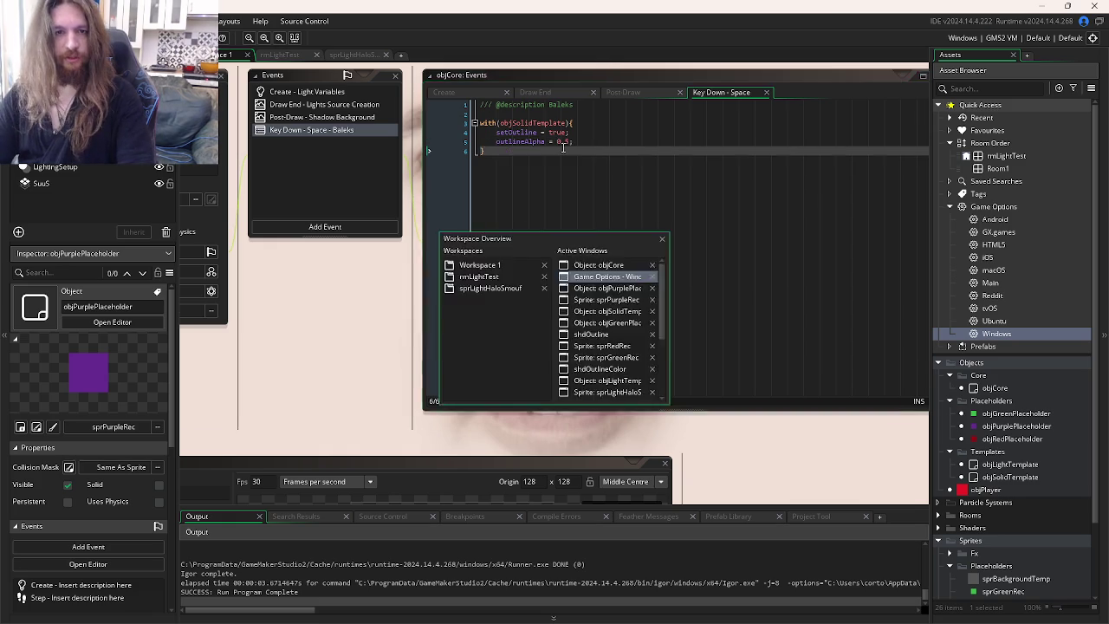
key("ctrl+Tab")
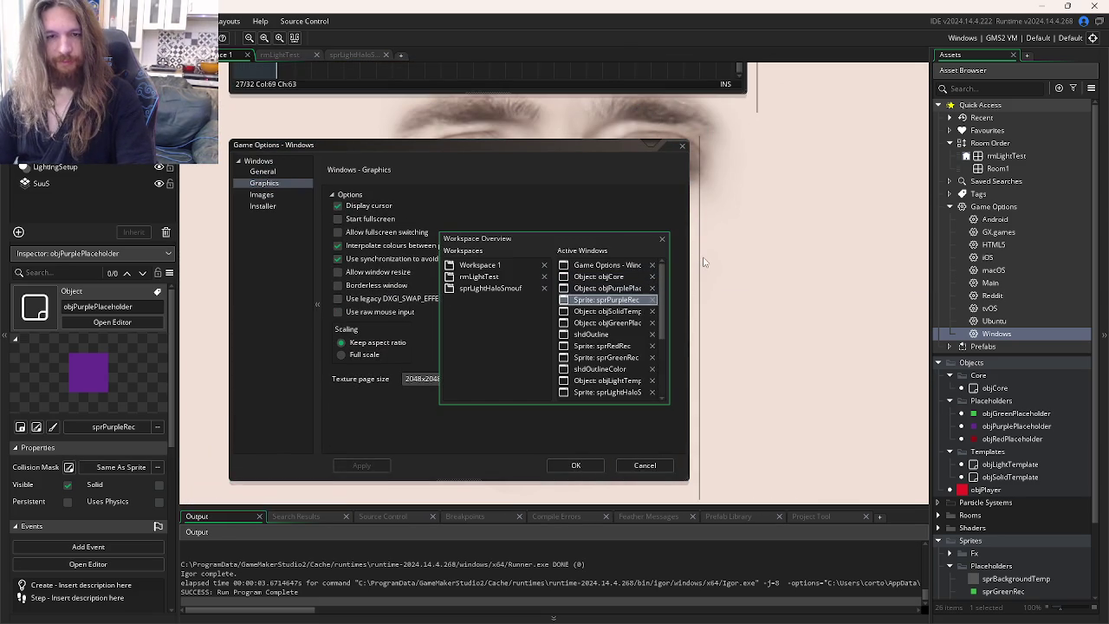
left_click(599, 311)
left_click(668, 290)
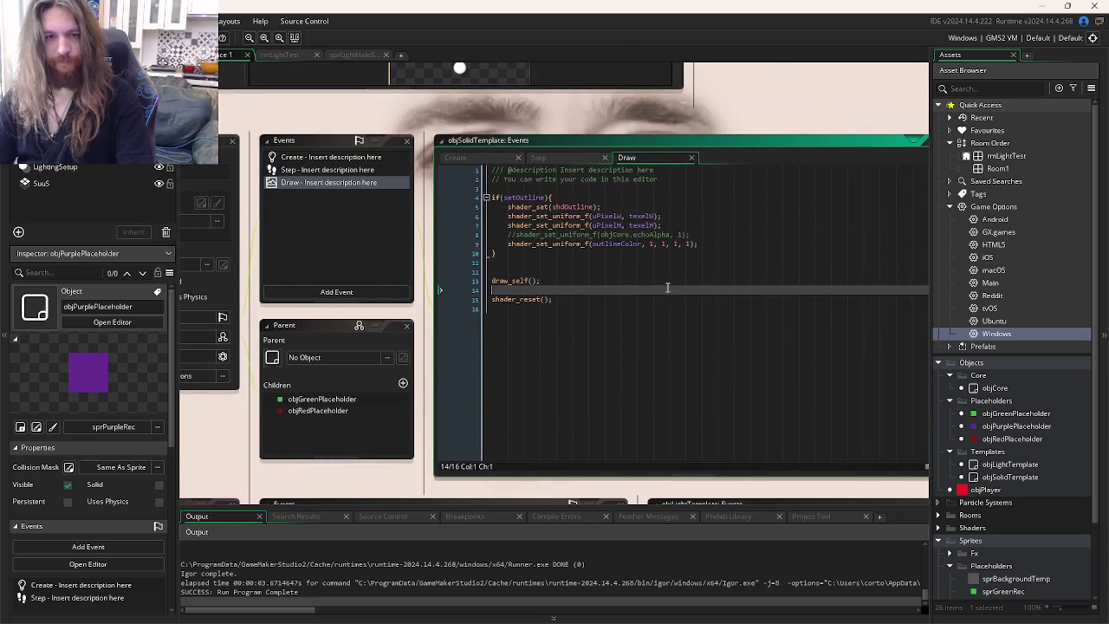
left_click(667, 234)
left_click_drag(711, 244, 491, 207)
key("shift+Tab")
key("Tab")
left_click(707, 234)
triple_click(707, 234)
left_click(708, 234)
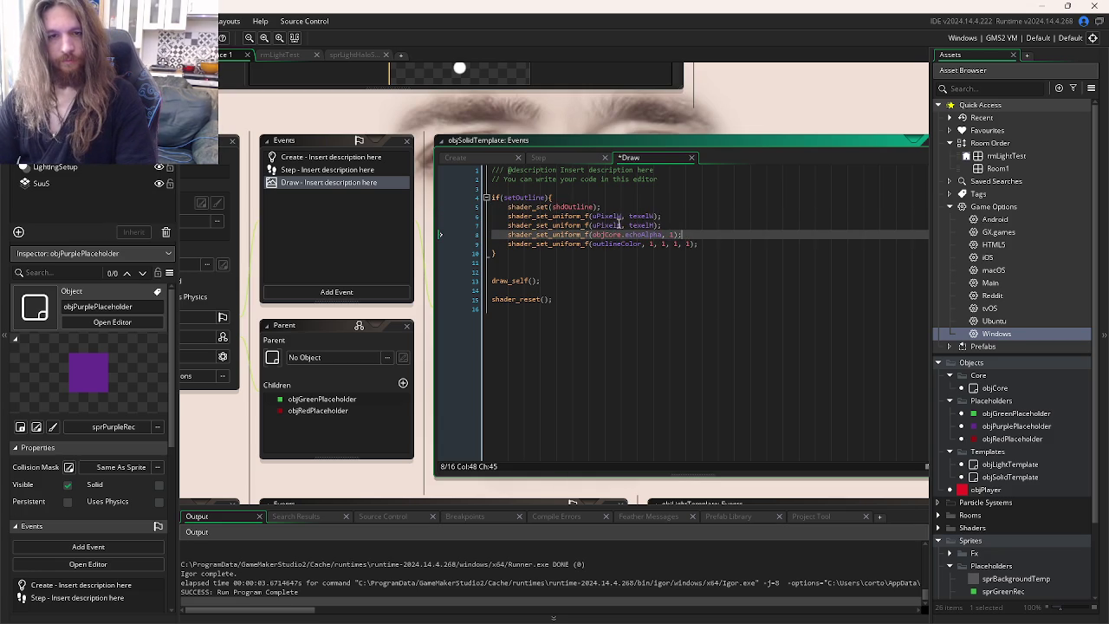
- Cut the echoAlpha uniform lookup out of objCore's Create event
left_click(456, 157)
left_click(568, 272)
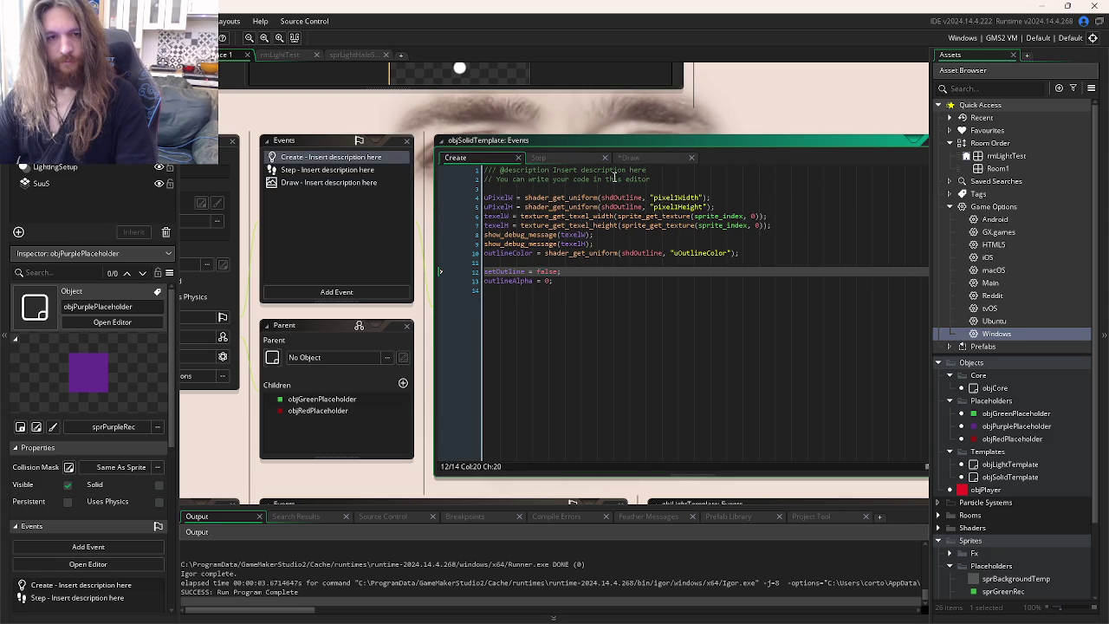
left_click(677, 207)
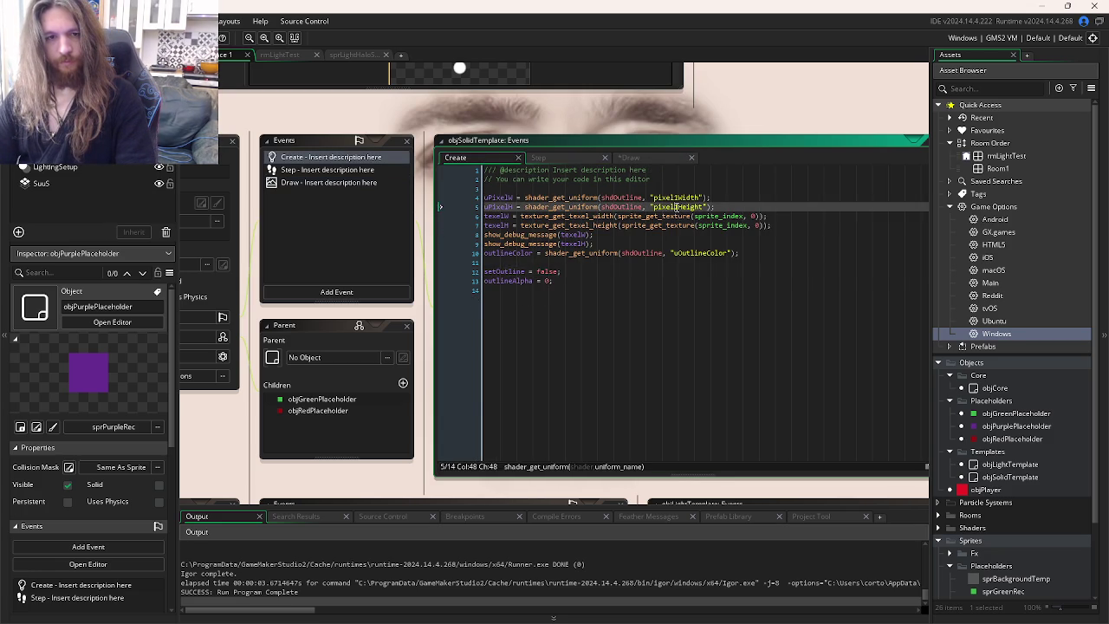
key("ctrl+Tab")
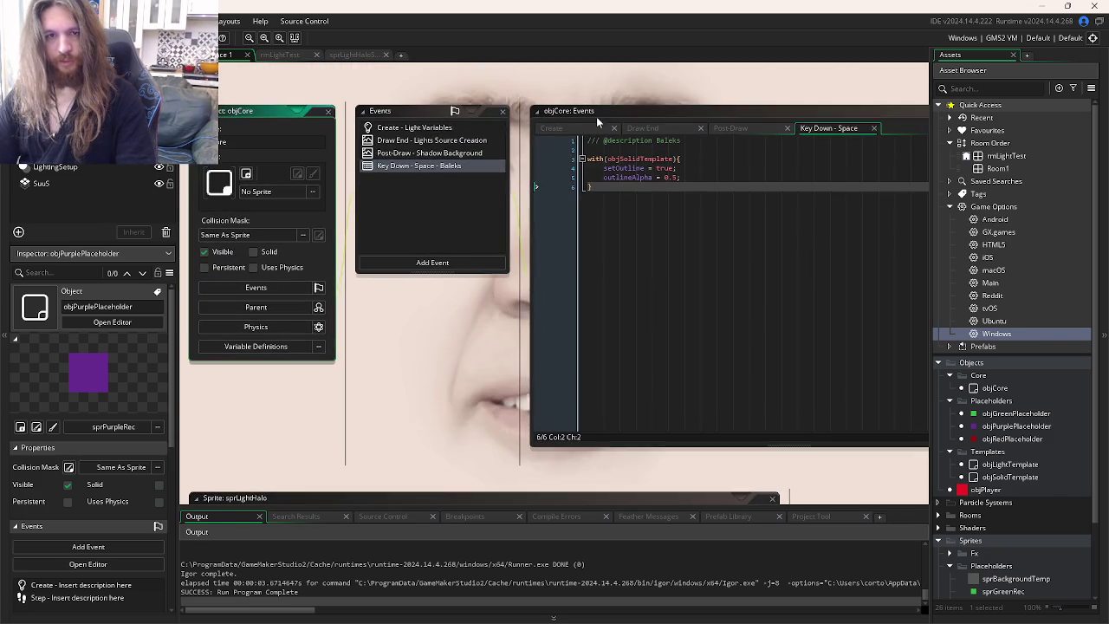
left_click(559, 128)
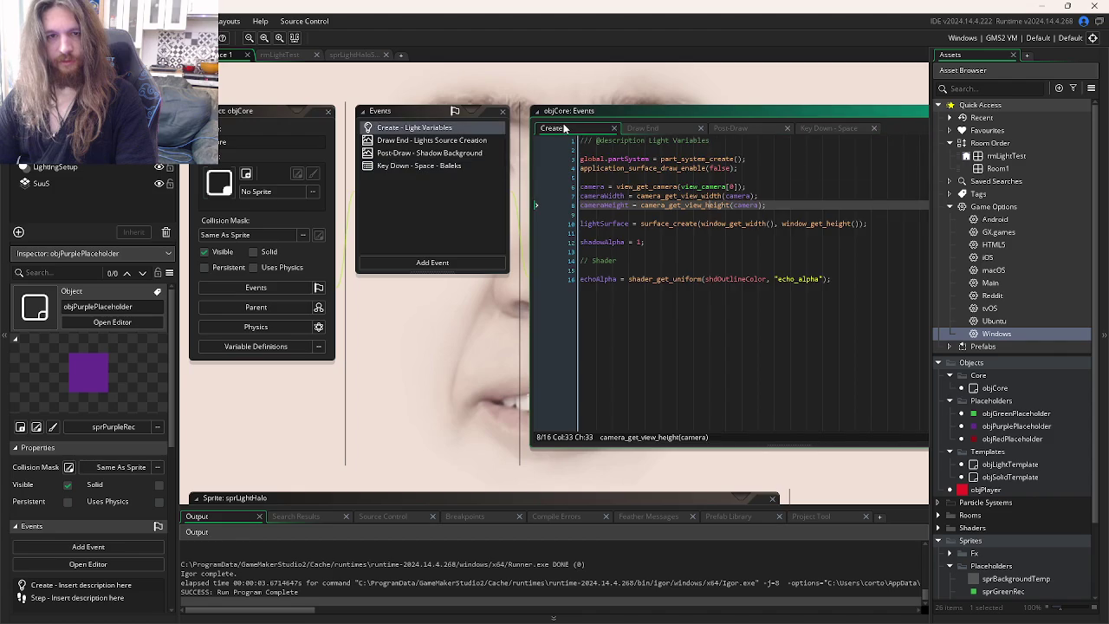
key("ctrl+z")
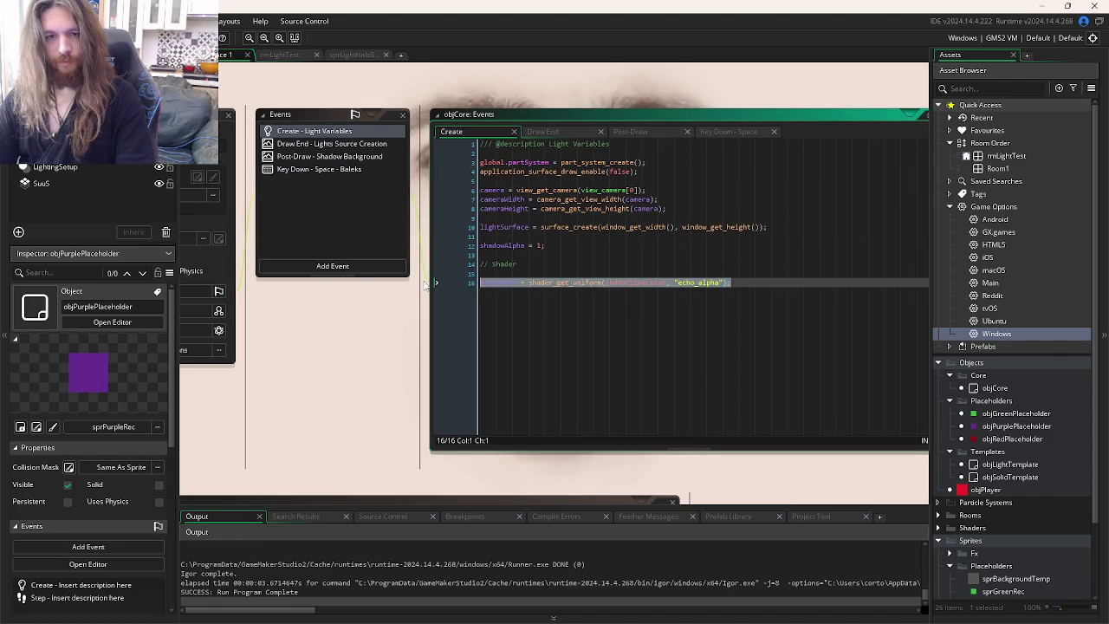
key("ctrl+z")
key("ctrl+z")
key("ctrl+z")
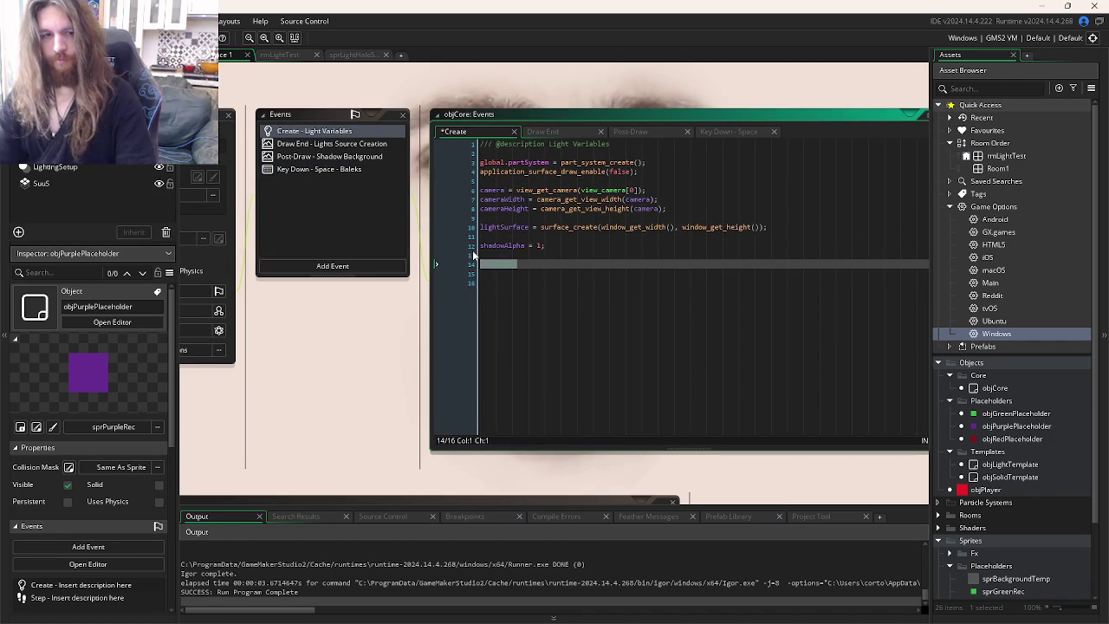
- Paste echoAlpha below outlineColor in objSolidTemplate's Create event and delete both show_debug_message lines
key("ctrl+Tab")
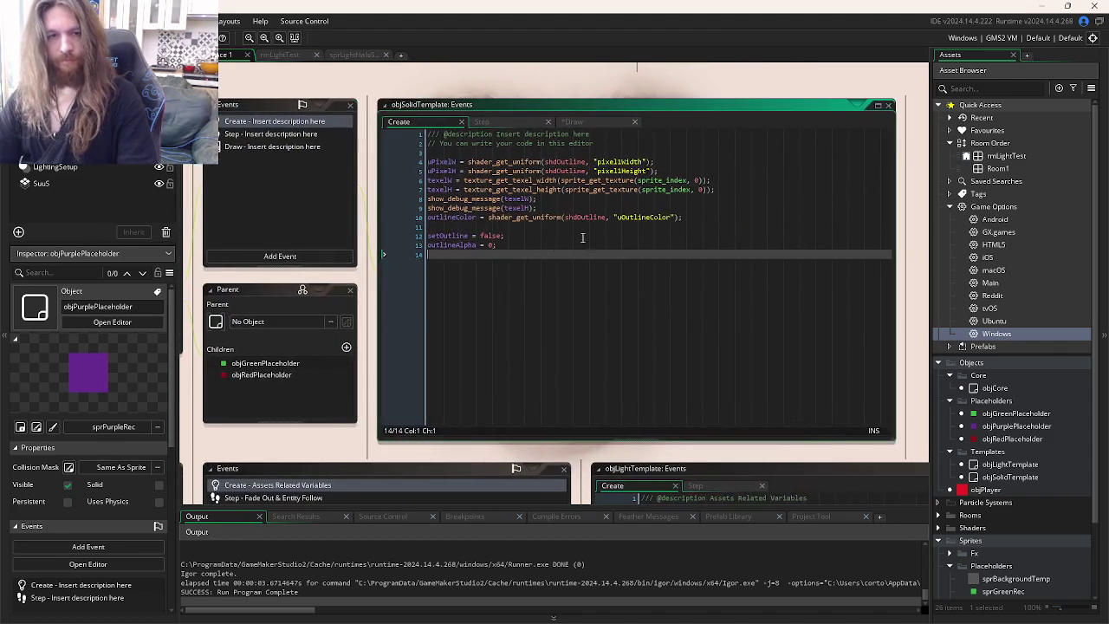
left_click(718, 216)
left_click(728, 188)
left_click(704, 216)
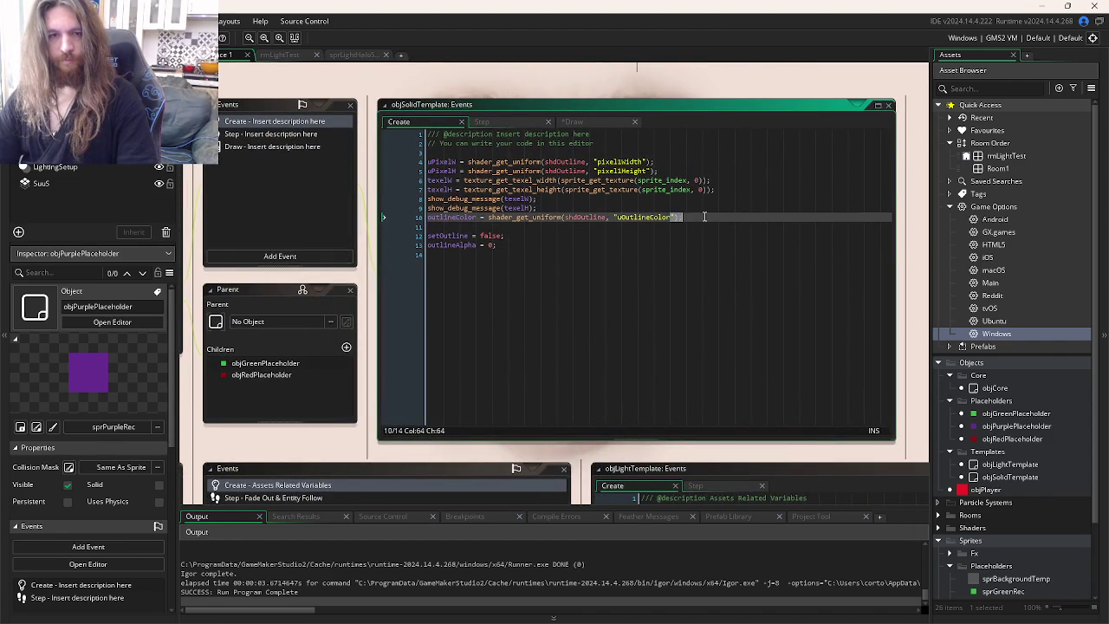
left_click_drag(673, 217, 704, 216)
key("ctrl+v")
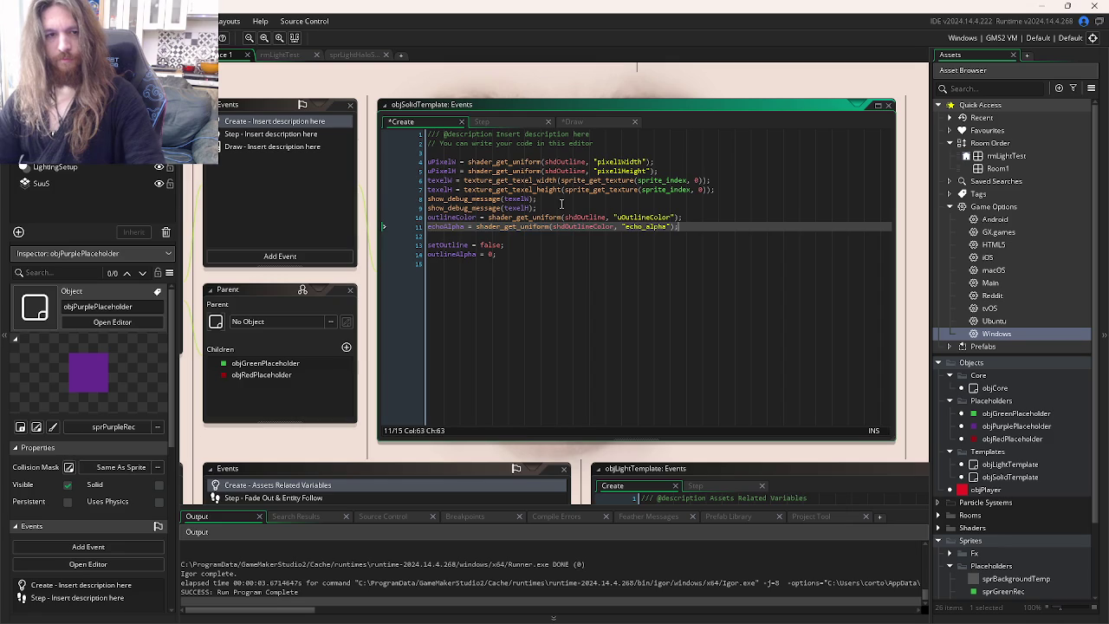
left_click_drag(537, 208, 397, 200)
key("Delete")
key("alt+Tab")
key("alt+Tab")
key("alt+Tab")
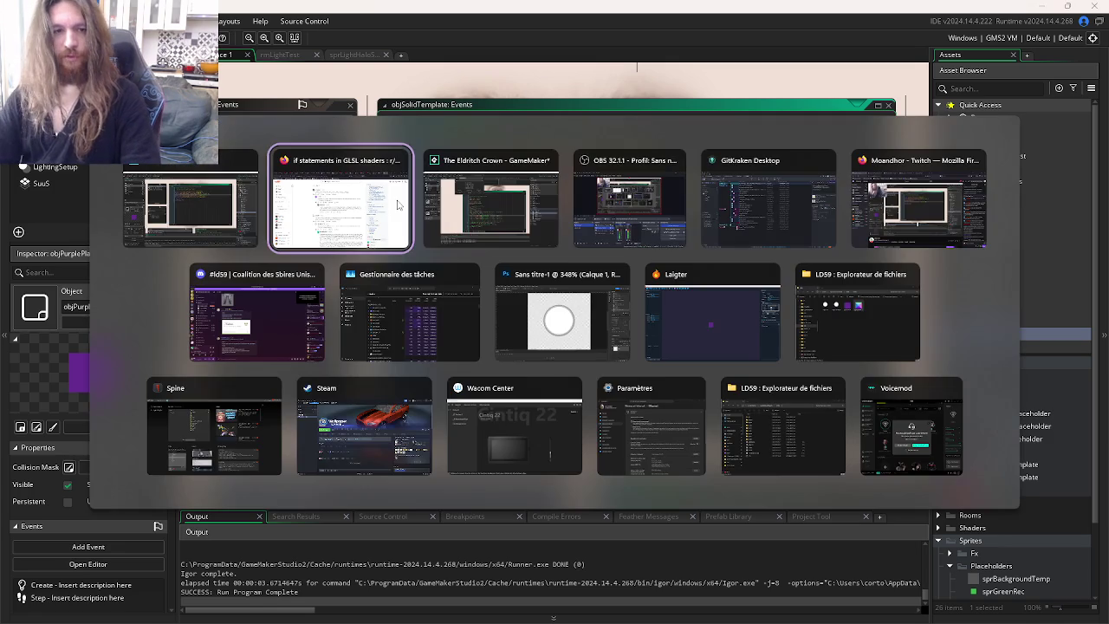
- Search Watch2Gether's video field for 'Outer Wilds OST'
left_click(345, 187)
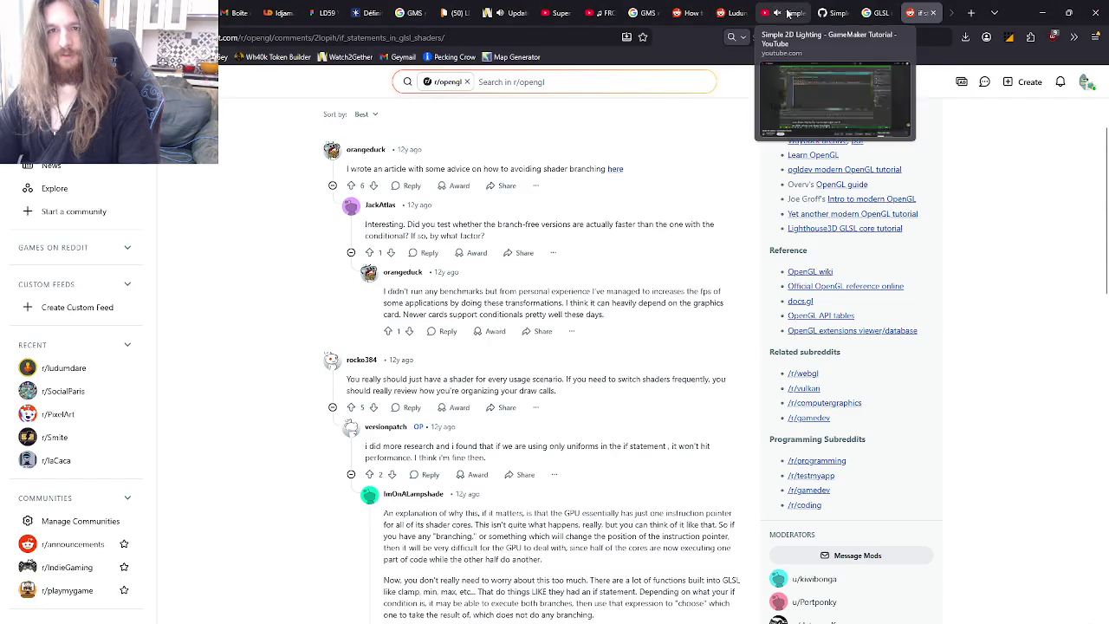
left_click(511, 12)
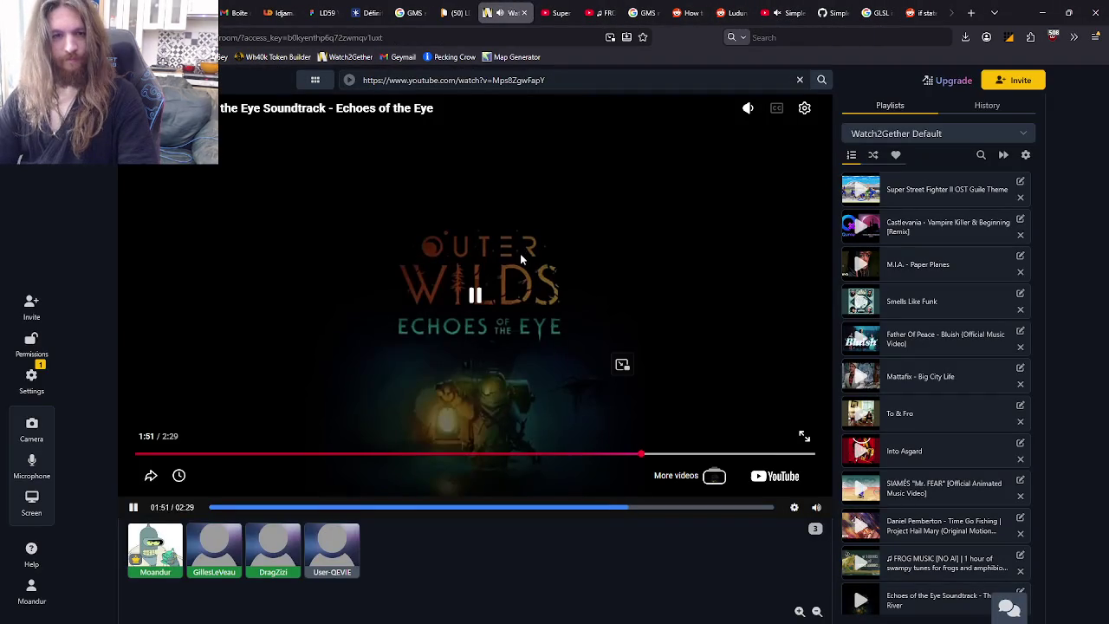
scroll(923, 381, "down", 5)
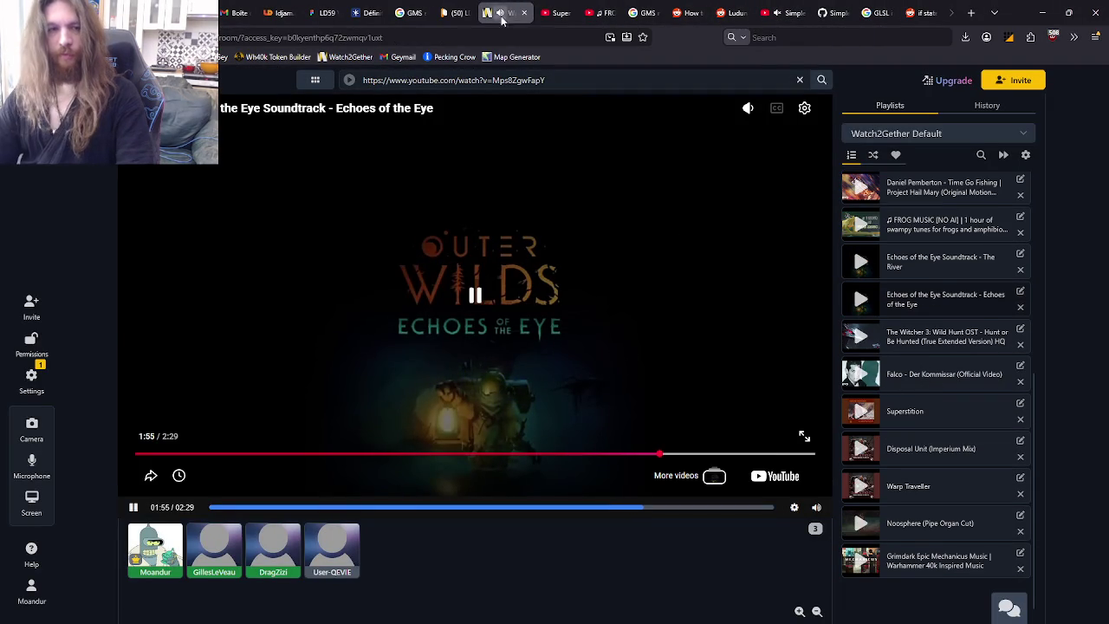
left_click(561, 83)
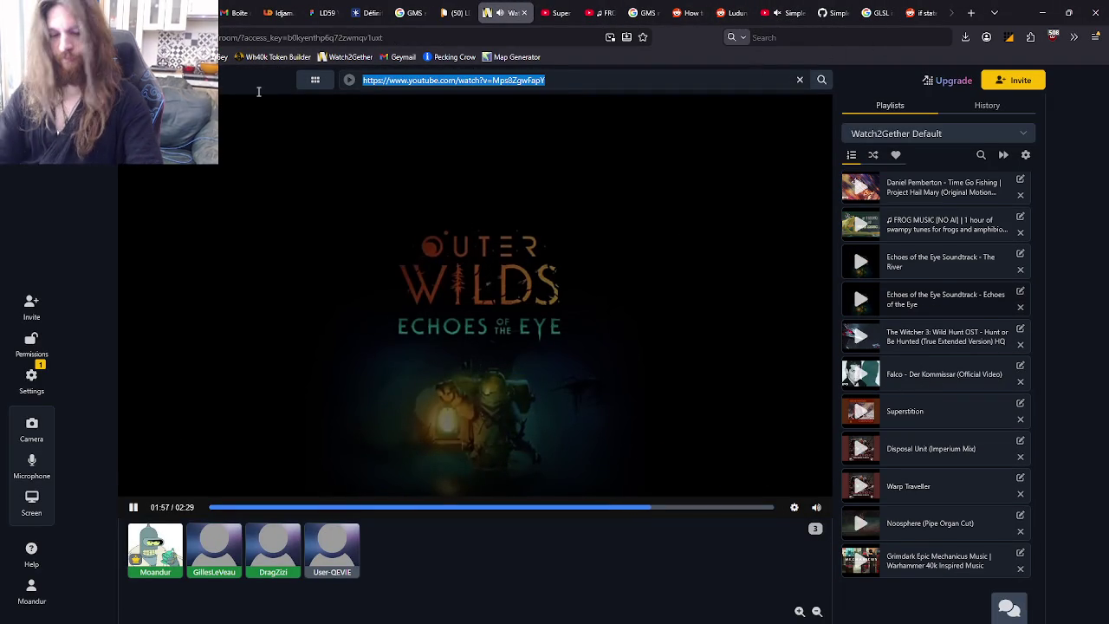
type("Outer W")
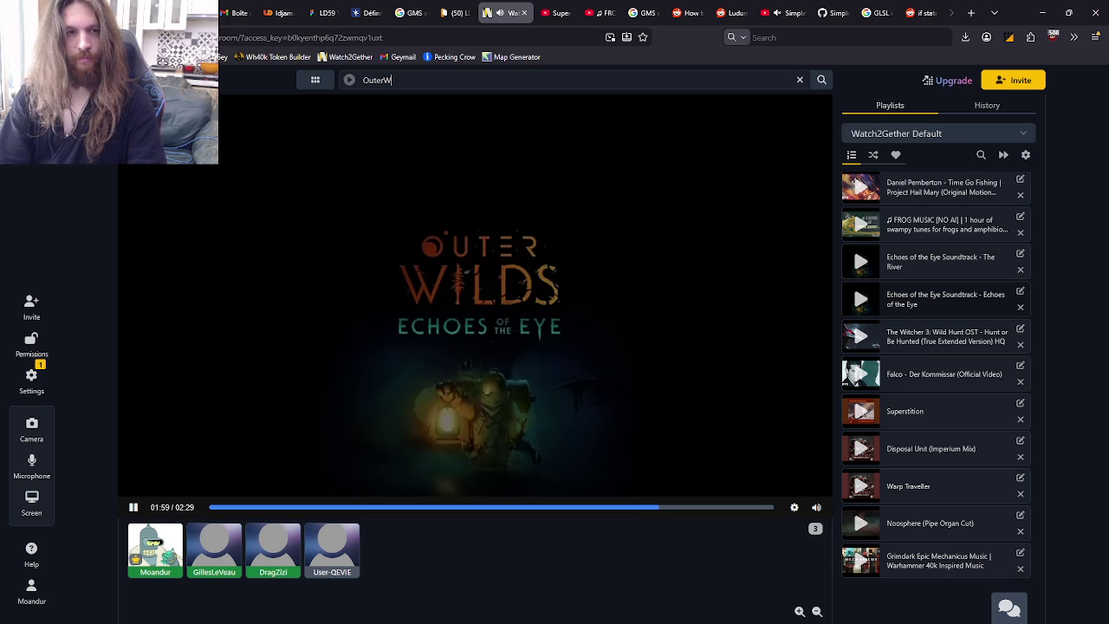
type("ilds OST")
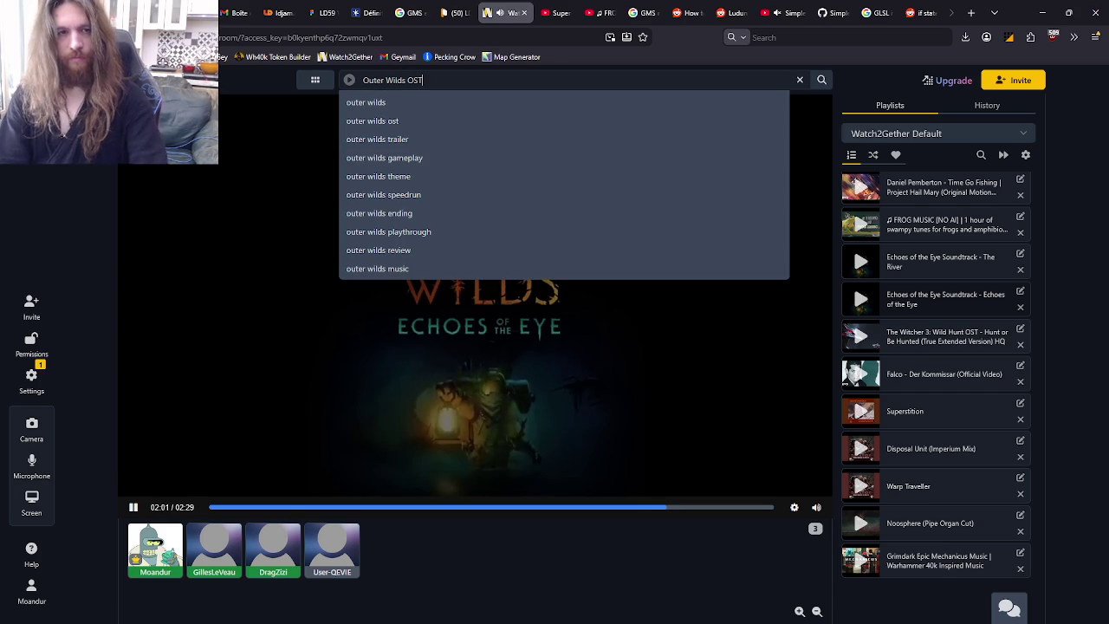
key("Return")
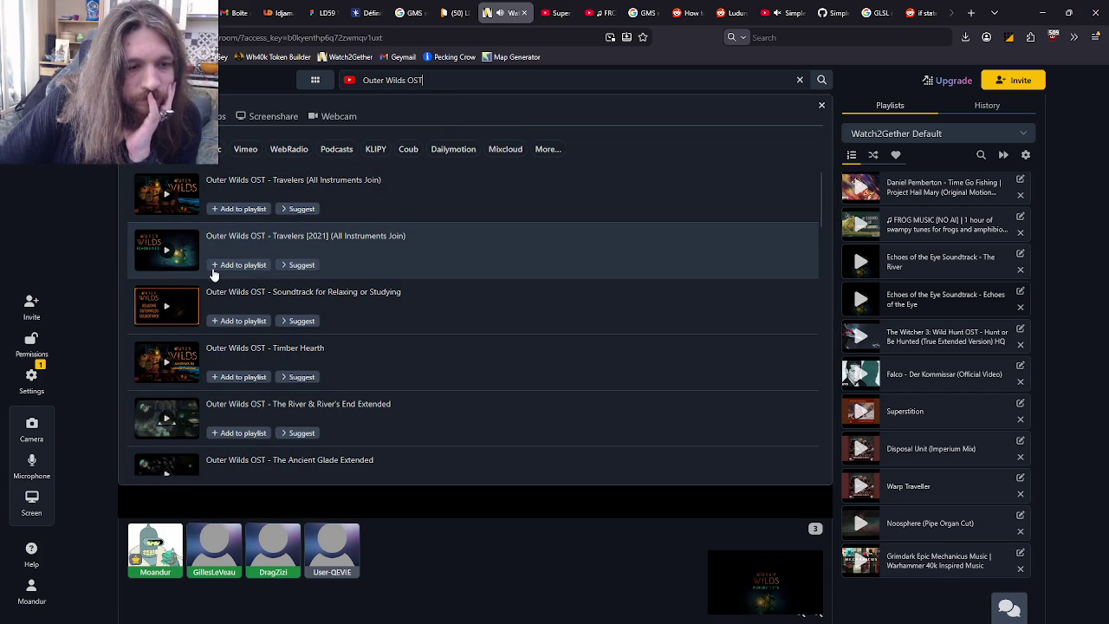
scroll(227, 266, "down", 5)
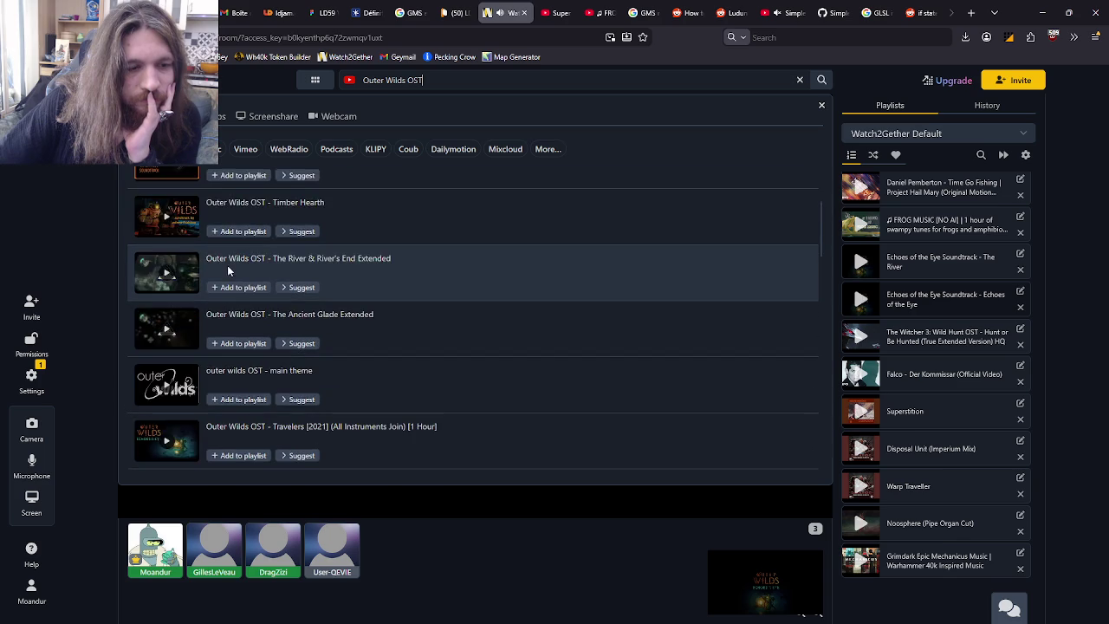
scroll(229, 272, "up", 5)
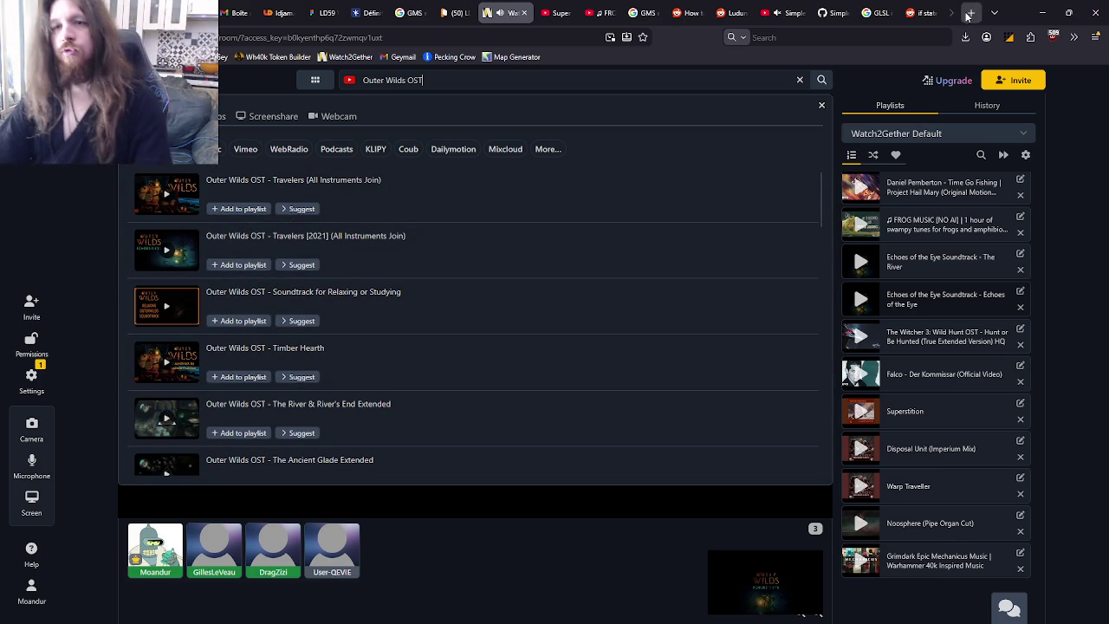
- Search YouTube in a new tab for 'Outer Wilds OST' and open the relaxing soundtrack video
left_click(971, 13)
left_click(526, 388)
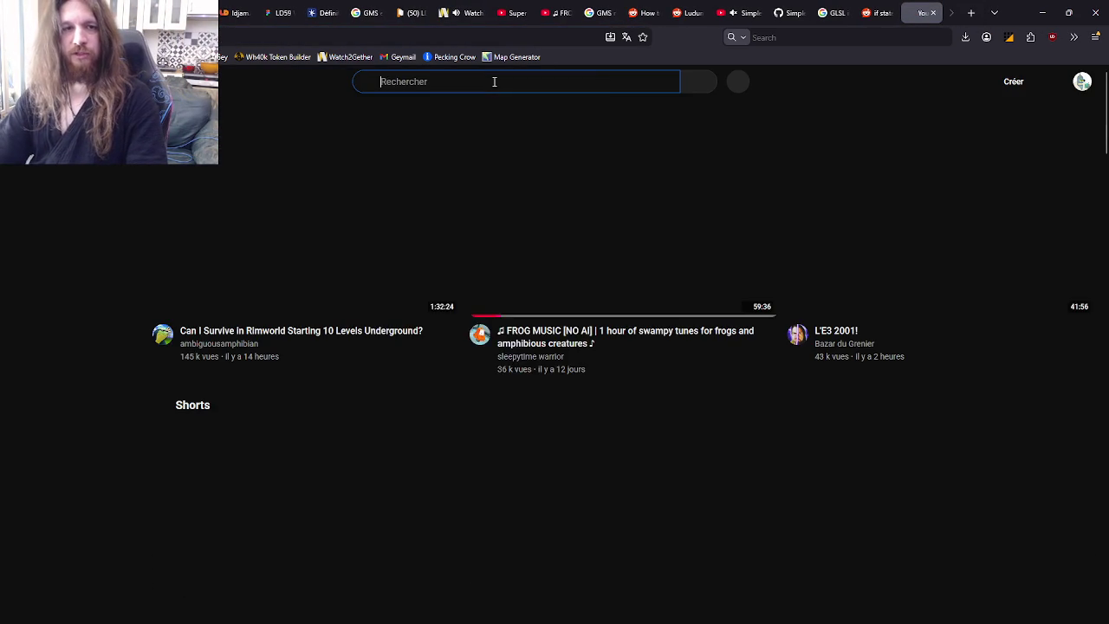
left_click(493, 82)
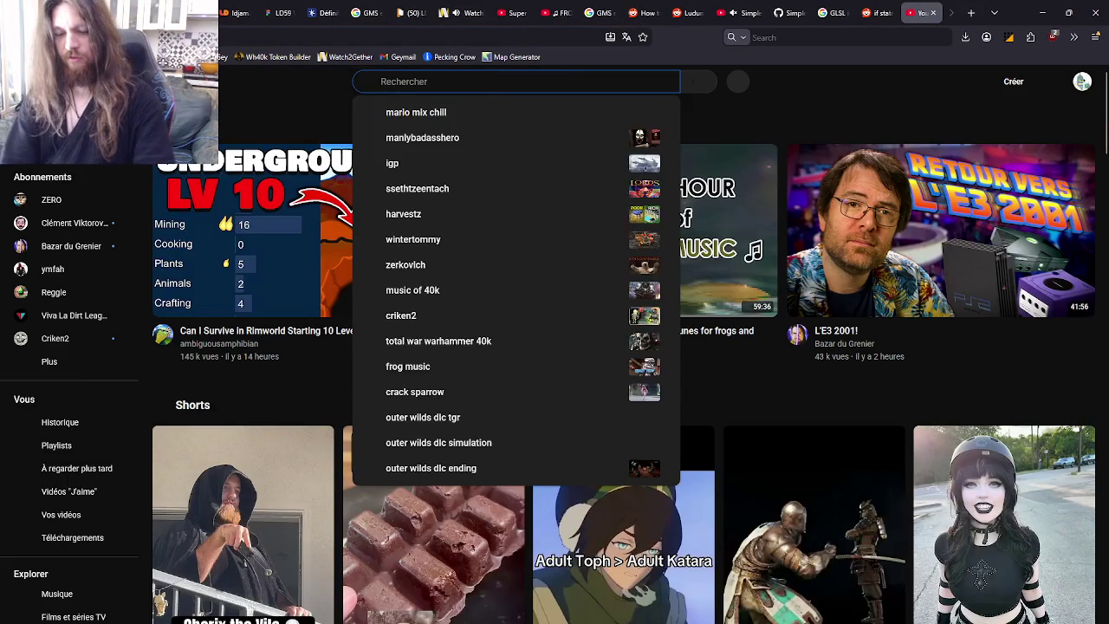
type("Outer Wilds o")
key("BackSpace")
type("OST")
key("Return")
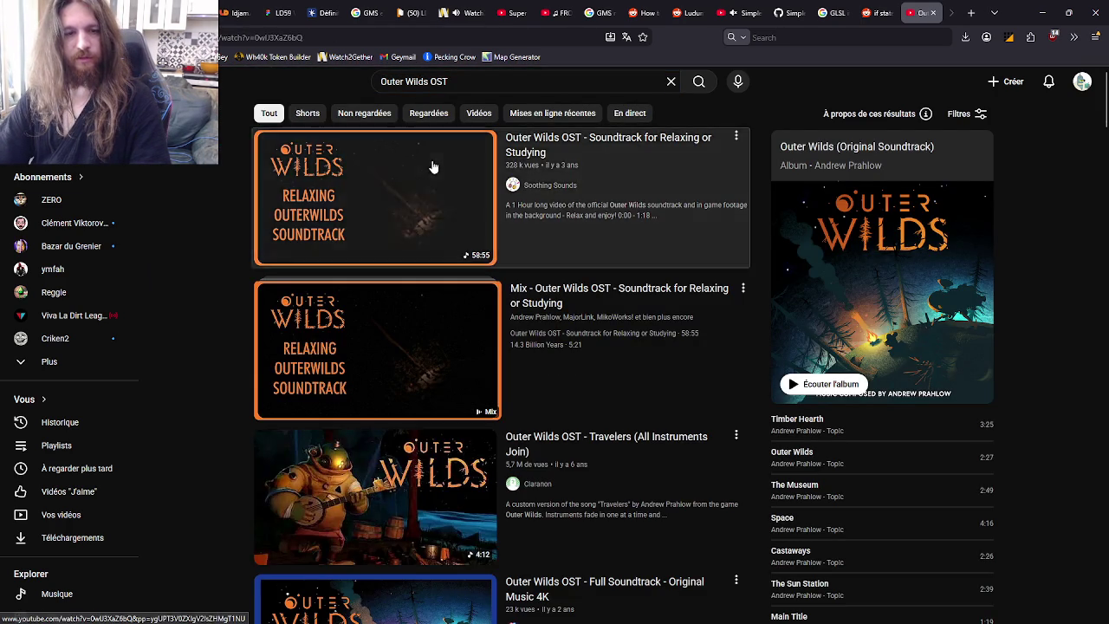
left_click(433, 166)
- Paste the soundtrack's YouTube link into Watch2Gether and play it in the shared player
left_click(562, 263)
left_click(486, 42)
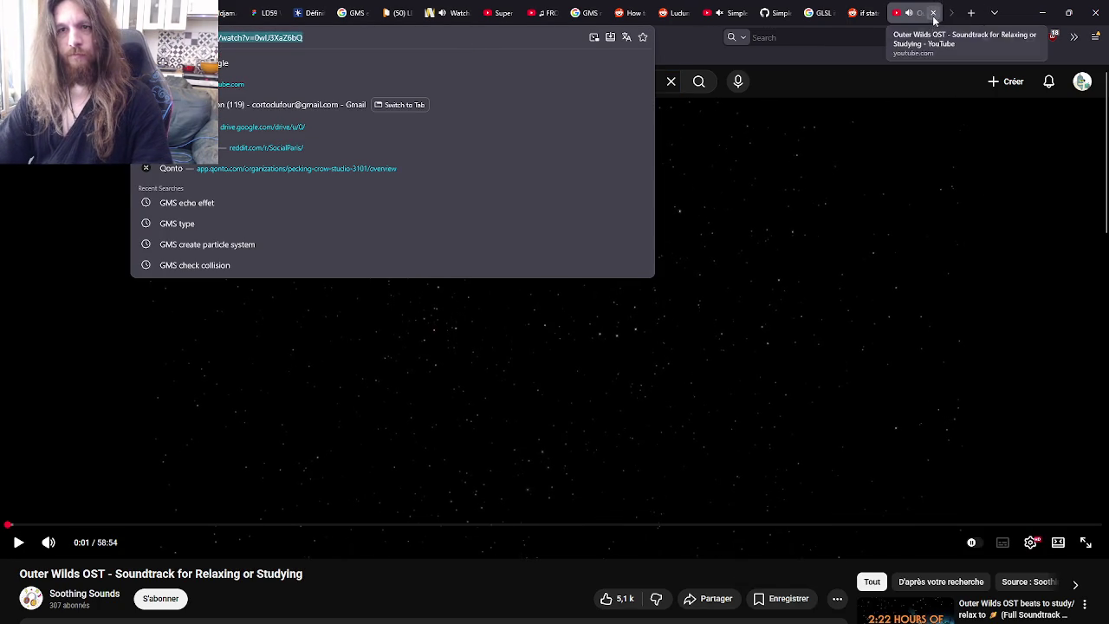
key("ctrl+Tab")
key("ctrl+v")
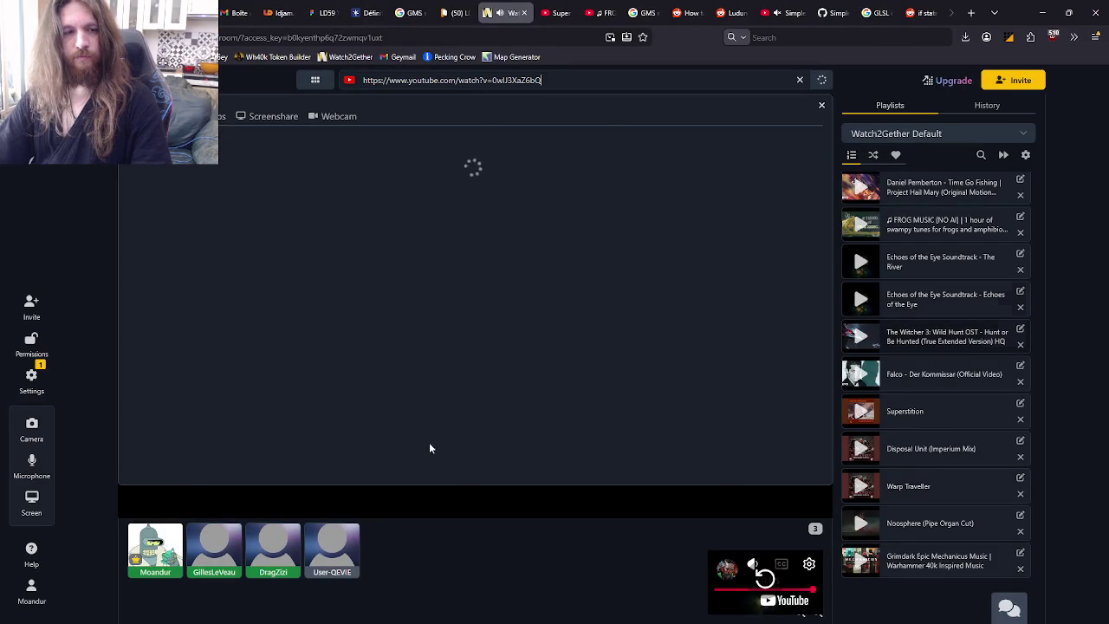
left_click(210, 206)
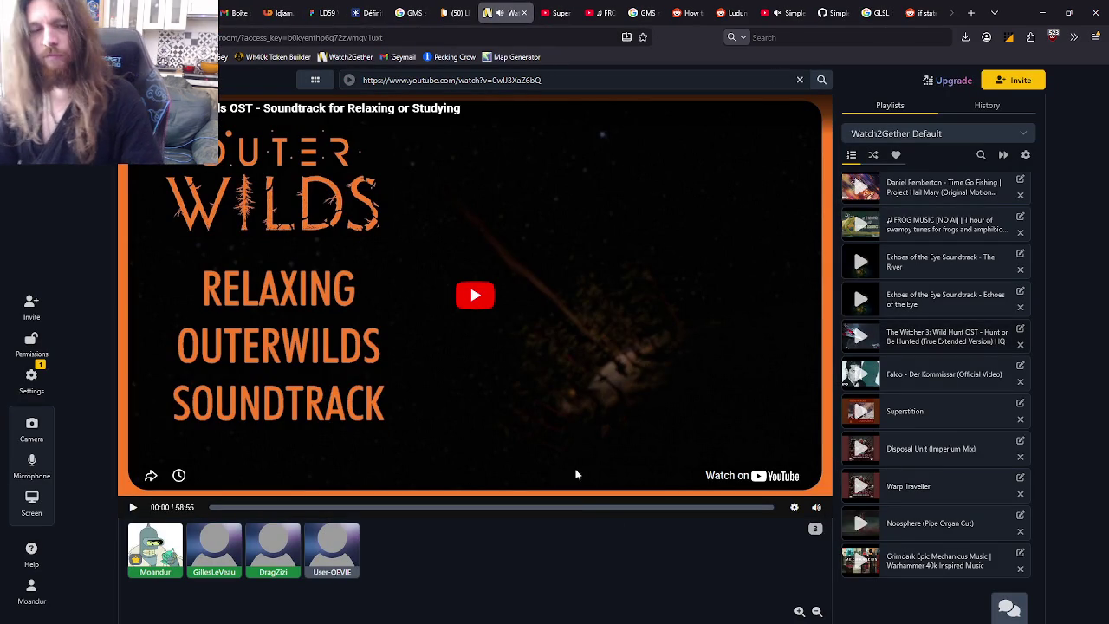
left_click(475, 310)
key("alt+Tab")
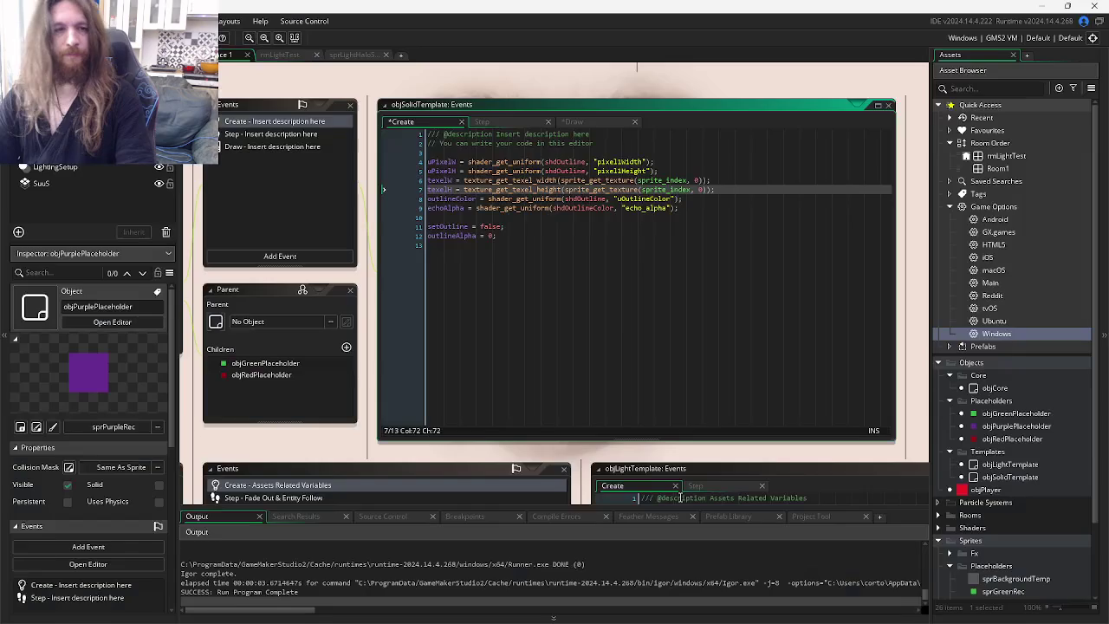
- Return to the Eldritch Crown project and open objSolidTemplate's Draw event code
key("alt+Tab")
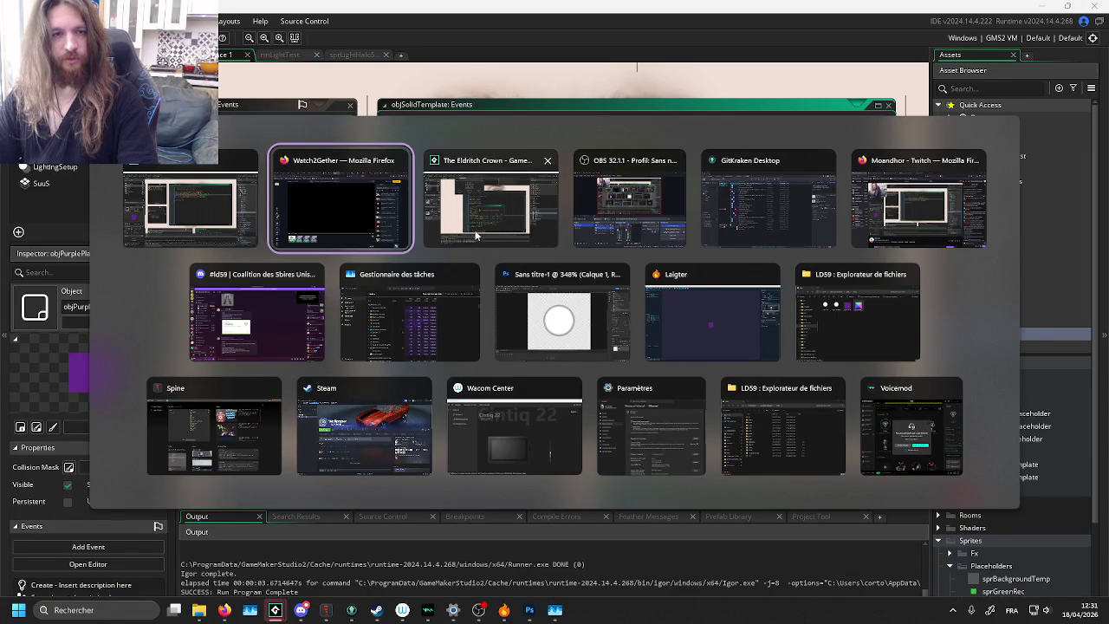
left_click(511, 217)
key("alt+Tab")
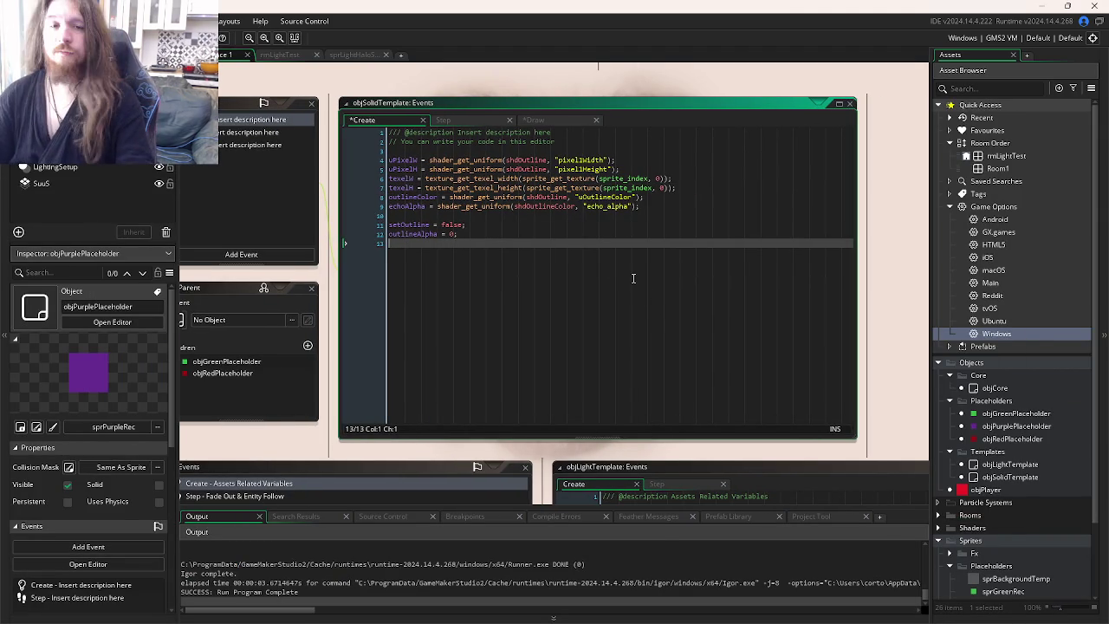
left_click(662, 205)
mouse_move(662, 206)
left_mouse_down()
mouse_move(757, 232)
mouse_move(685, 235)
left_mouse_up()
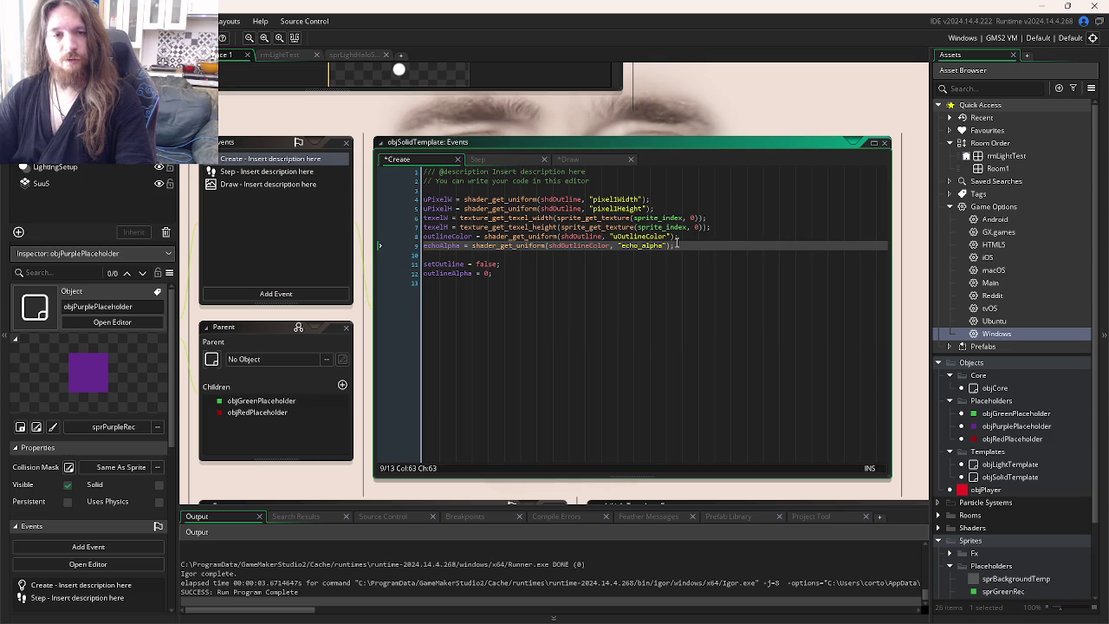
left_click(581, 161)
key("Down")
key("Right")
key("Right")
key("Right")
- Paste outlineAlpha from the Create event as the echoAlpha uniform's value and save
key("ctrl+Tab")
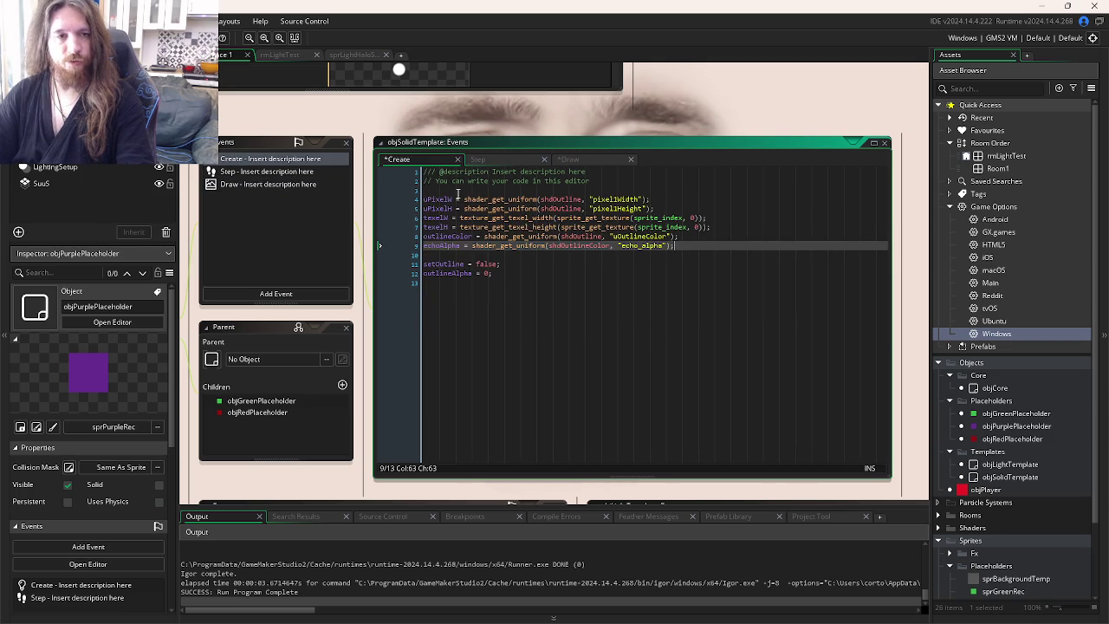
double_click(452, 274)
key("ctrl+c")
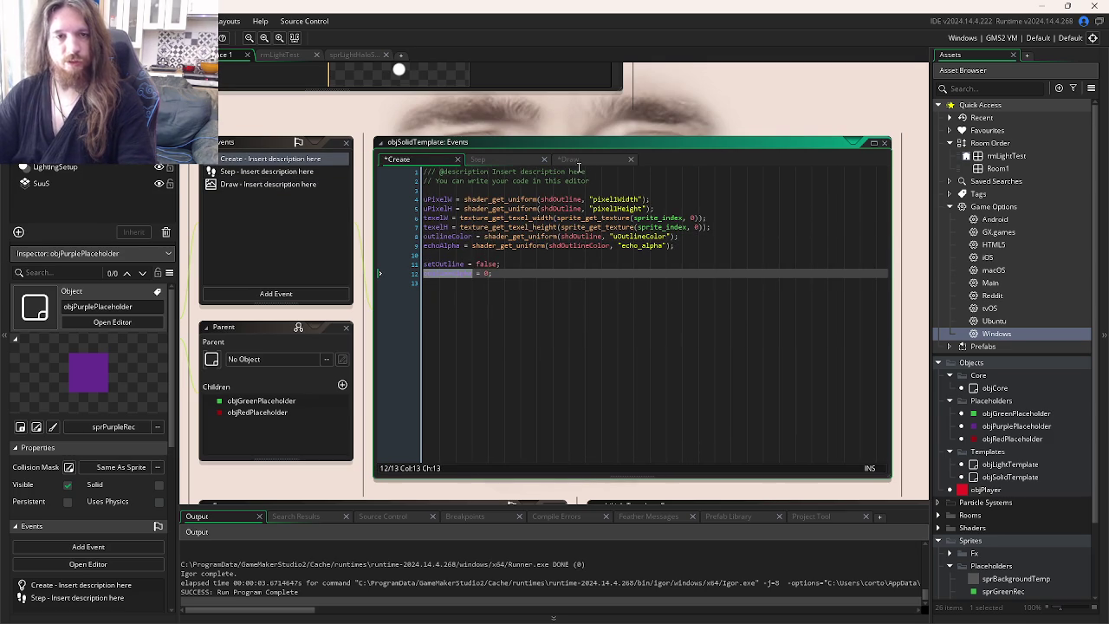
left_click(578, 162)
key("ctrl+v")
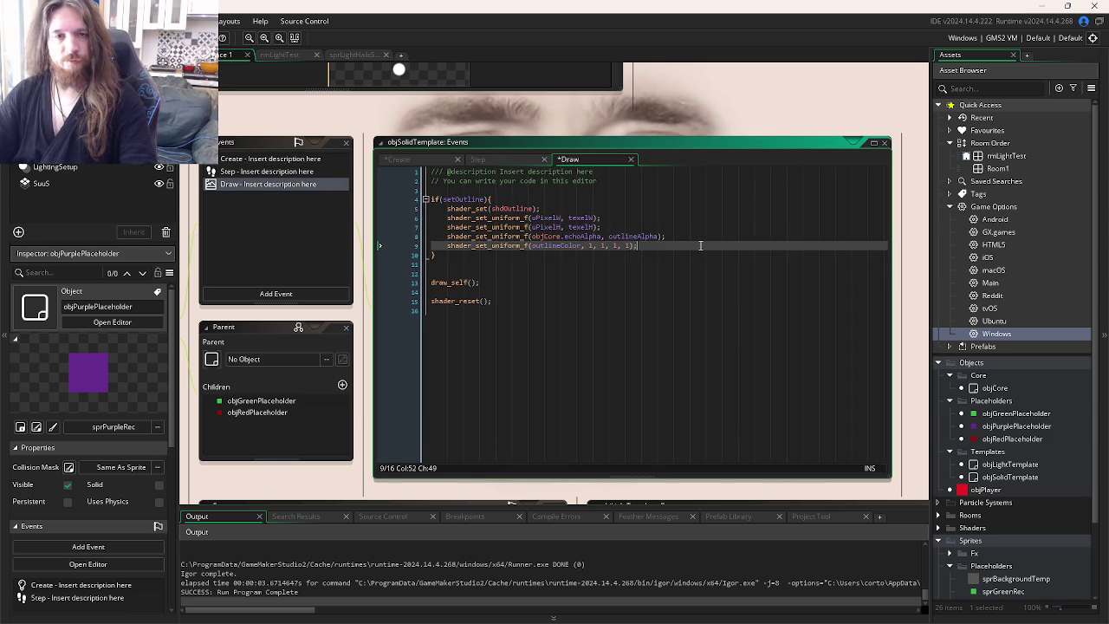
key("ctrl+s")
left_click(684, 254)
key("ctrl+Tab")
key("ctrl+Tab")
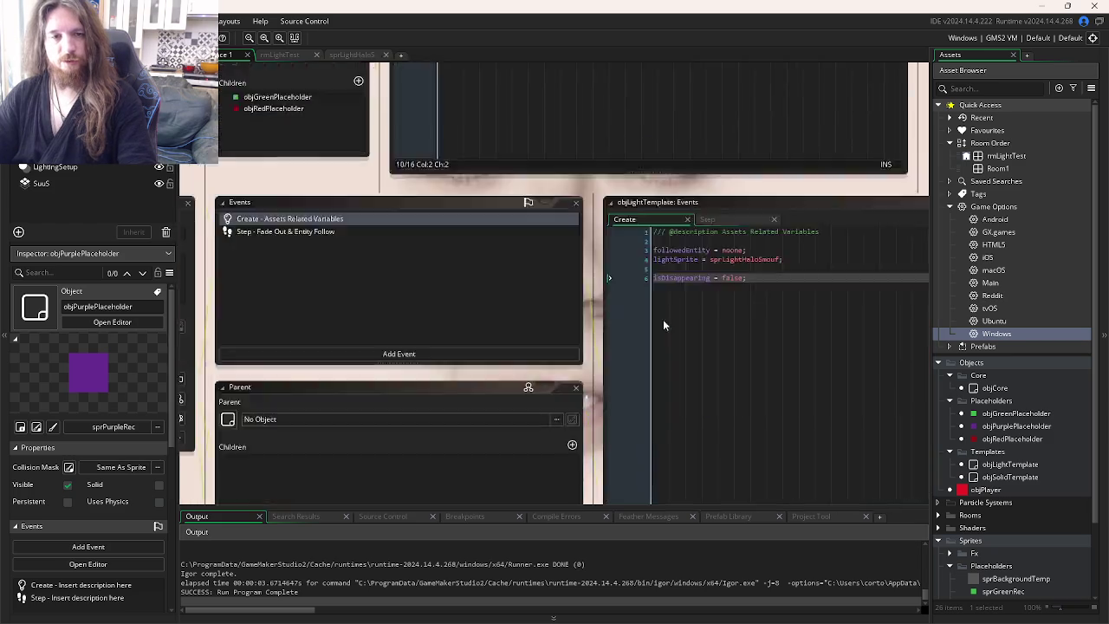
key("ctrl+Tab")
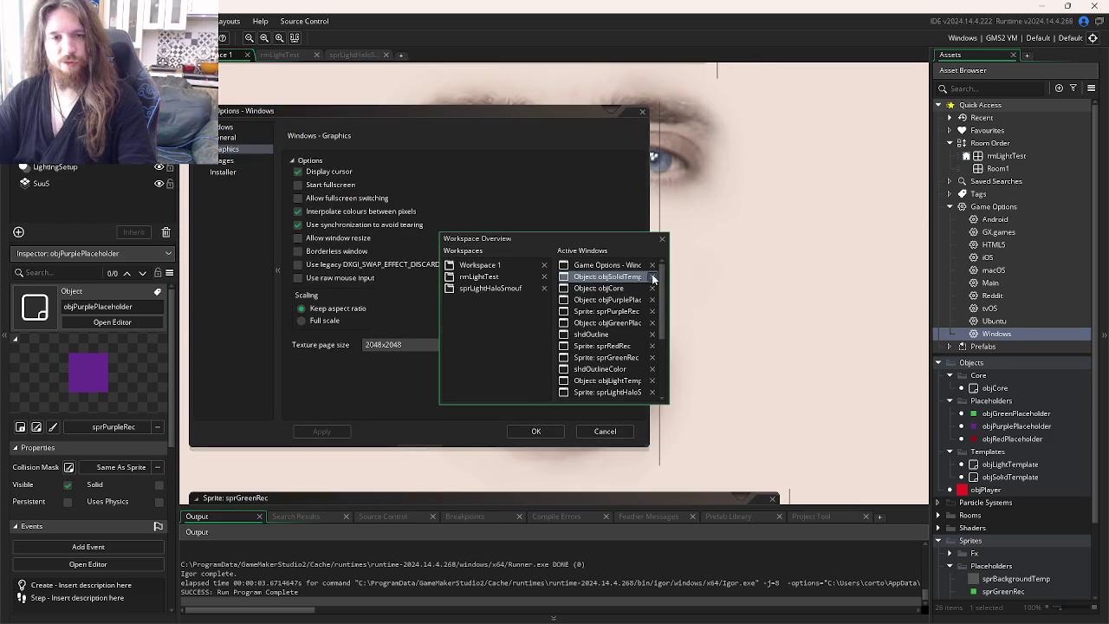
- Duplicate the pixelWidth uniform declaration in shdOutline.fsh, name the copy outlineOffset, and save
key("ctrl+Tab")
key("ctrl+Tab")
key("ctrl+Tab")
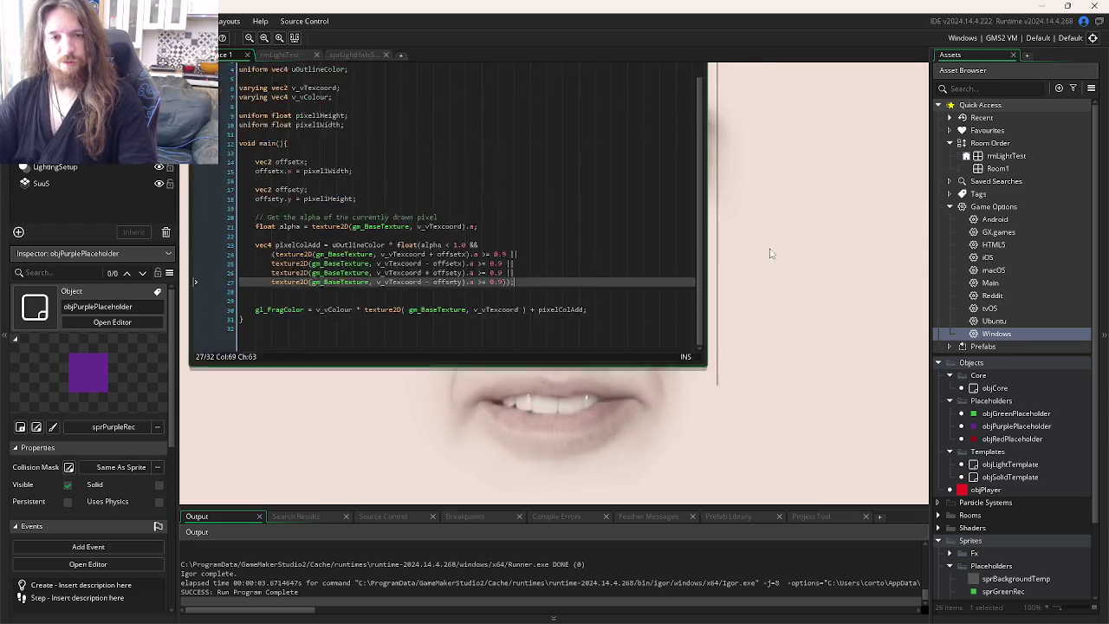
left_click(661, 265)
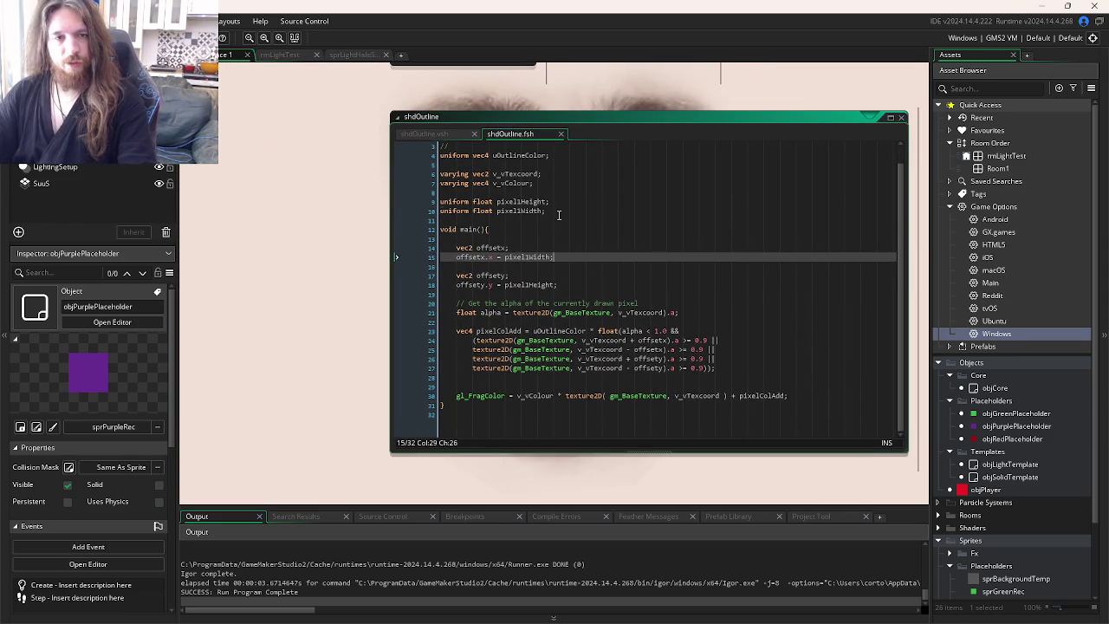
left_click(559, 212)
key("ctrl+d")
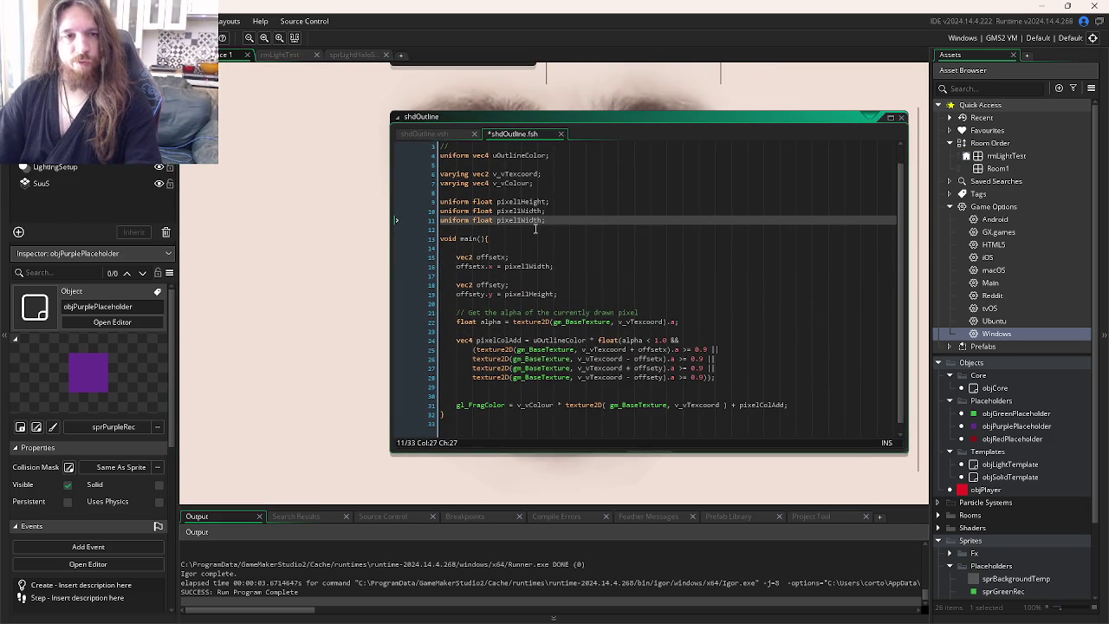
double_click(521, 221)
type("outl")
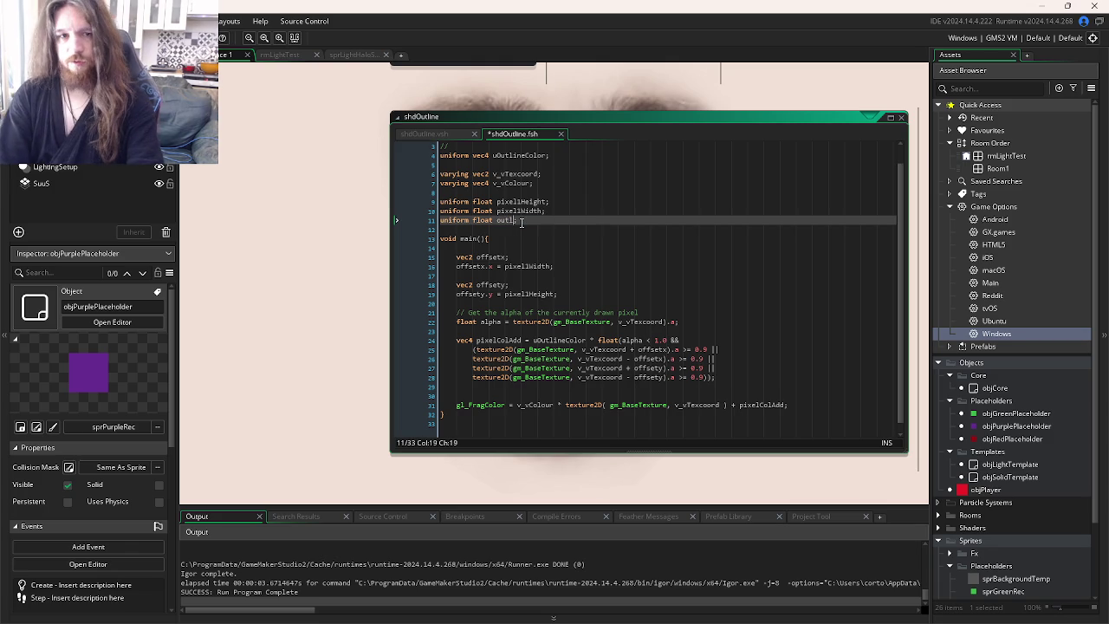
type("ineOffset")
key("ctrl+s")
- Rename the new shader uniform to echo_alpha, copied from objSolidTemplate's Create event
key("ctrl+Tab")
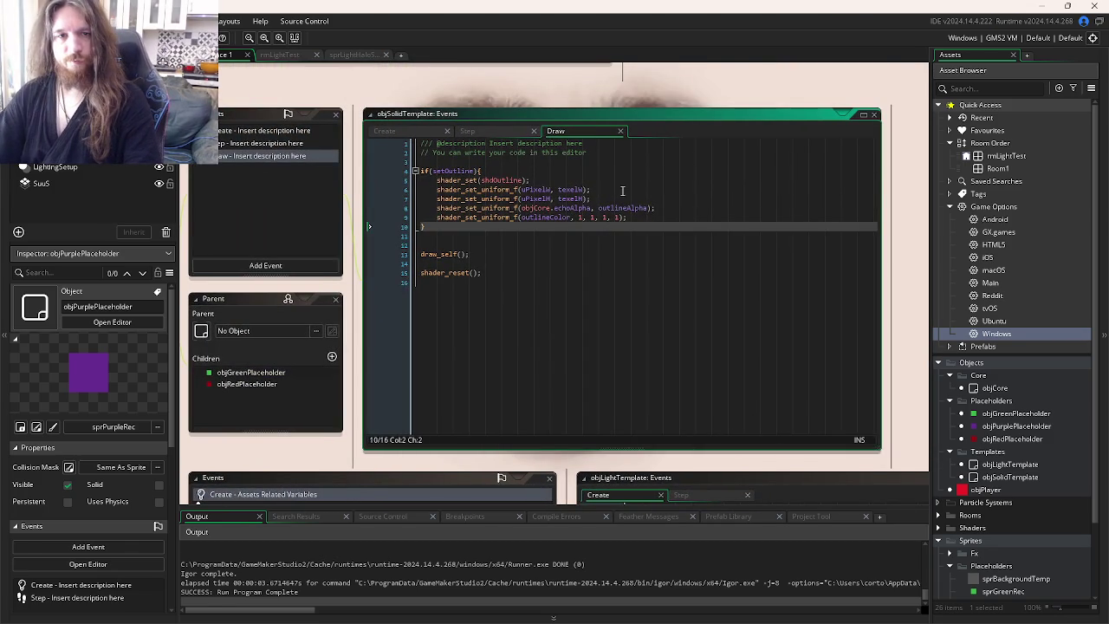
left_click(614, 213)
left_click(424, 132)
left_click(494, 235)
left_click(624, 218)
double_click(633, 218)
key("ctrl+c")
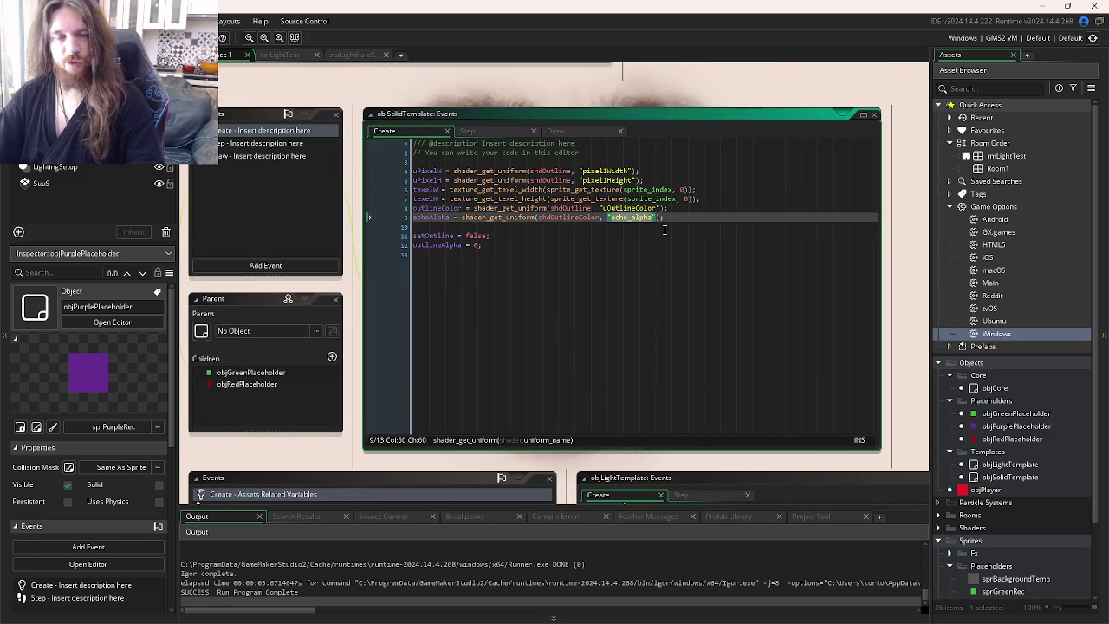
middle_click(563, 208)
left_click(338, 215)
double_click(342, 217)
key("ctrl+v")
left_click(433, 242)
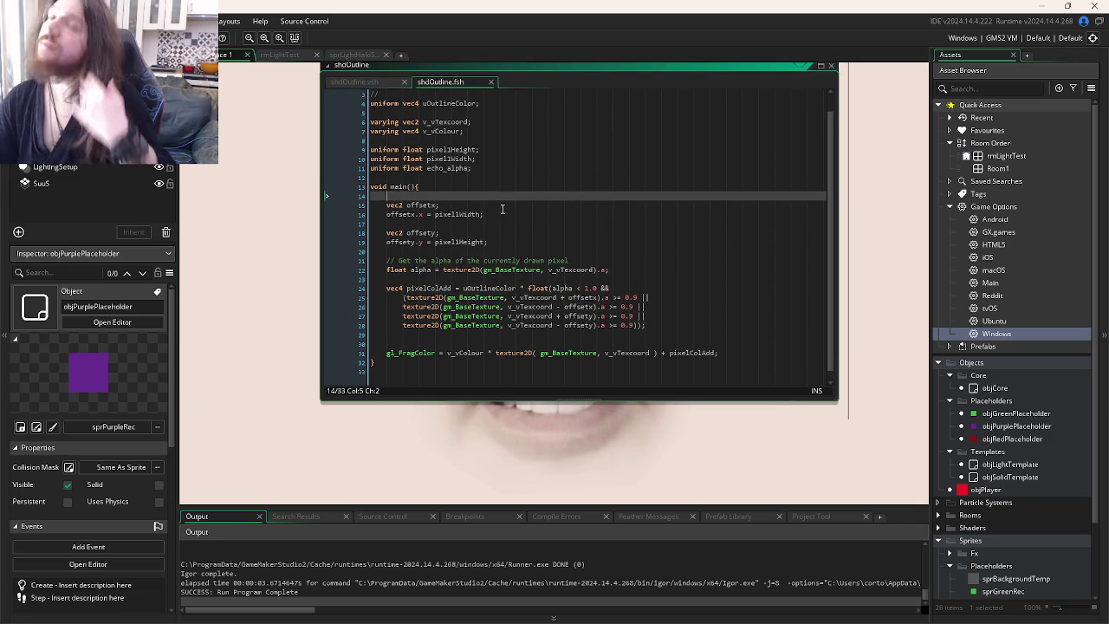
- Add a gl_FragColor.a = echo_alpha line after the gl_FragColor assignment
double_click(446, 168)
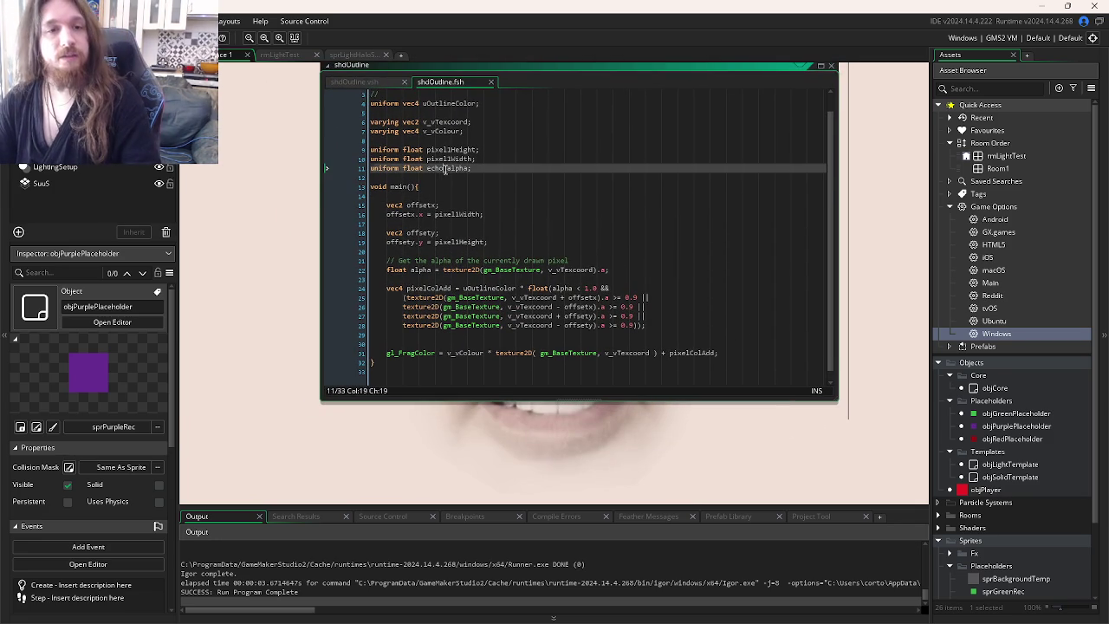
left_click(713, 354)
left_click(442, 353)
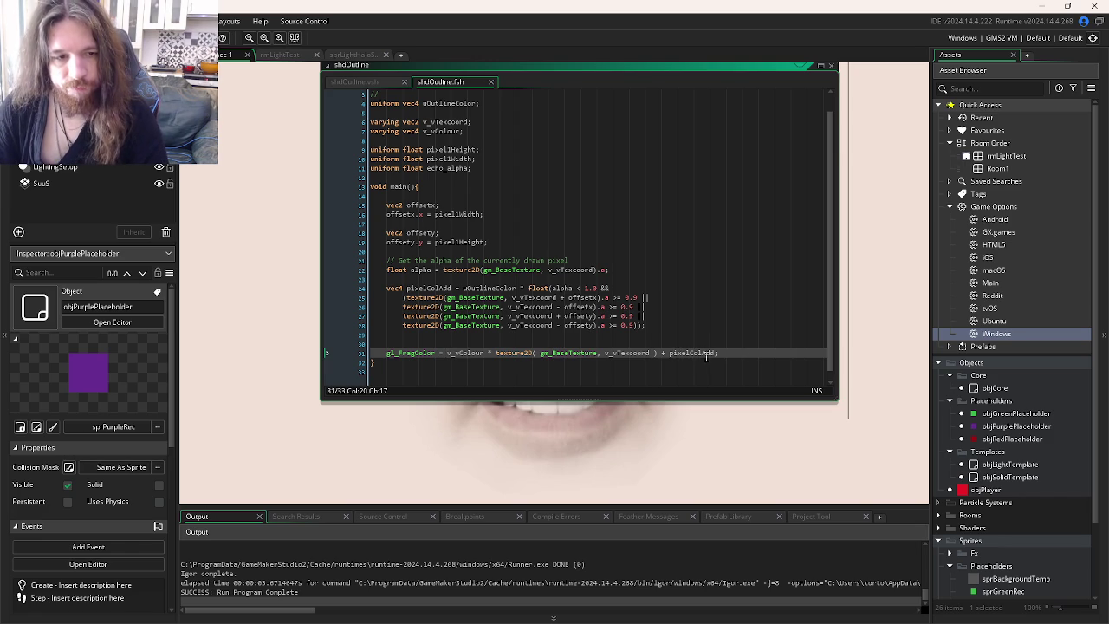
left_click(734, 352)
key("Return")
type("g")
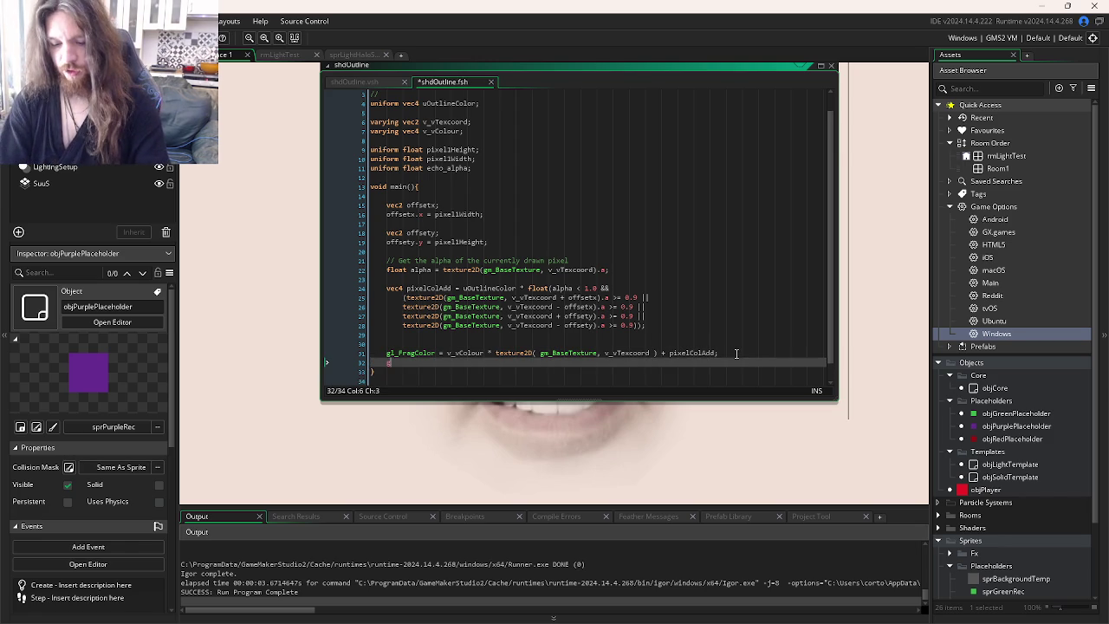
type("l_Frag")
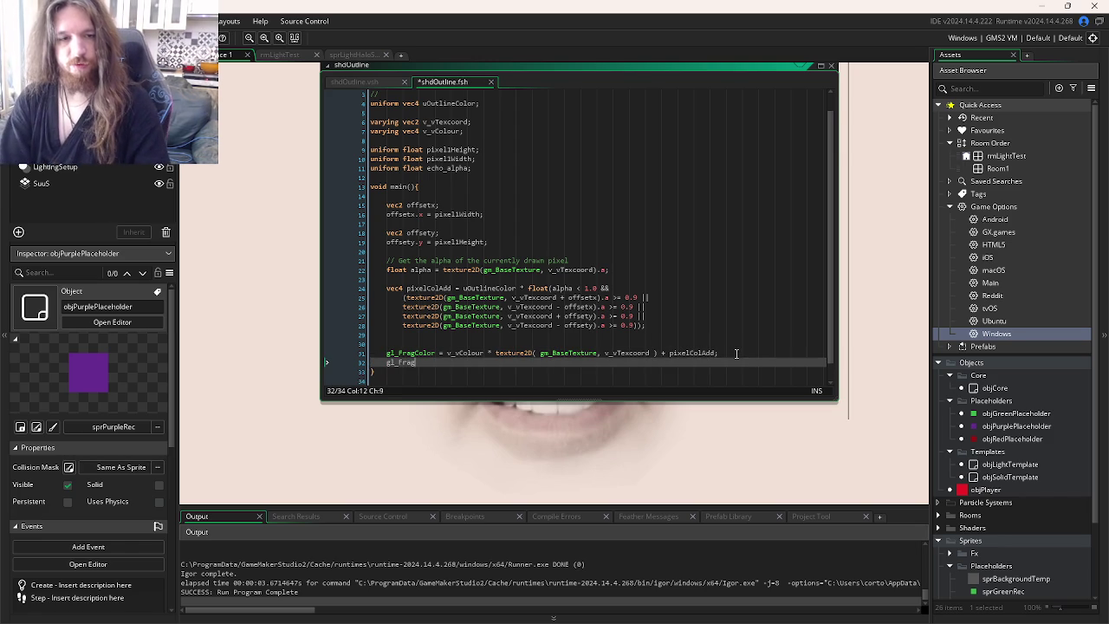
type("Coloza")
type(" echo_alpha;")
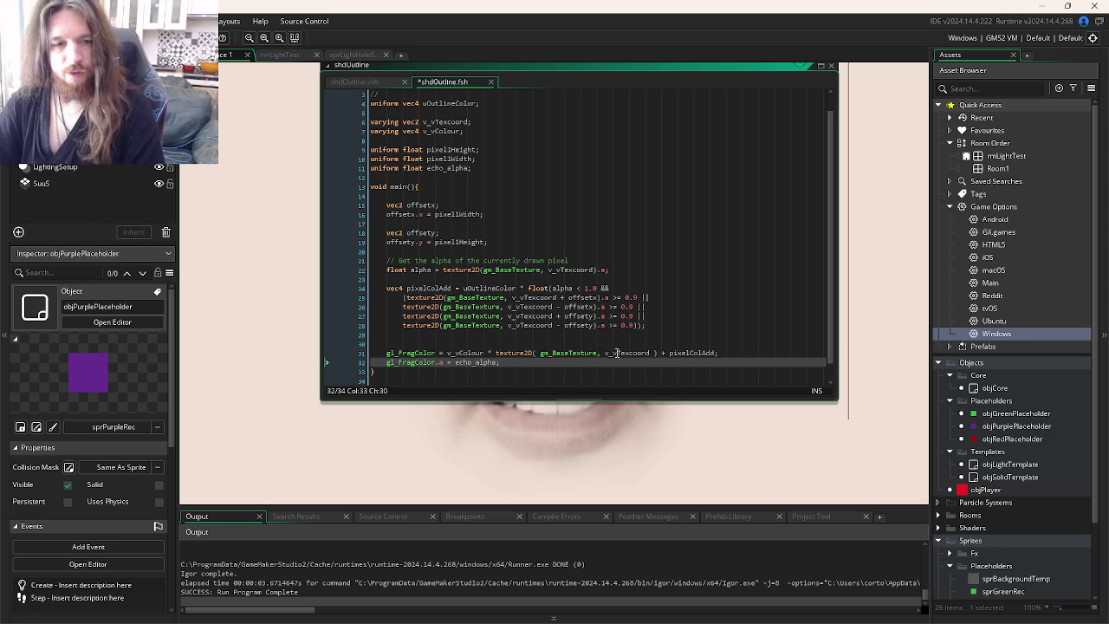
- Review the gl_FragColor assignment, run the game with F5, and dismiss the runtime error
double_click(468, 352)
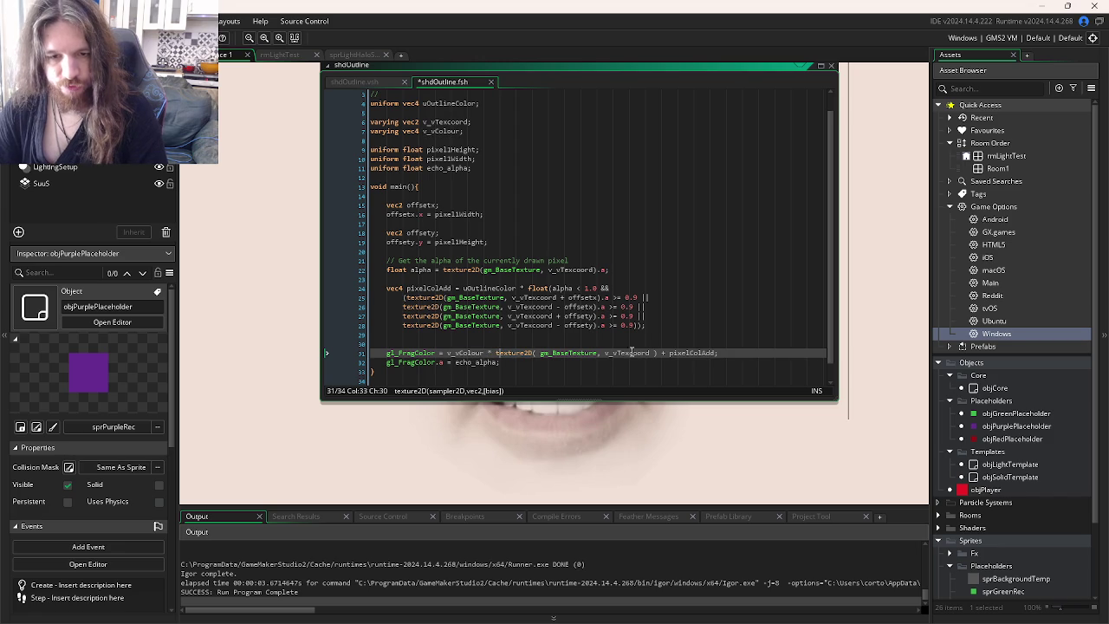
left_click(715, 352)
left_click_drag(716, 353, 448, 359)
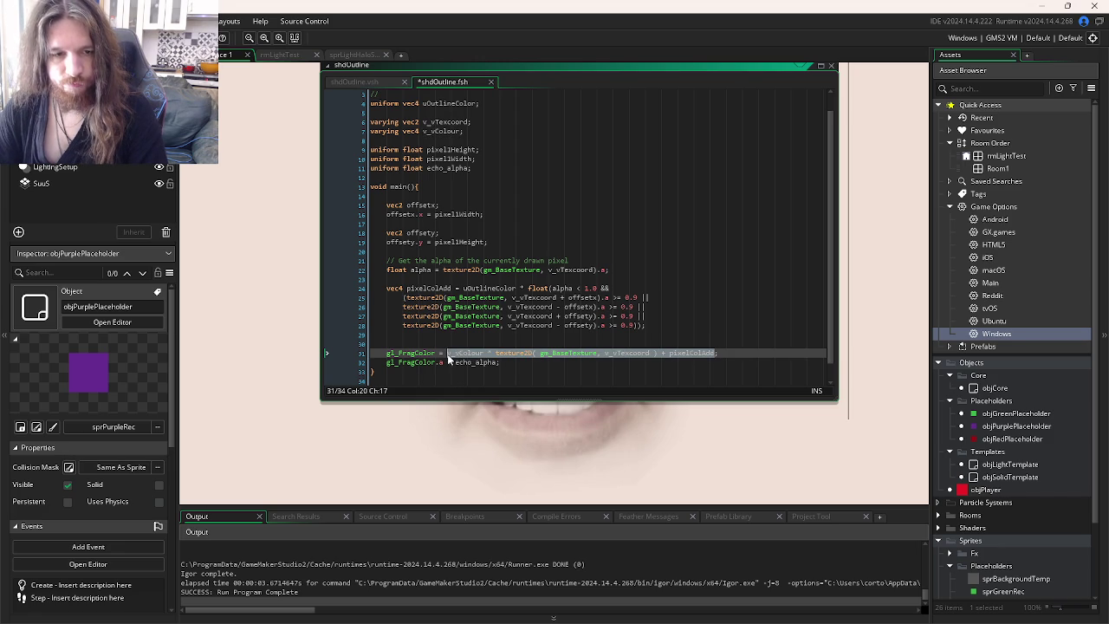
left_click(449, 360)
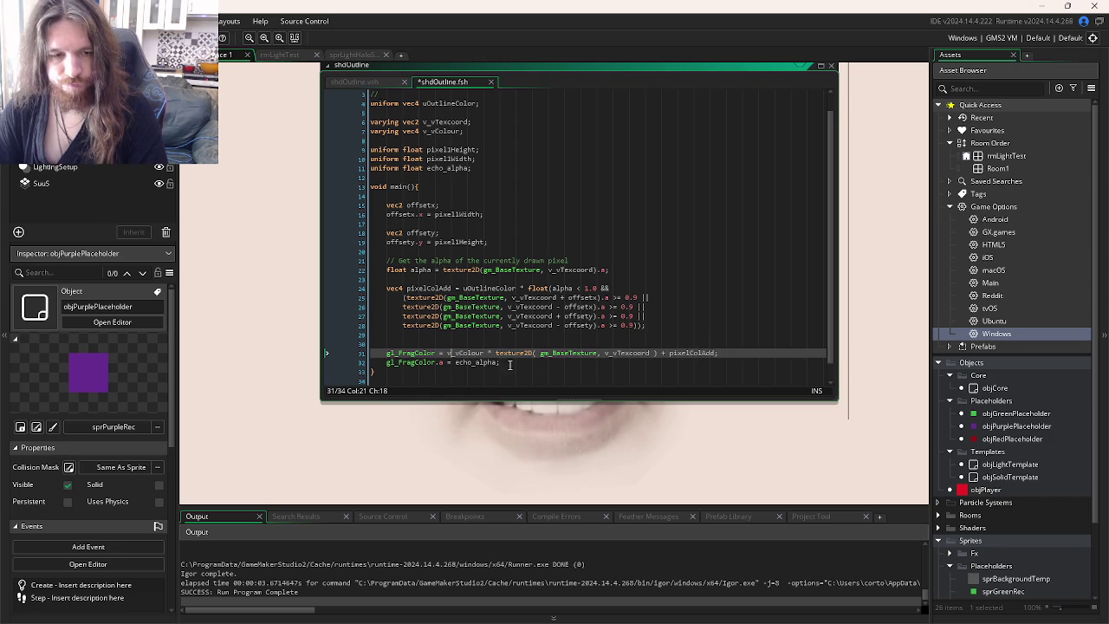
left_click(500, 363)
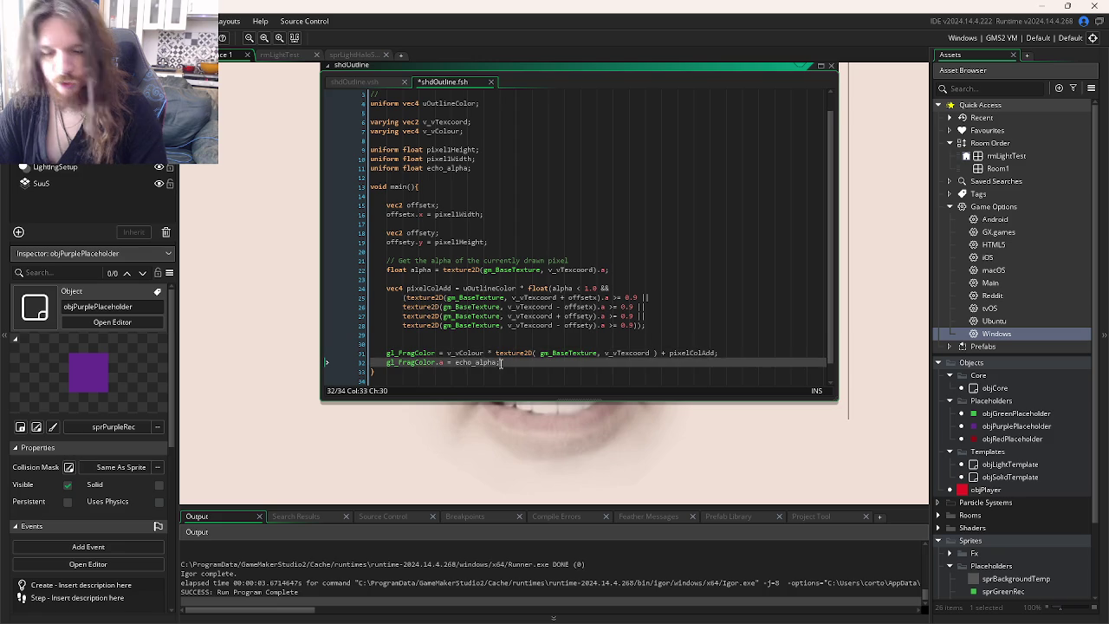
key("F5")
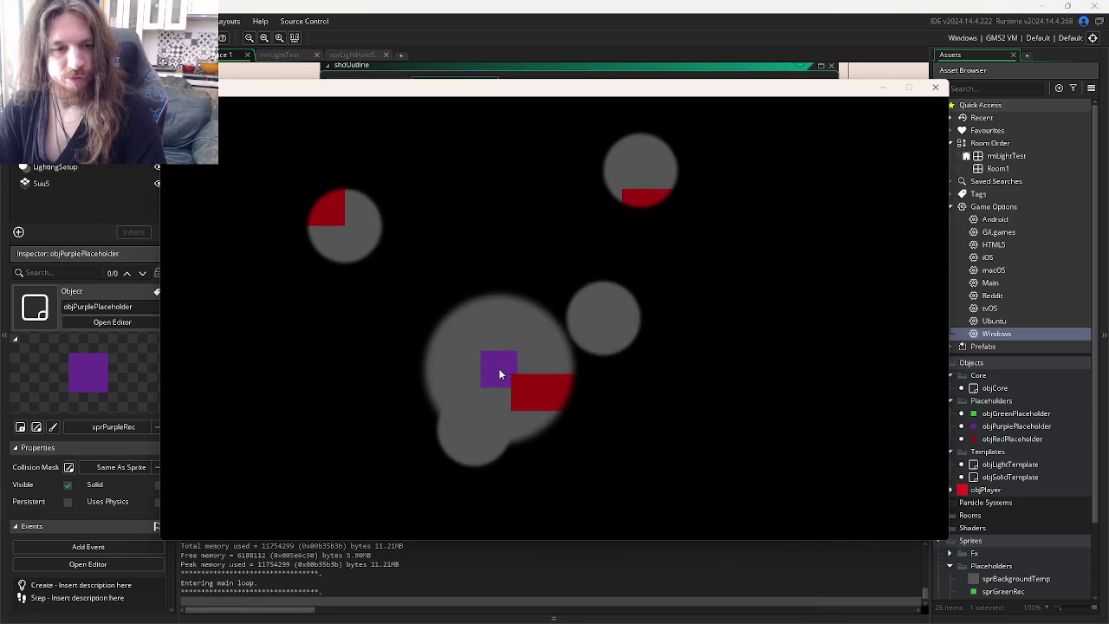
left_click(406, 447)
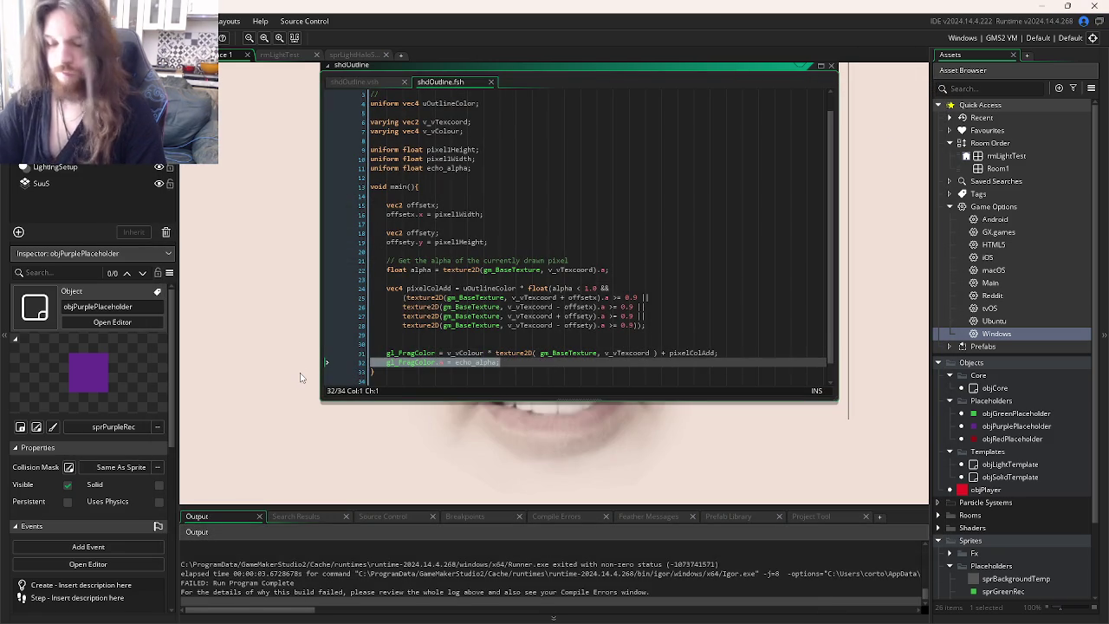
- Delete the gl_FragColor.a = echo_alpha line, leaving the caret on the empty line above
key("BackSpace")
key("BackSpace")
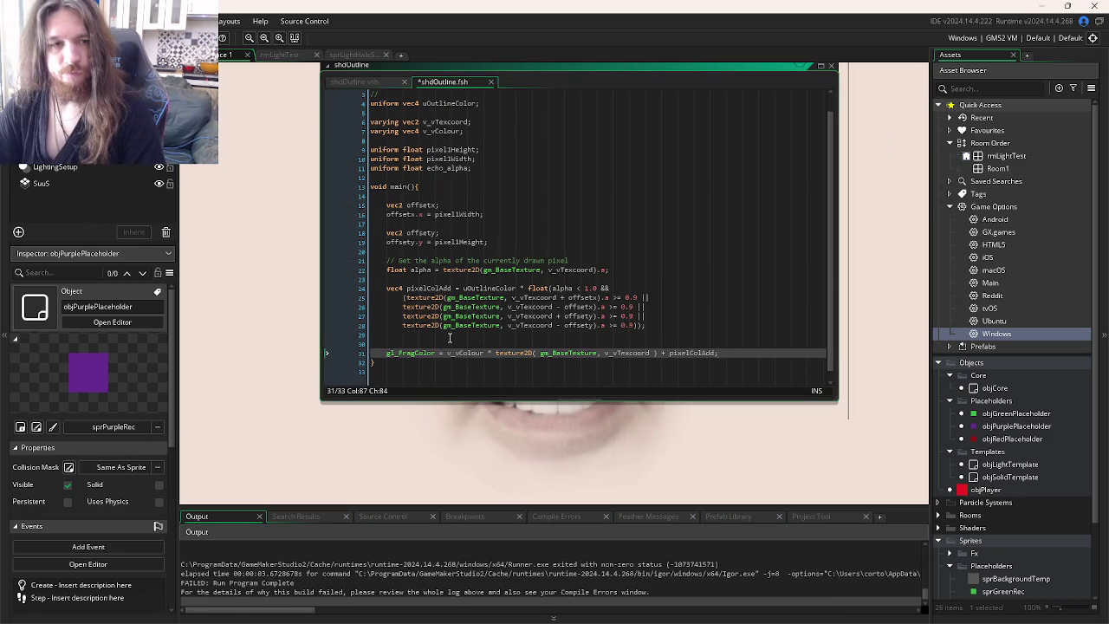
left_click(456, 337)
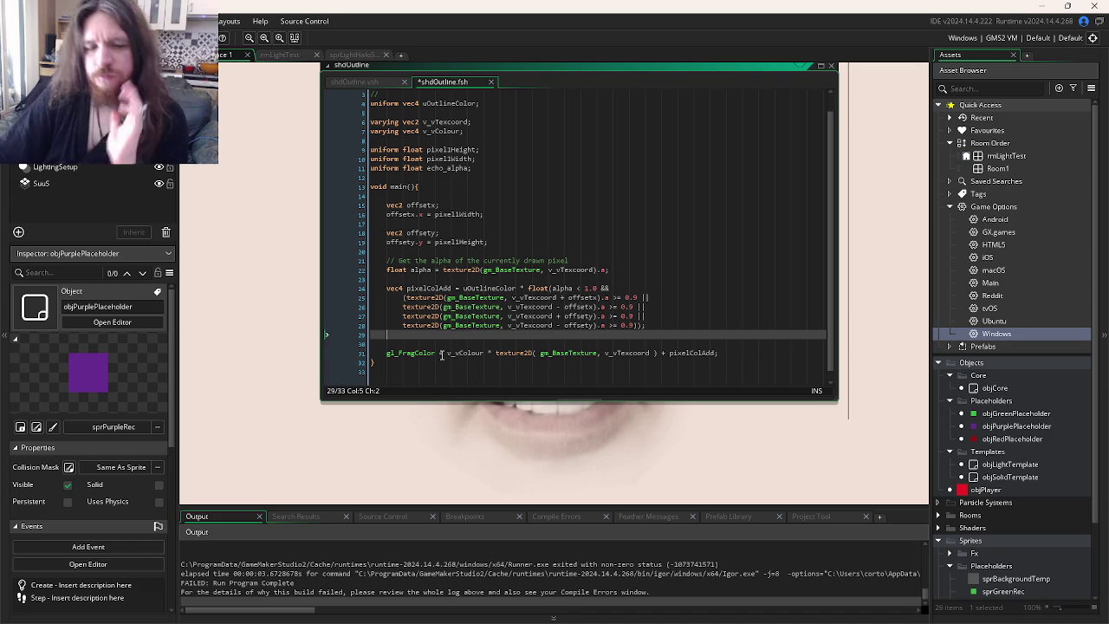
- Add an empty if(alpha < 1.0) { } block to the shdOutline shader
key("Return")
type("if(")
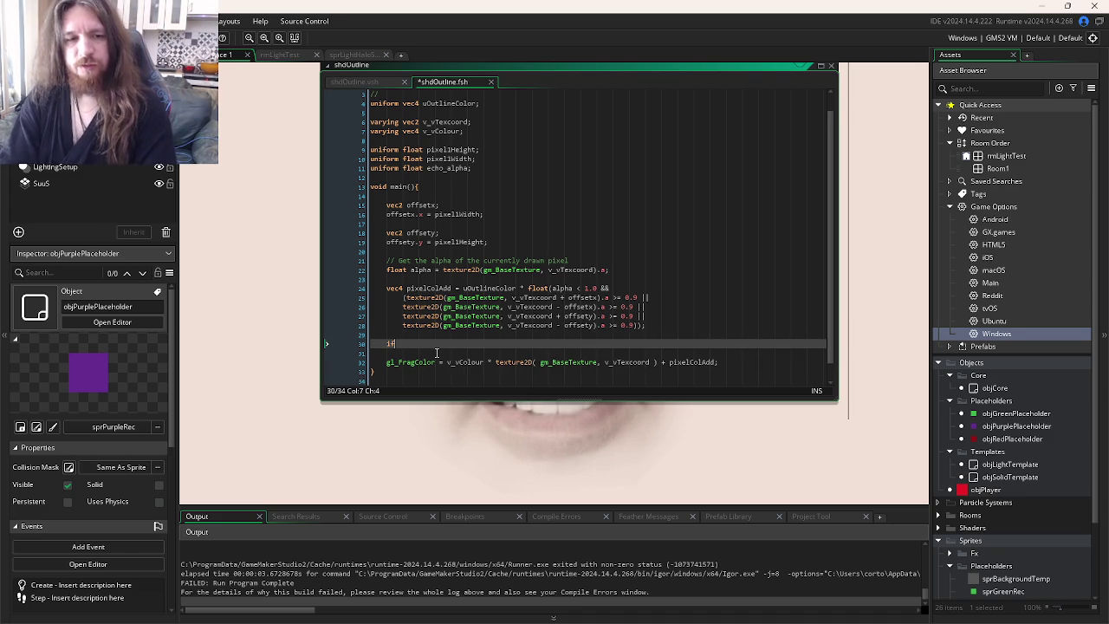
type("alpha < ")
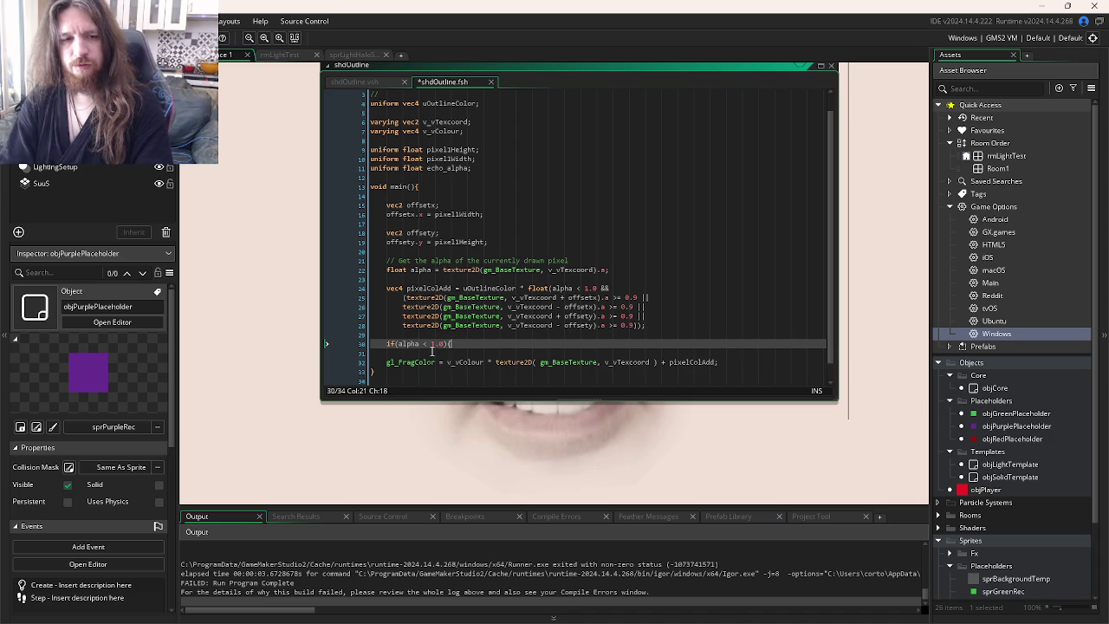
type("1.0){")
key("Return")
type("}")
key("Return")
key("Tab")
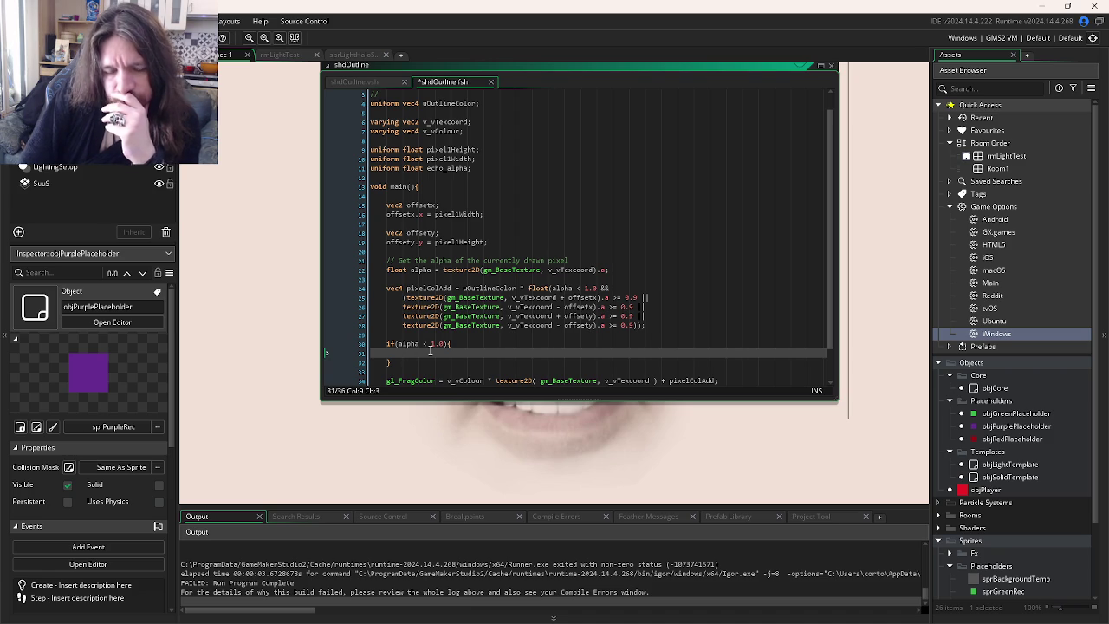
- Write max(pixelColAdd.a, echo_alpha) inside the if block and save
type("max(")
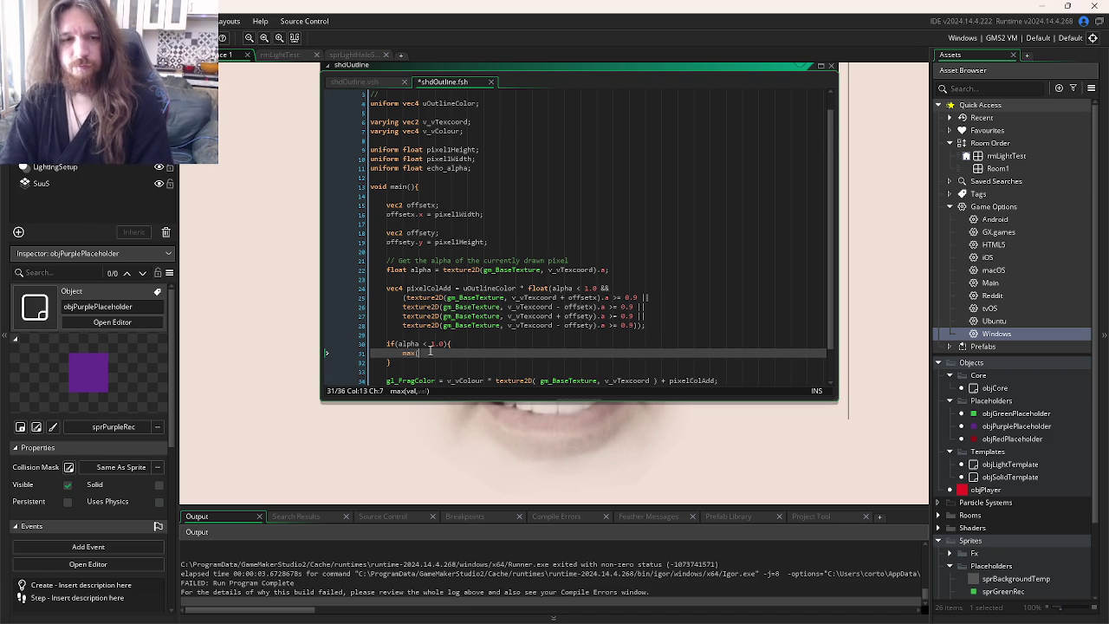
key("ctrl+v")
key("ctrl+z")
type("ech")
key("BackSpace")
key("BackSpace")
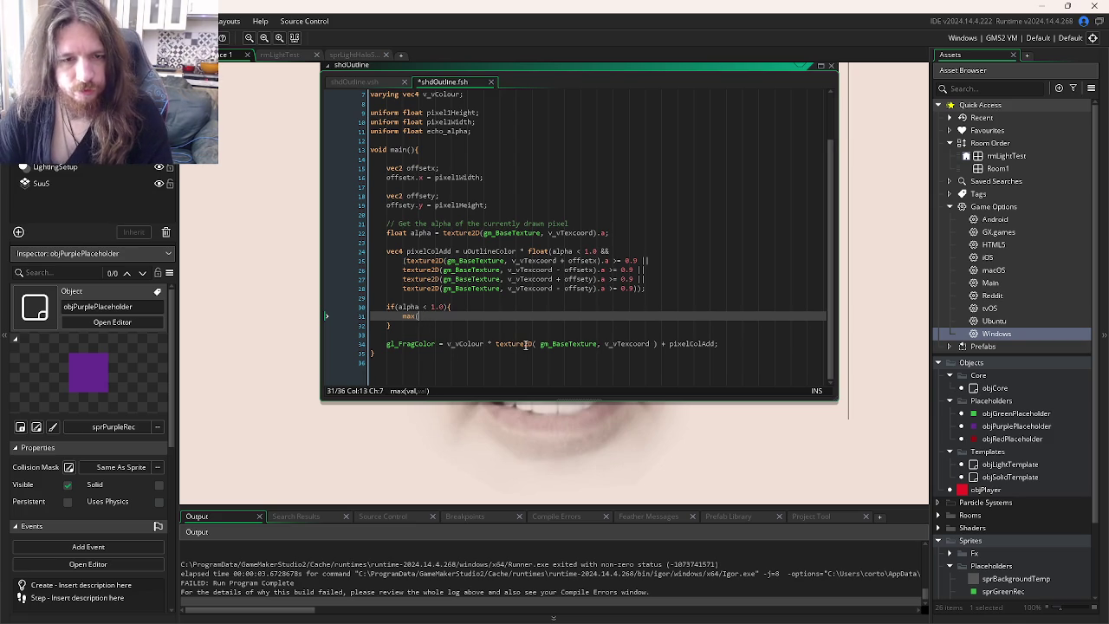
left_click(680, 344)
left_click(437, 316)
type("pixelColAdd, ")
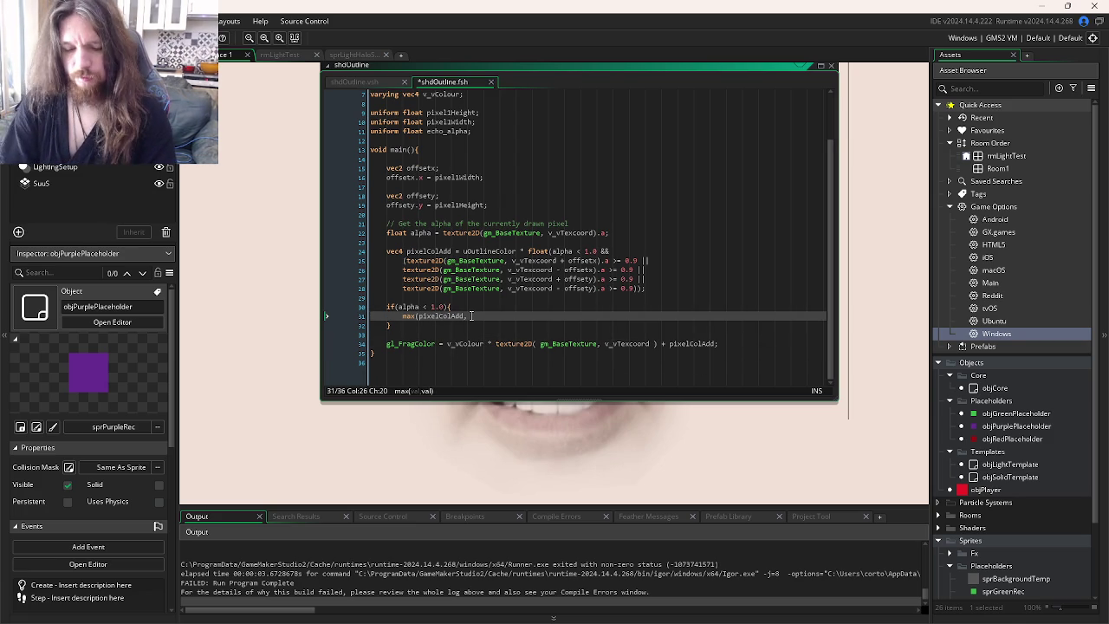
type("echo_alpha);")
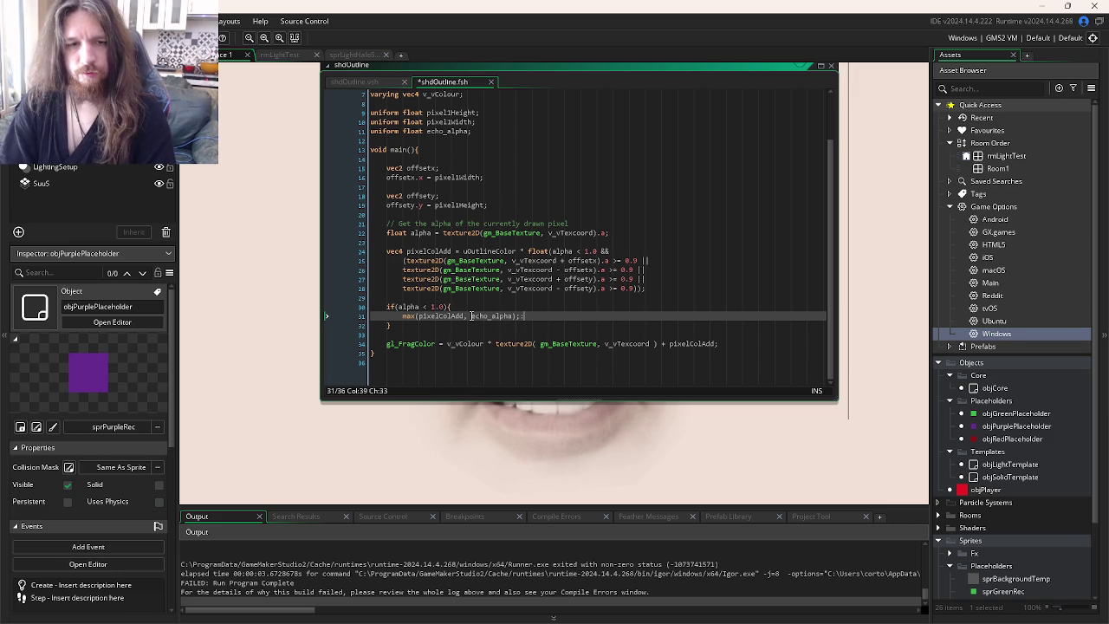
key("BackSpace")
key("ctrl+s")
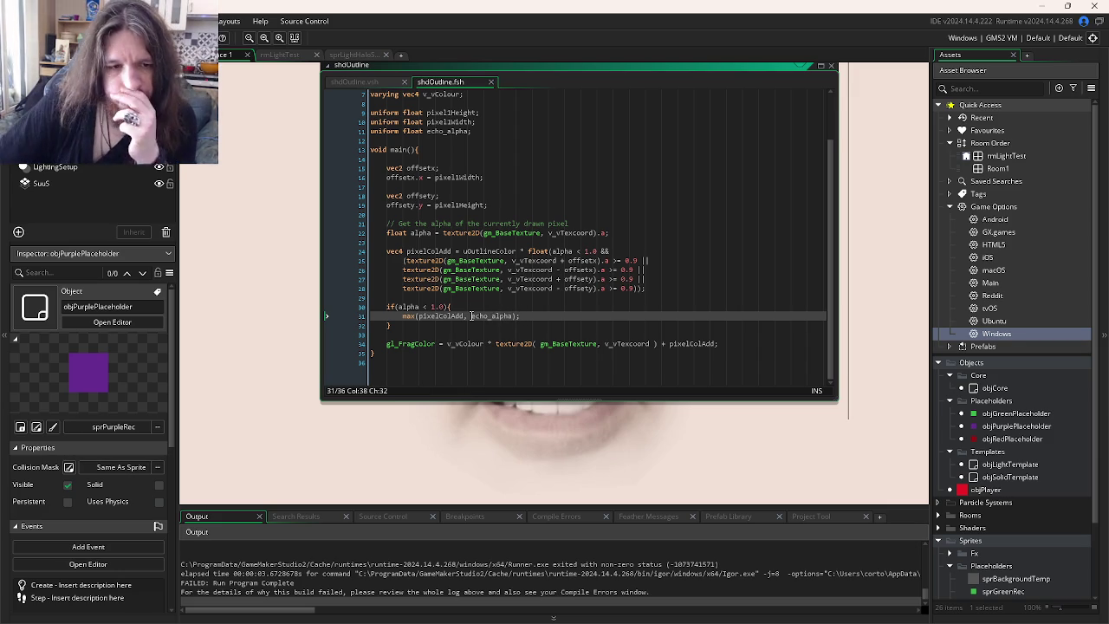
key("Left")
key("Left")
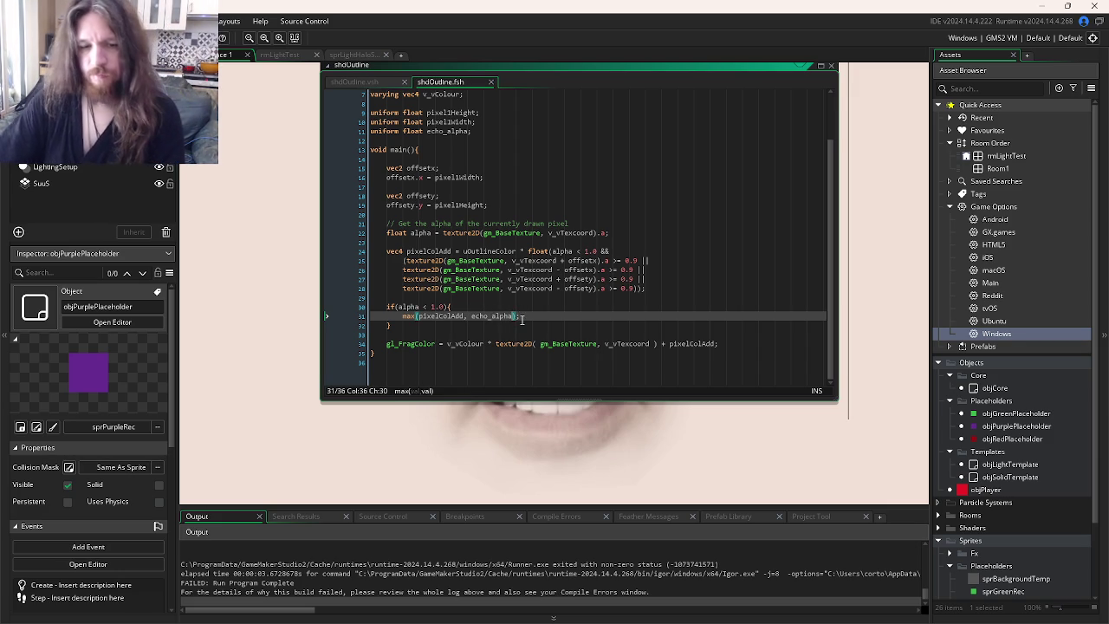
type(".a")
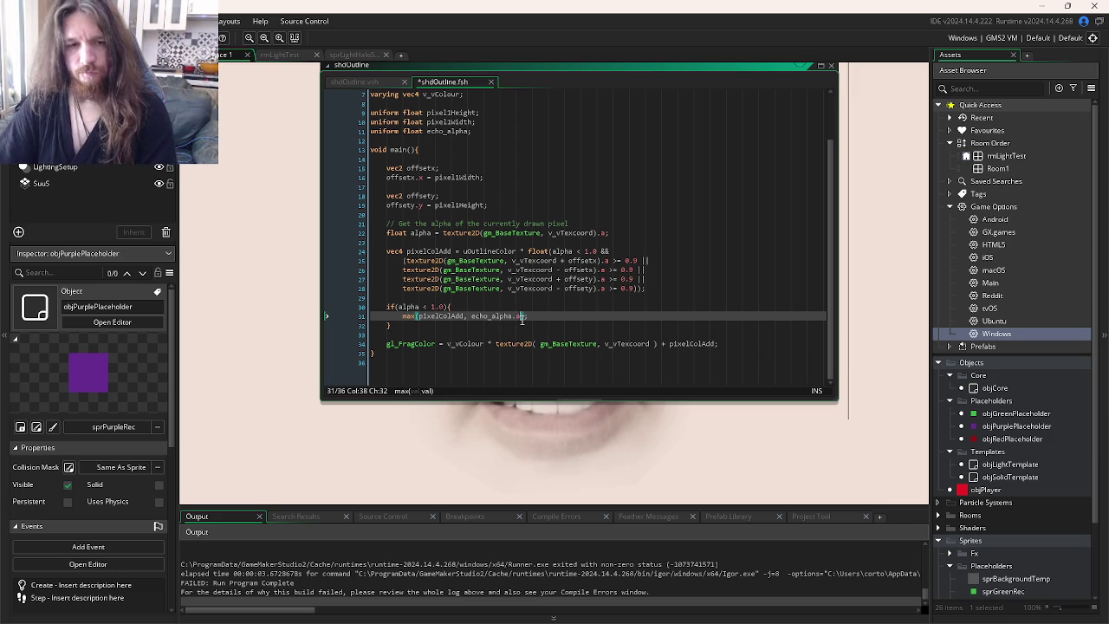
left_click(465, 318)
type(".a")
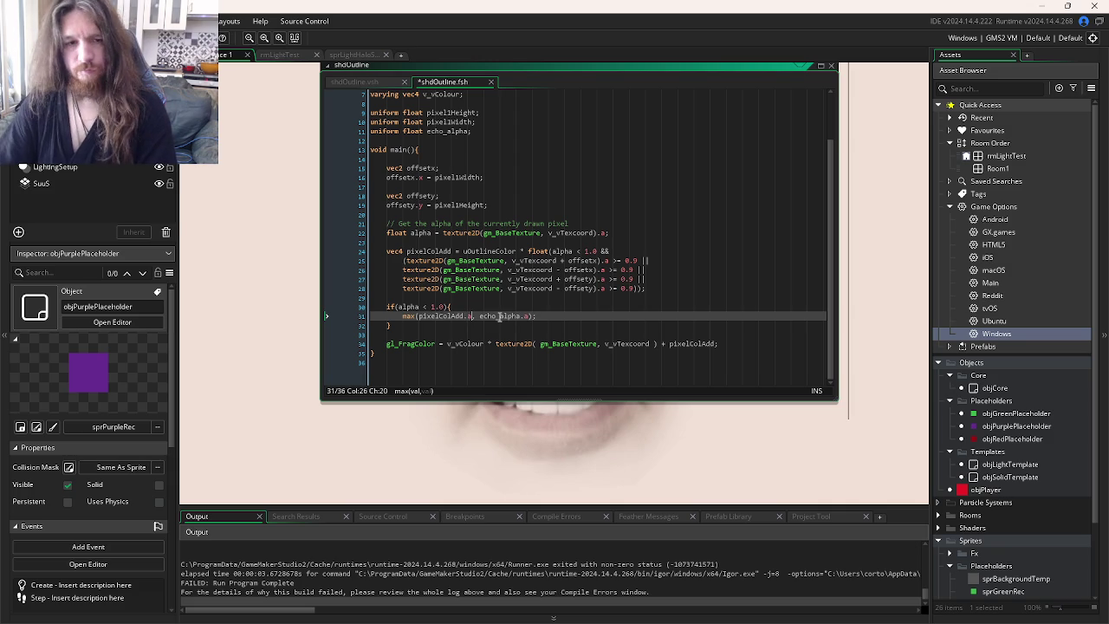
- Complete the line as pixelColAdd.a = max(pixelColAdd.a, echo_alpha), save, and run with F5
double_click(692, 344)
key("ctrl+c")
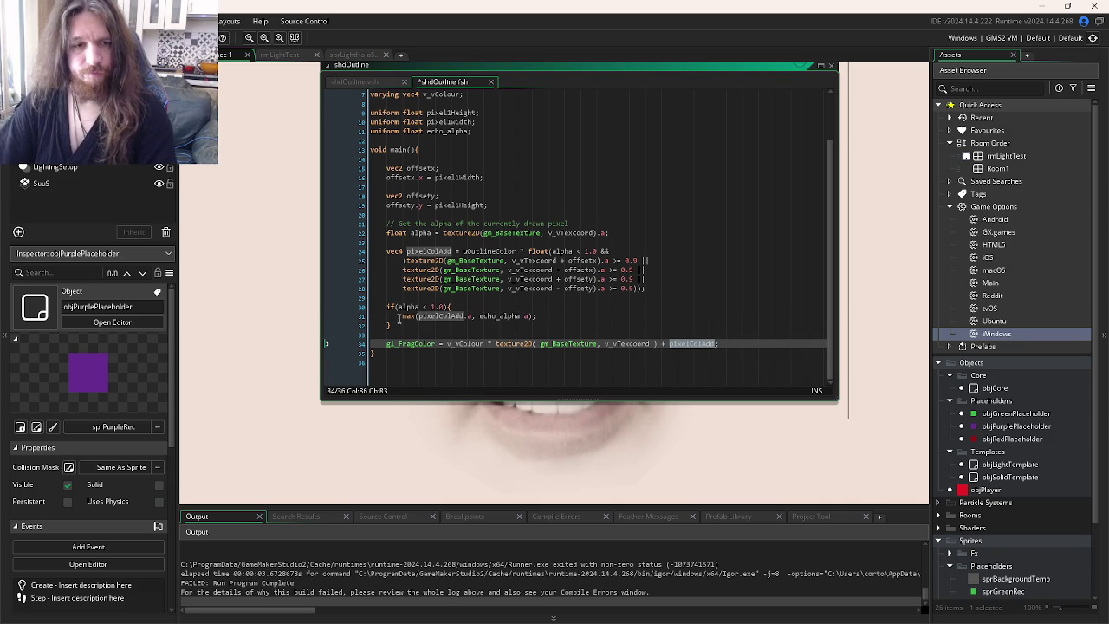
left_click(401, 317)
key("ctrl+v")
type(".a =")
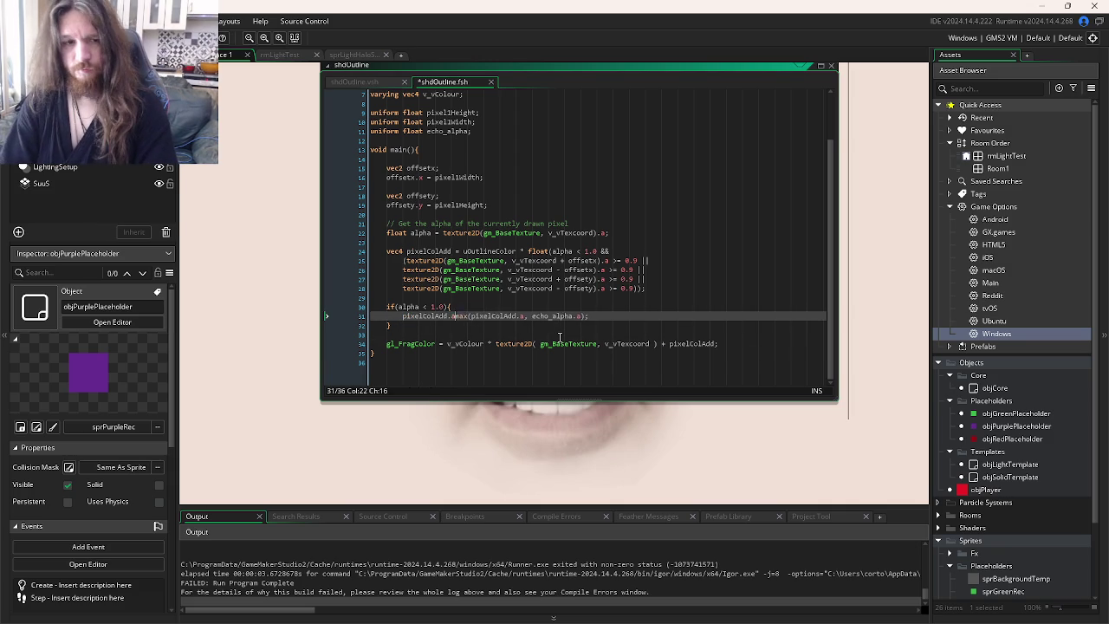
key("ctrl+s")
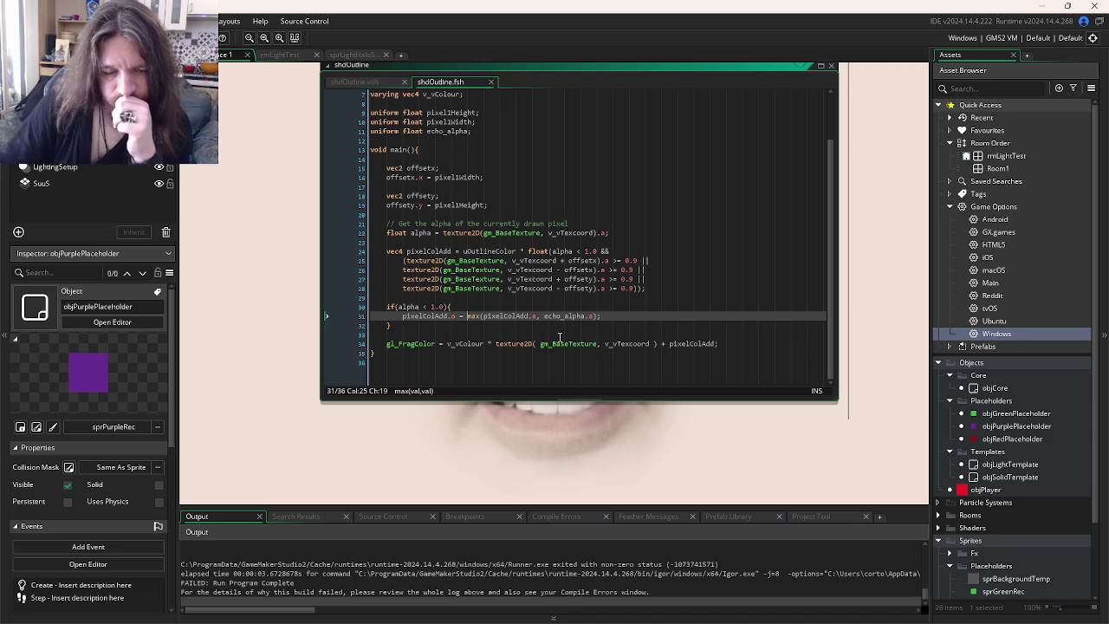
key("BackSpace")
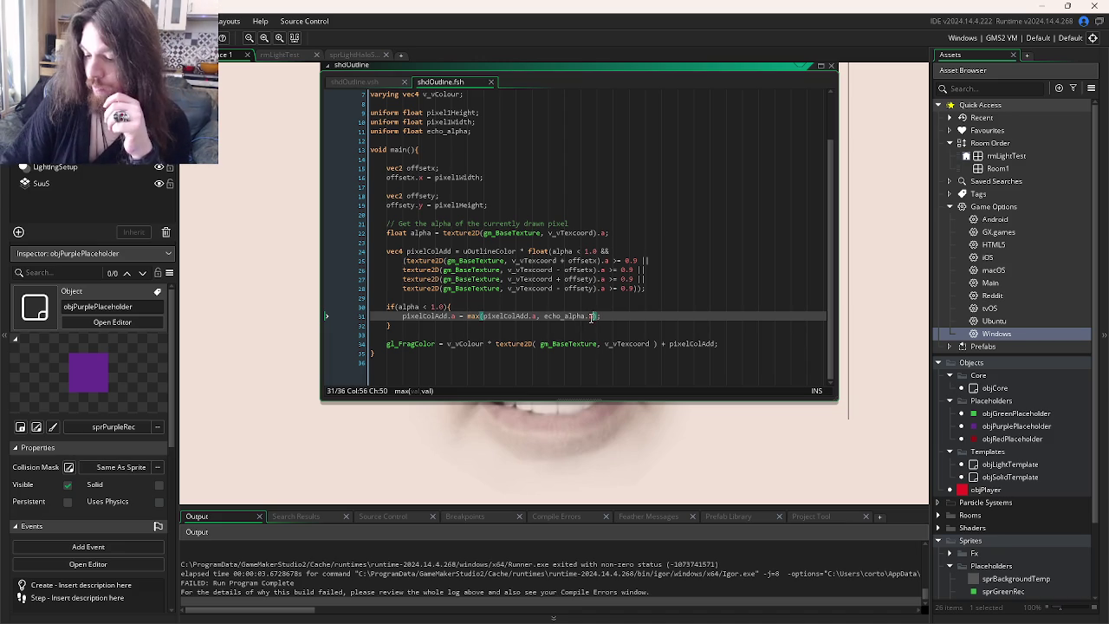
key("F5")
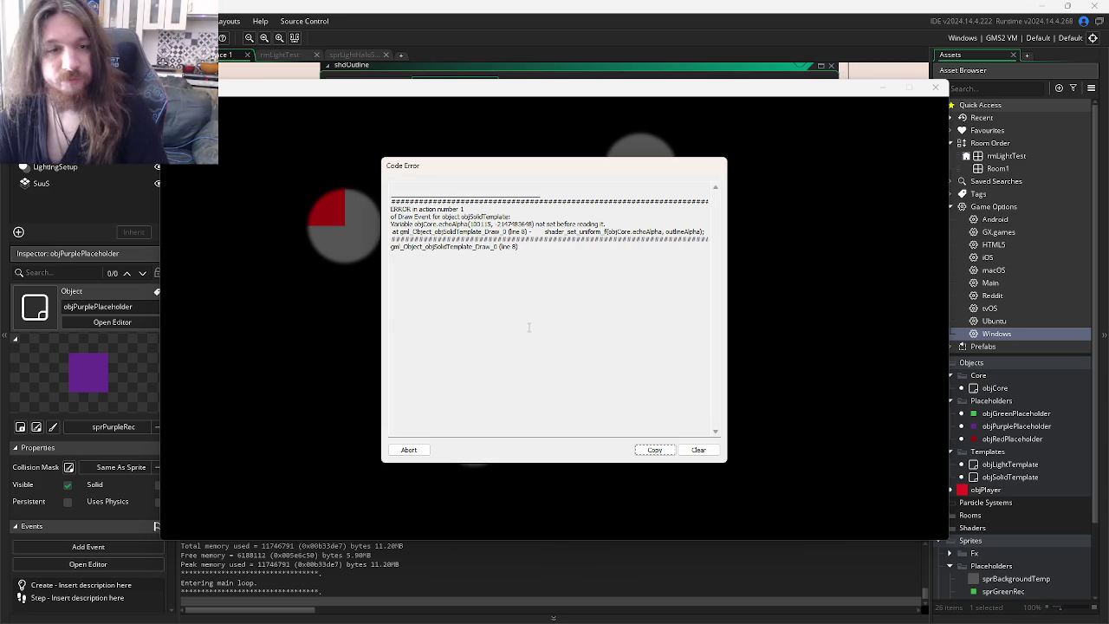
- Abort the game after its Code Error about objCore.echoAlpha not being set
left_click(407, 450)
key("ctrl+Tab")
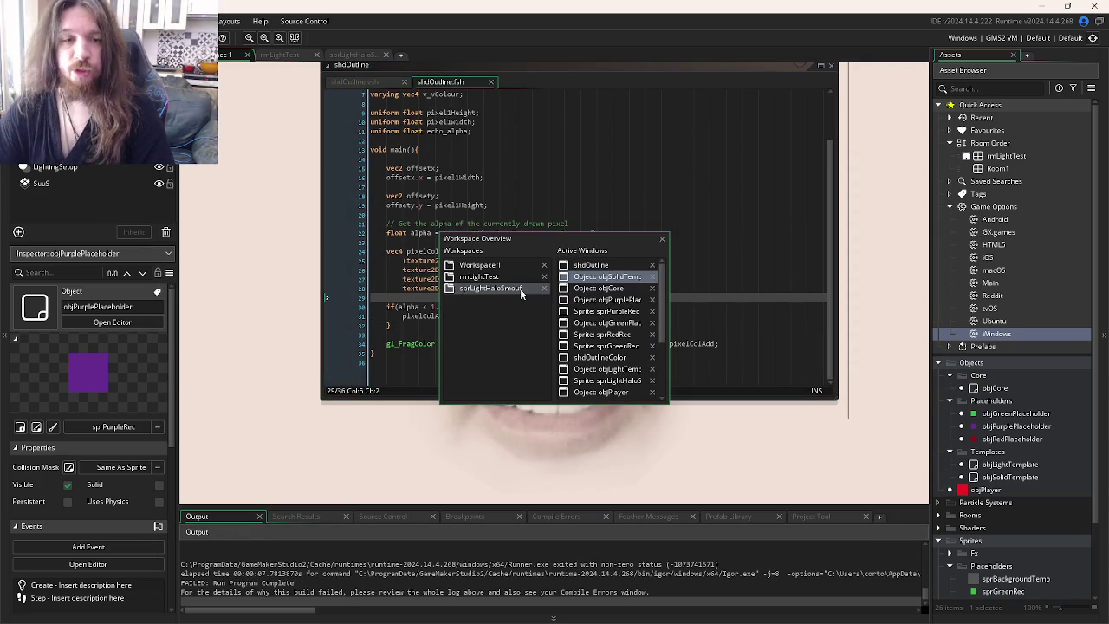
- Drop the 'objCore.' prefix from echoAlpha on line 8 of objSolidTemplate's Draw event and rerun
left_click(617, 291)
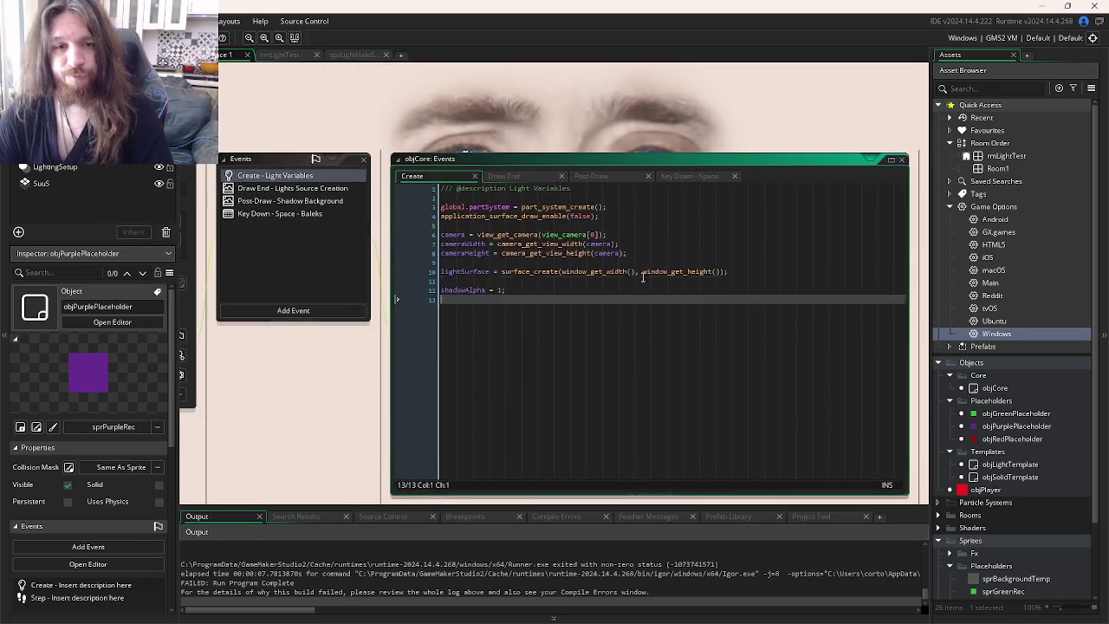
key("ctrl+Tab")
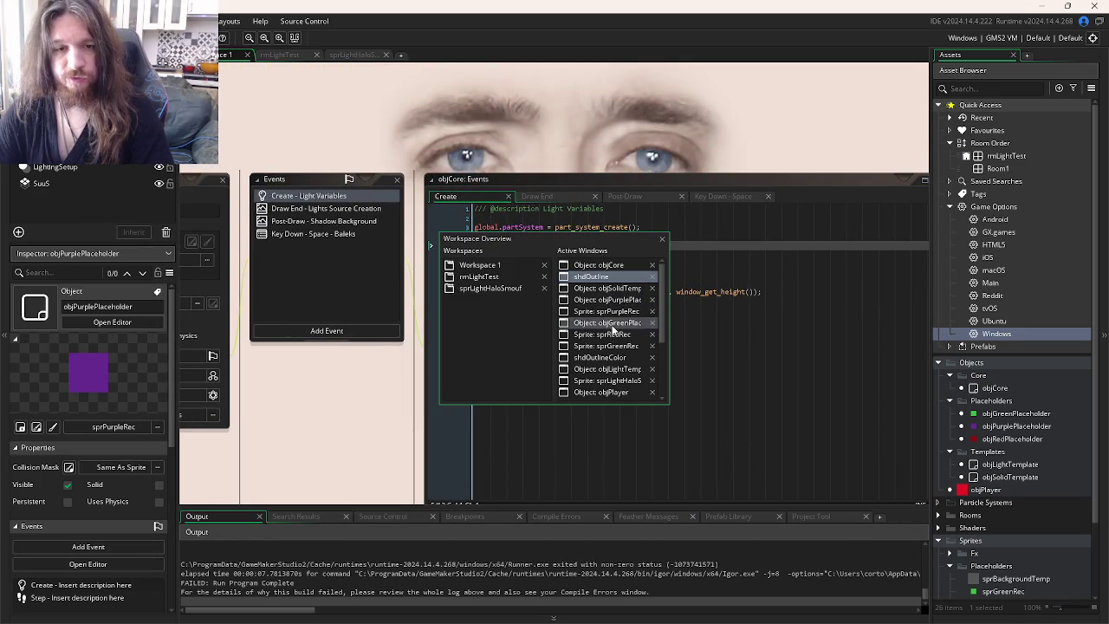
left_click(621, 292)
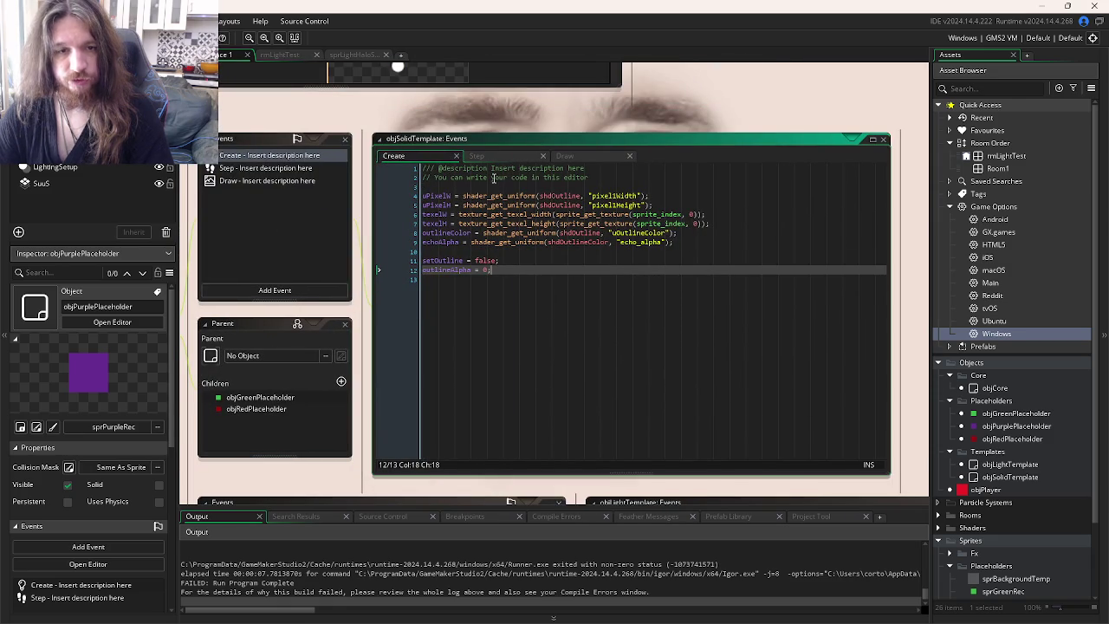
left_click(559, 155)
double_click(554, 234)
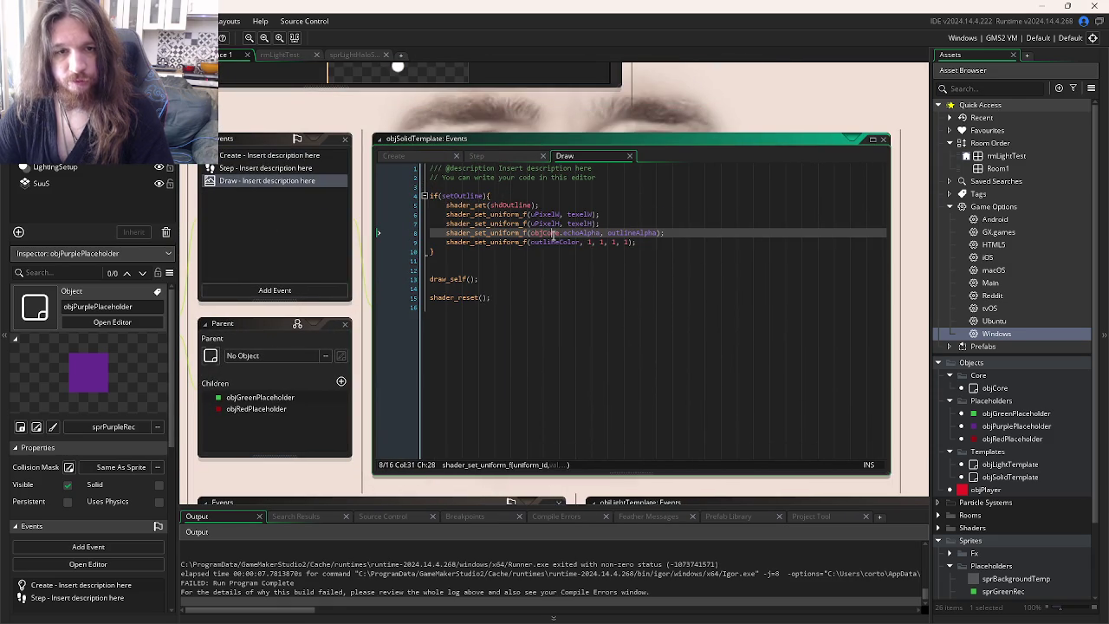
key("BackSpace")
key("F5")
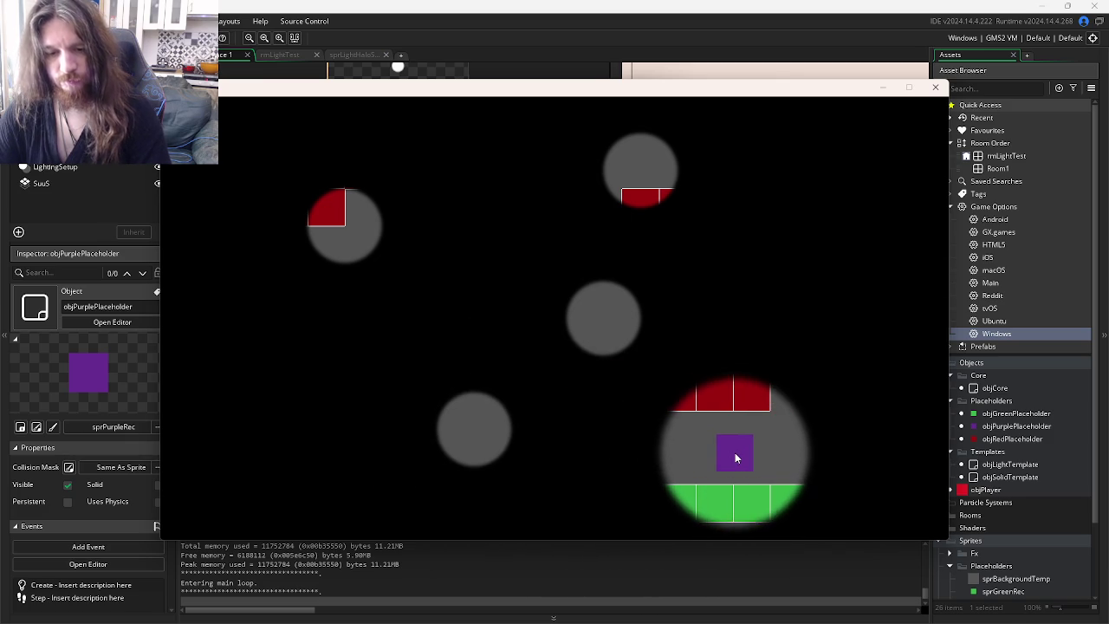
- Change max to min on line 31 of shdOutline.fsh's echo_alpha line
key("Escape")
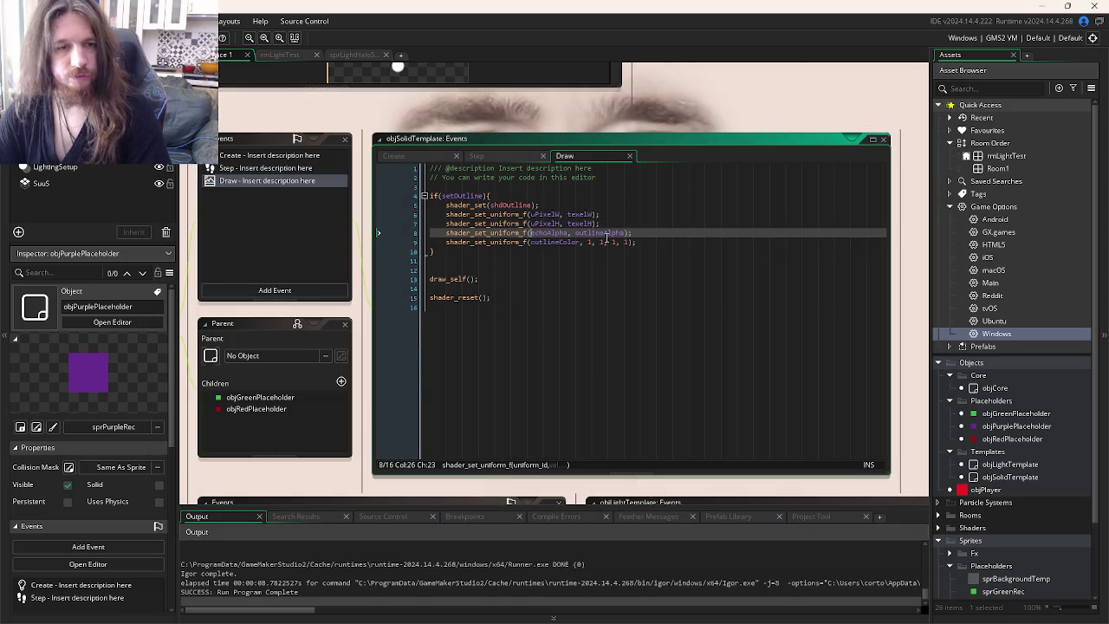
left_click(607, 242)
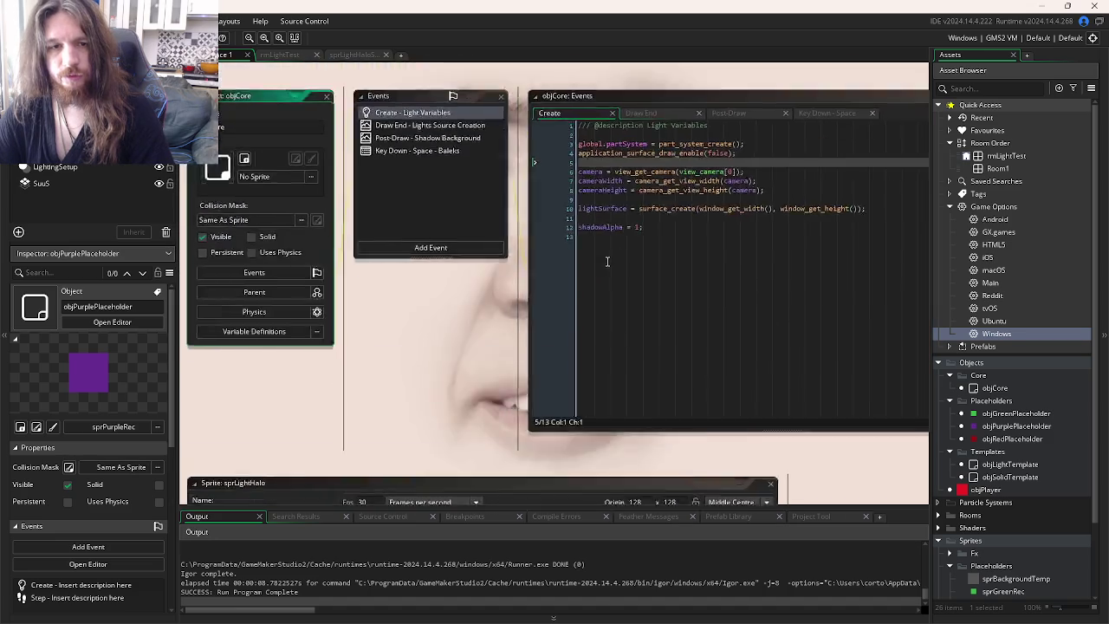
key("ctrl+Tab")
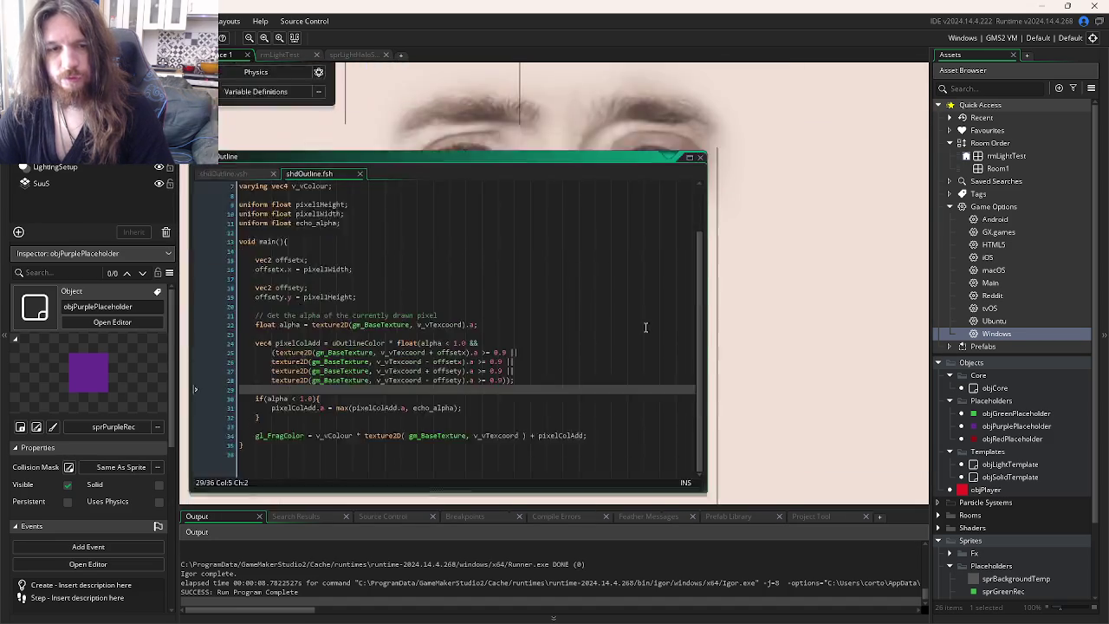
left_click(568, 364)
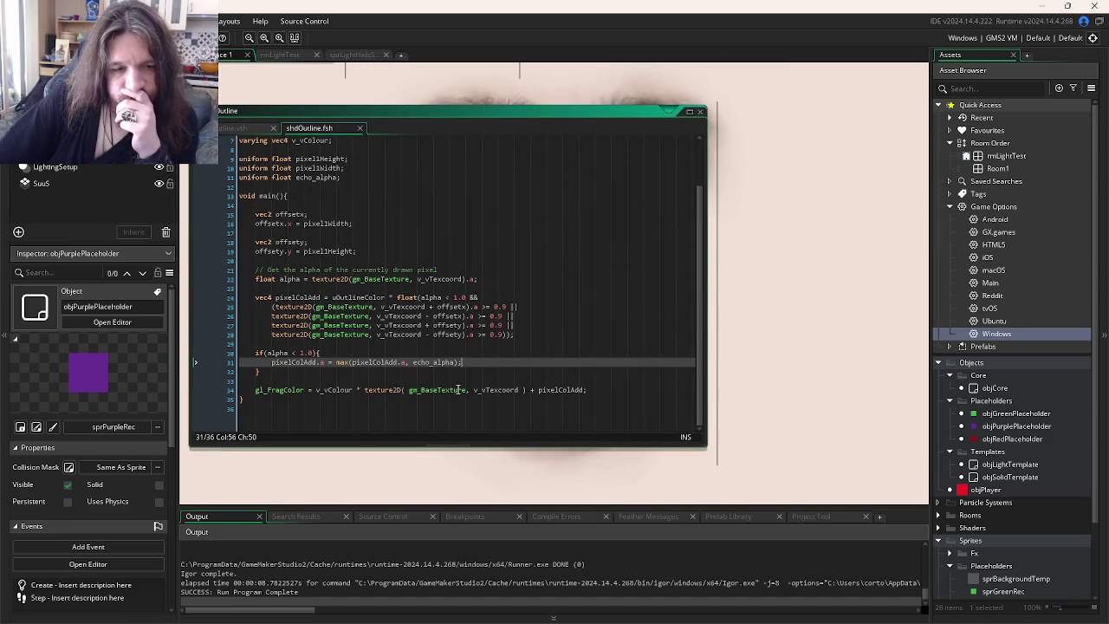
double_click(349, 362)
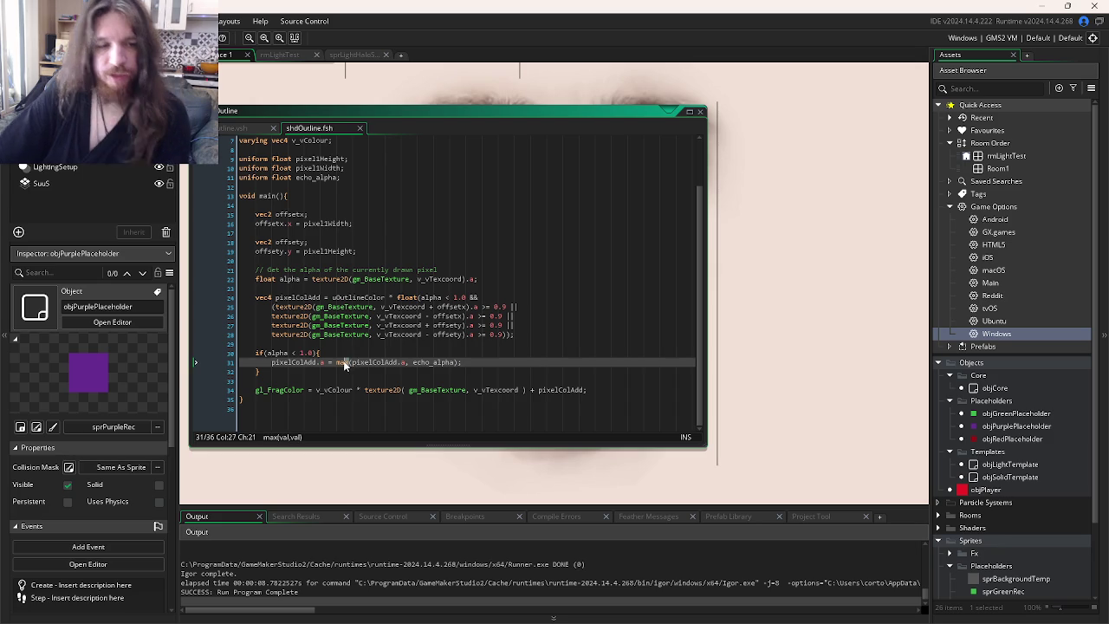
type("min")
- Run the game to test the min change, then close it
key("F5")
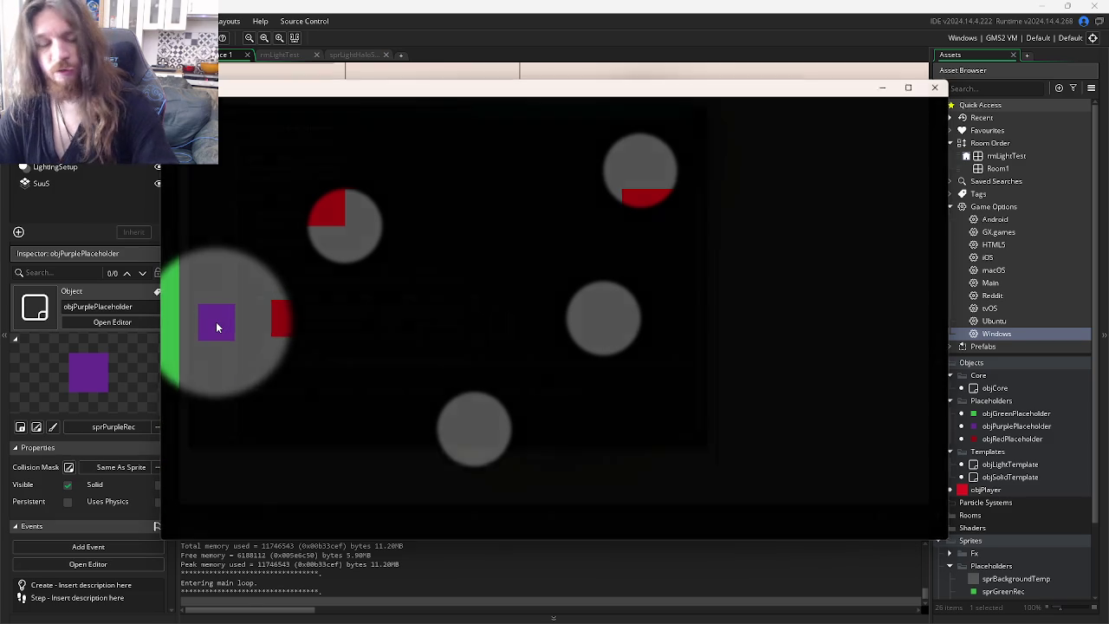
key("Escape")
key("ctrl+Tab")
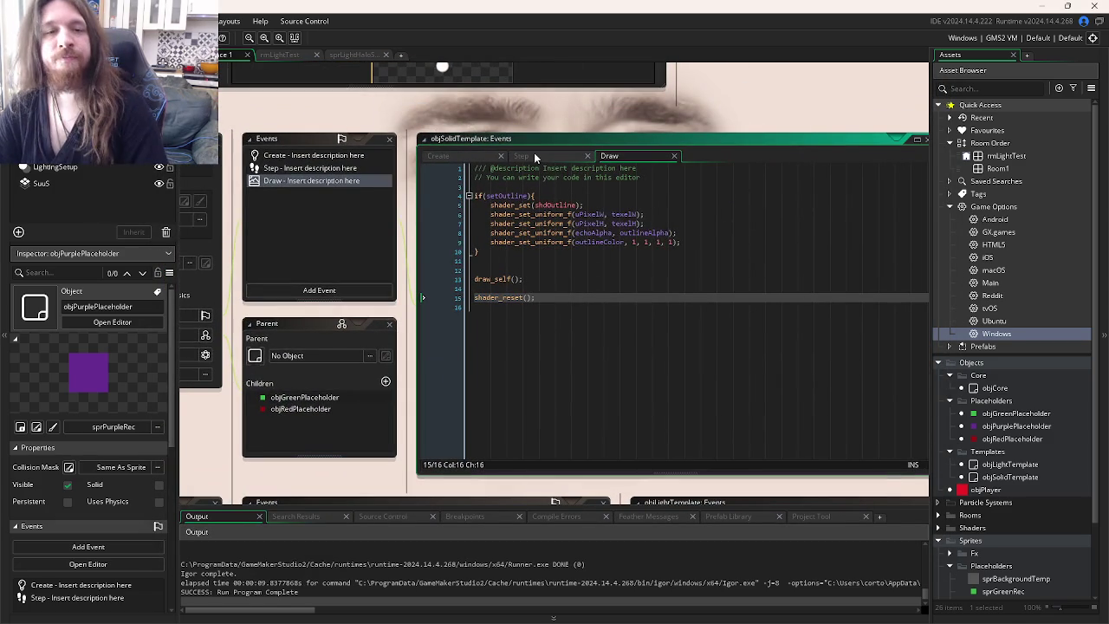
- Start an if( statement on line 6 of objSolidTemplate's Step event
key("ctrl+Page_Up")
left_click(337, 204)
left_click(576, 154)
left_click(520, 269)
double_click(520, 268)
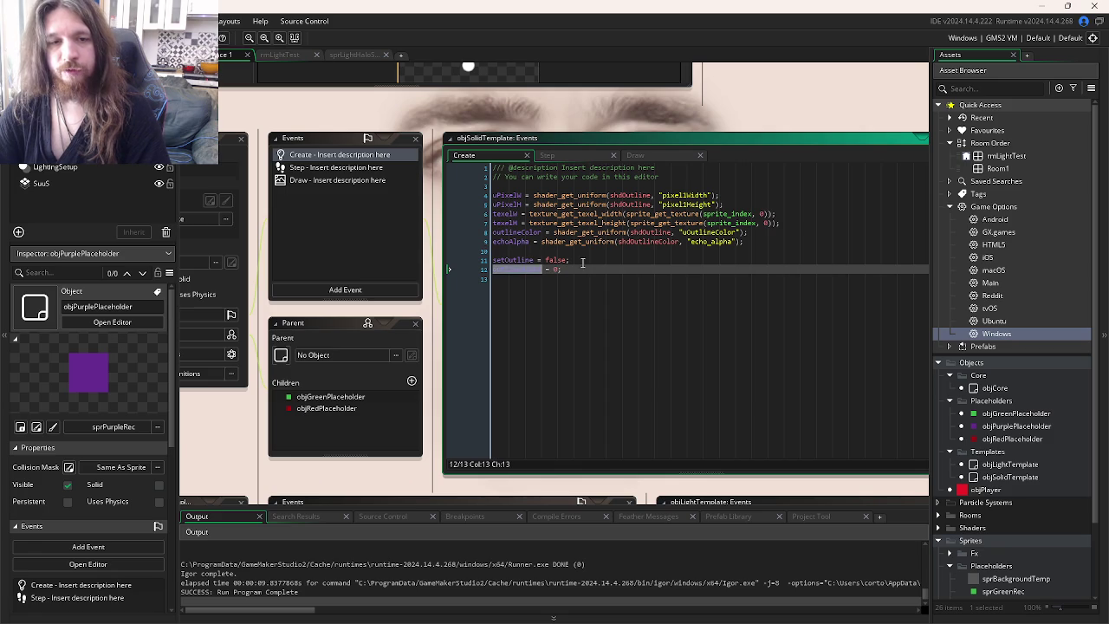
left_click(548, 154)
left_click(600, 242)
type("if(")
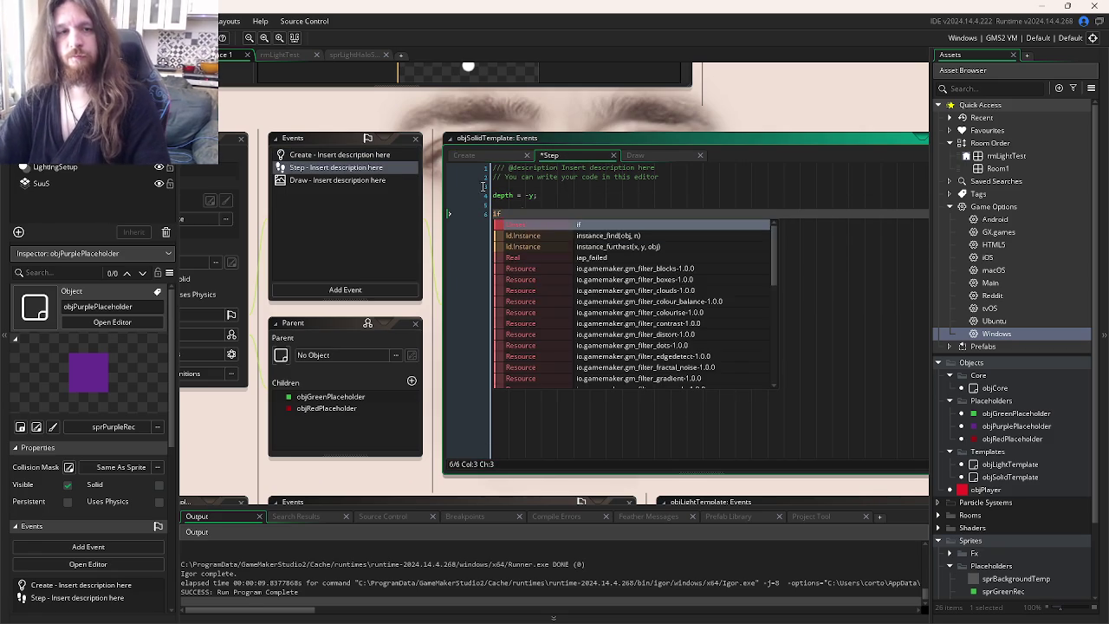
- Add outlineIncreasing = true under outlineAlpha in the Create event and save
left_click(463, 154)
left_click(588, 269)
key("Return")
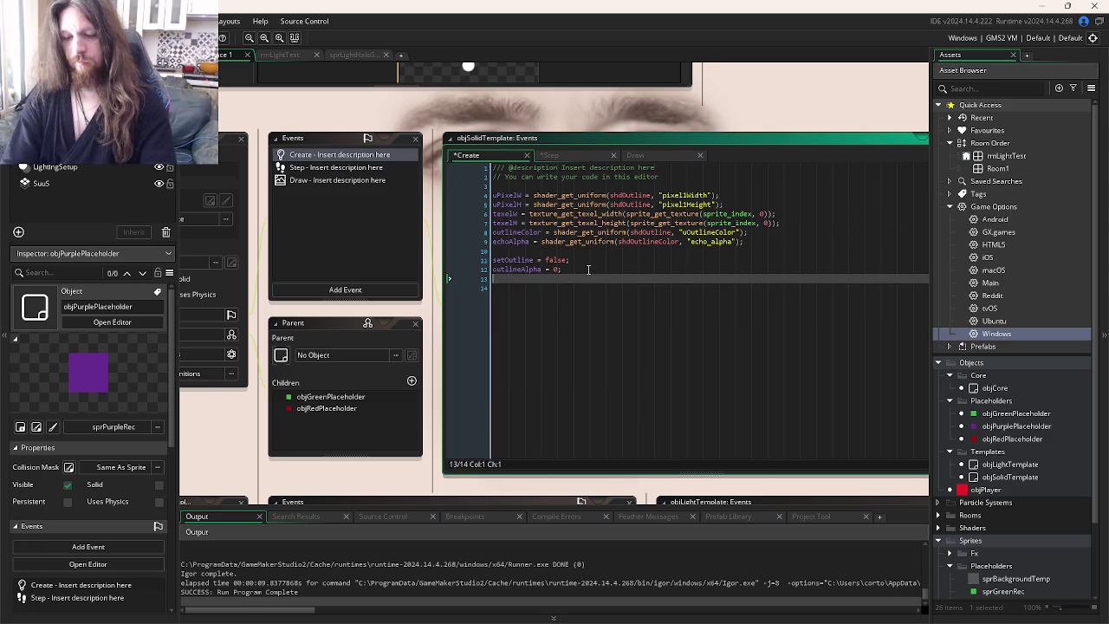
type("outline ")
type("Increm")
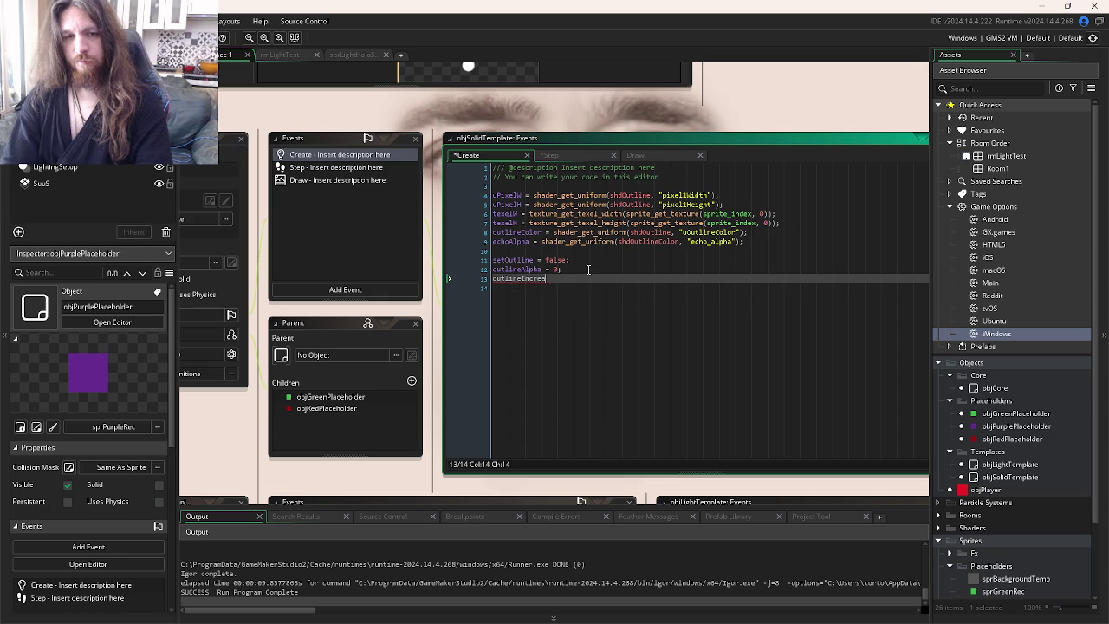
type("alse;")
key("ctrl+s")
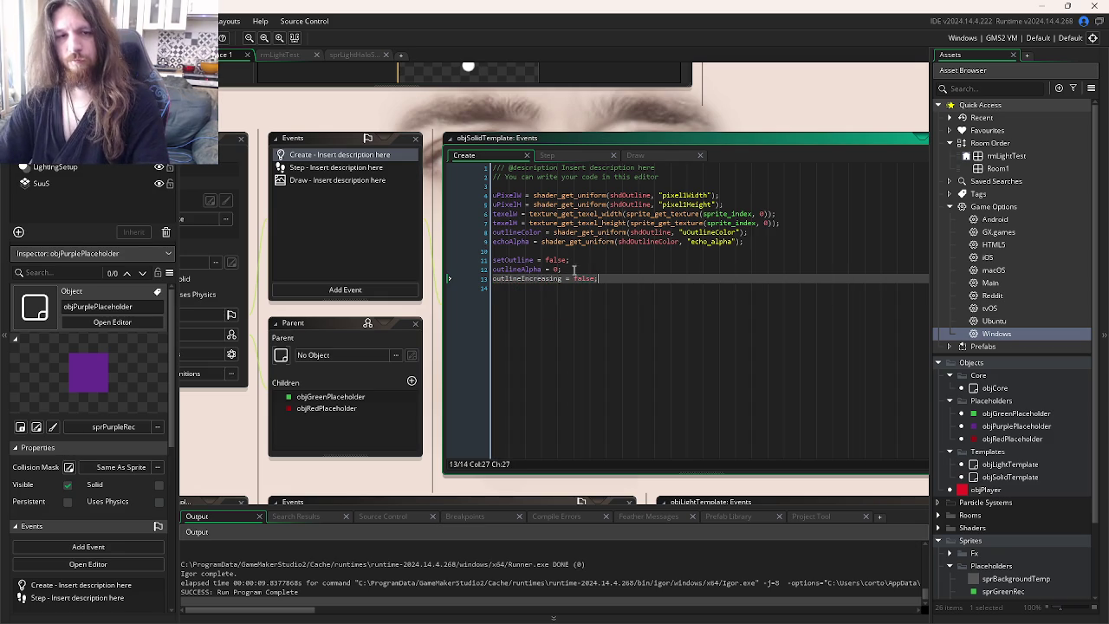
left_click(557, 269)
key("BackSpace")
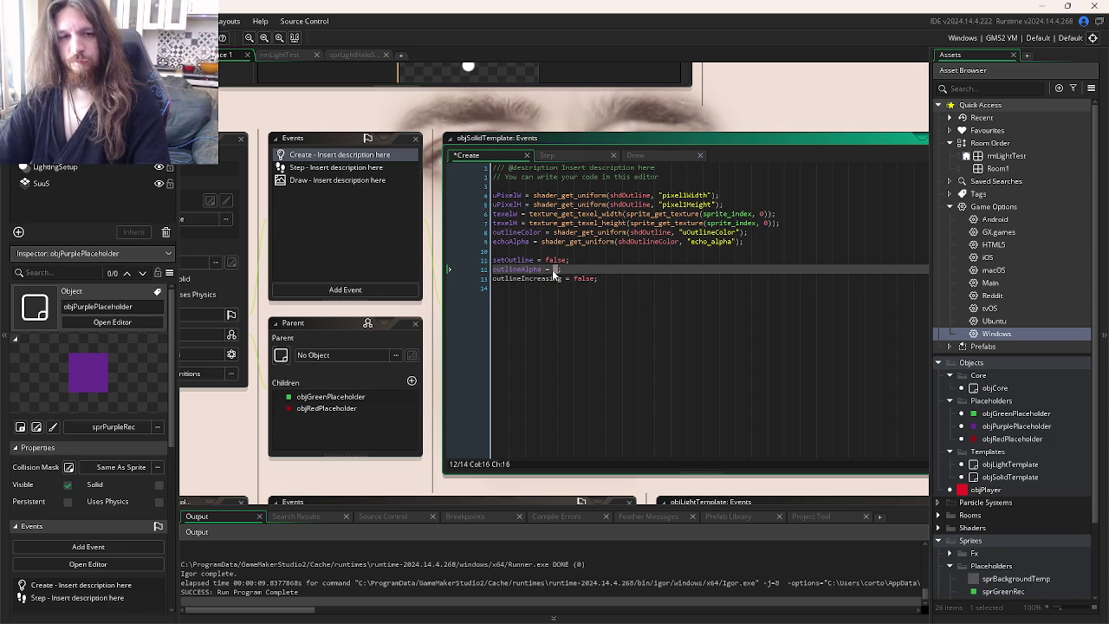
type("0")
left_click(579, 282)
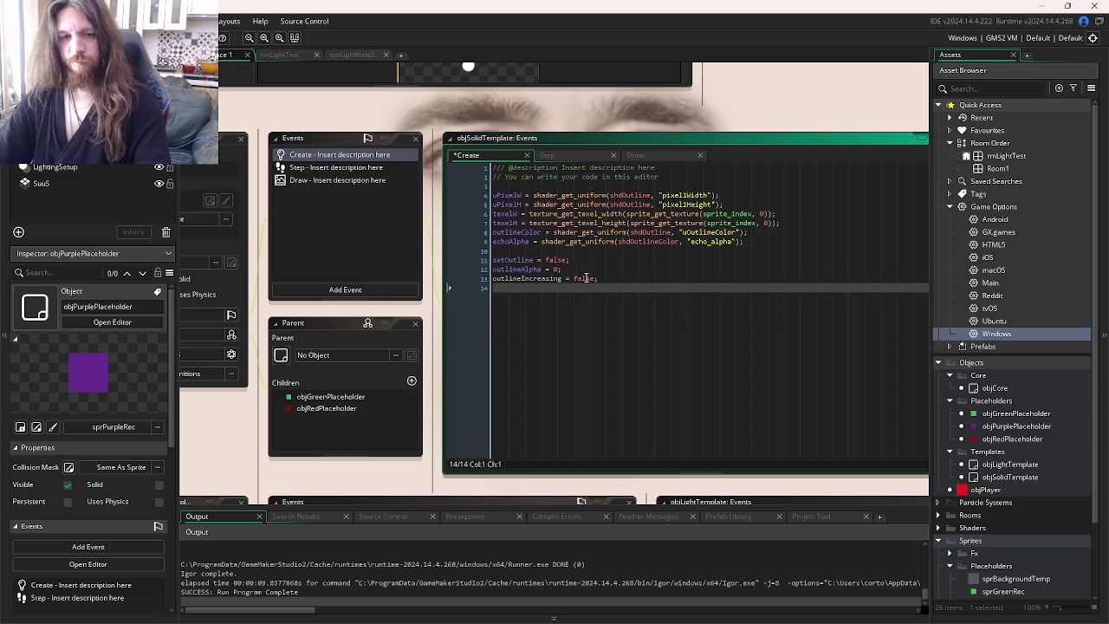
double_click(582, 281)
type("true")
key("ctrl+s")
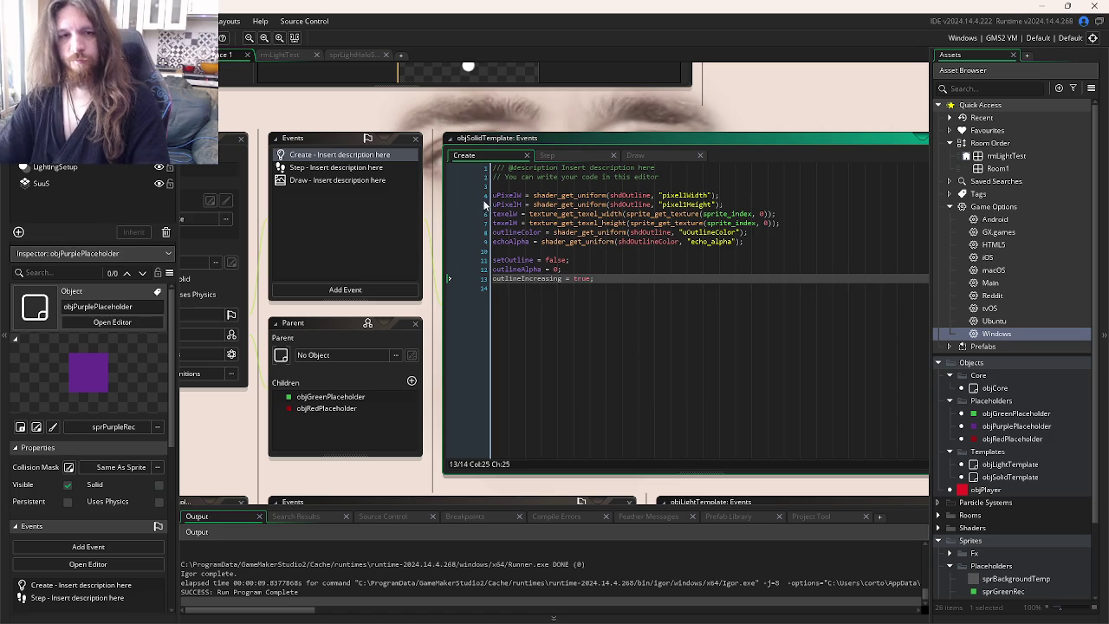
- In the Step event, increase outlineAlpha each step while outlineIncreasing is true
left_click(549, 161)
type("(")
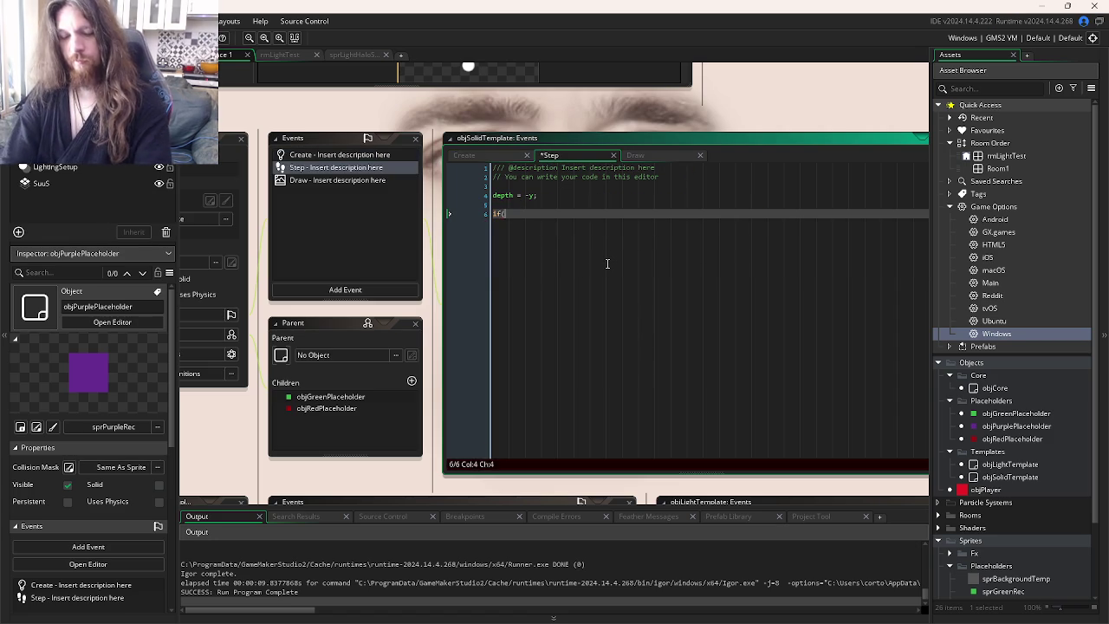
type("outlineIn")
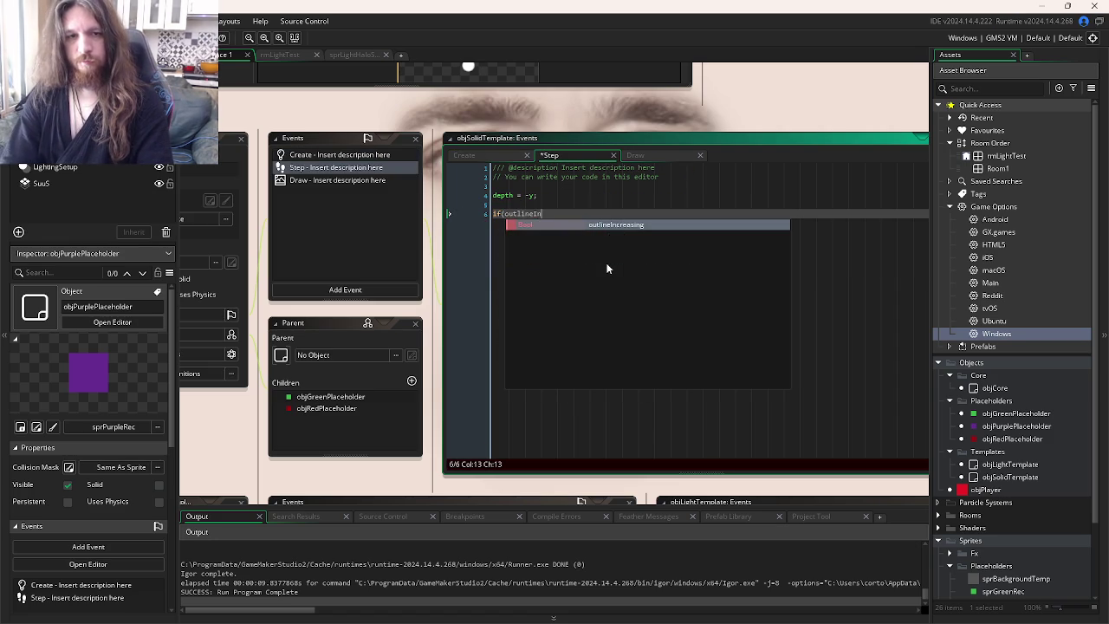
key("Return")
type("){")
key("Return")
key("Return")
key("Tab")
type("outlineA")
key("Return")
type("+")
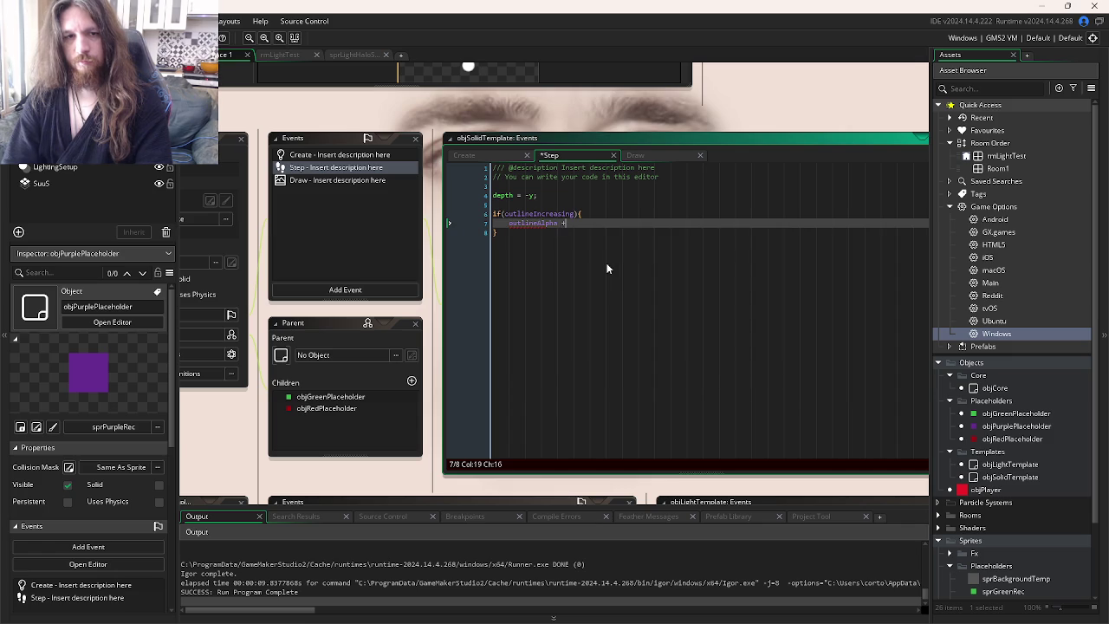
type("= 0.1;")
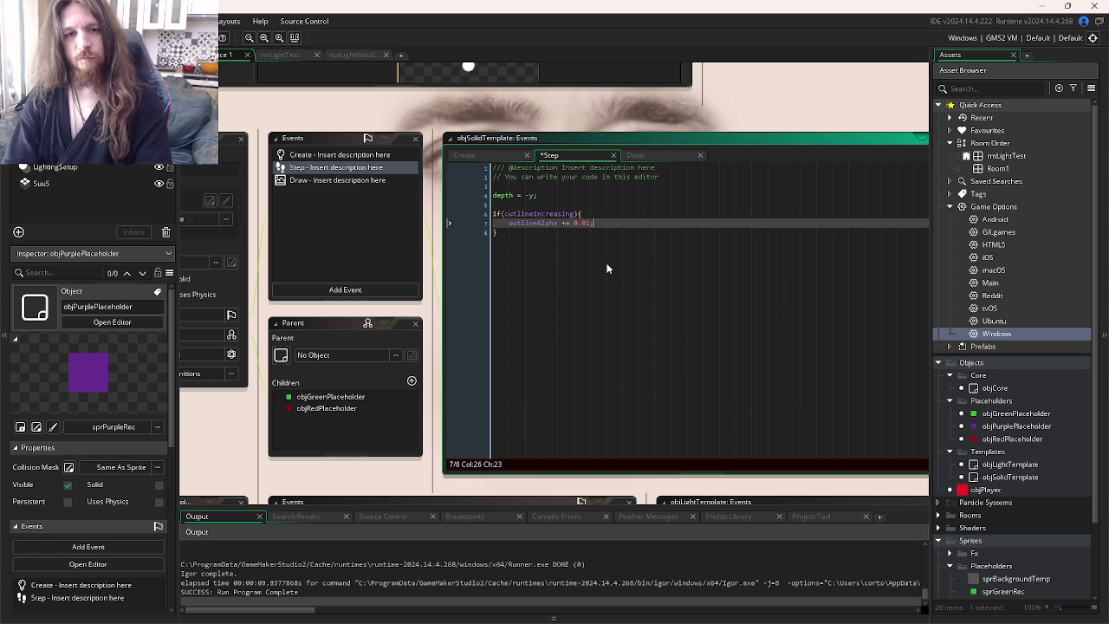
- Set outlineIncreasing to false once outlineAlpha reaches 1, and save
key("Return")
type("(outlineAlpha")
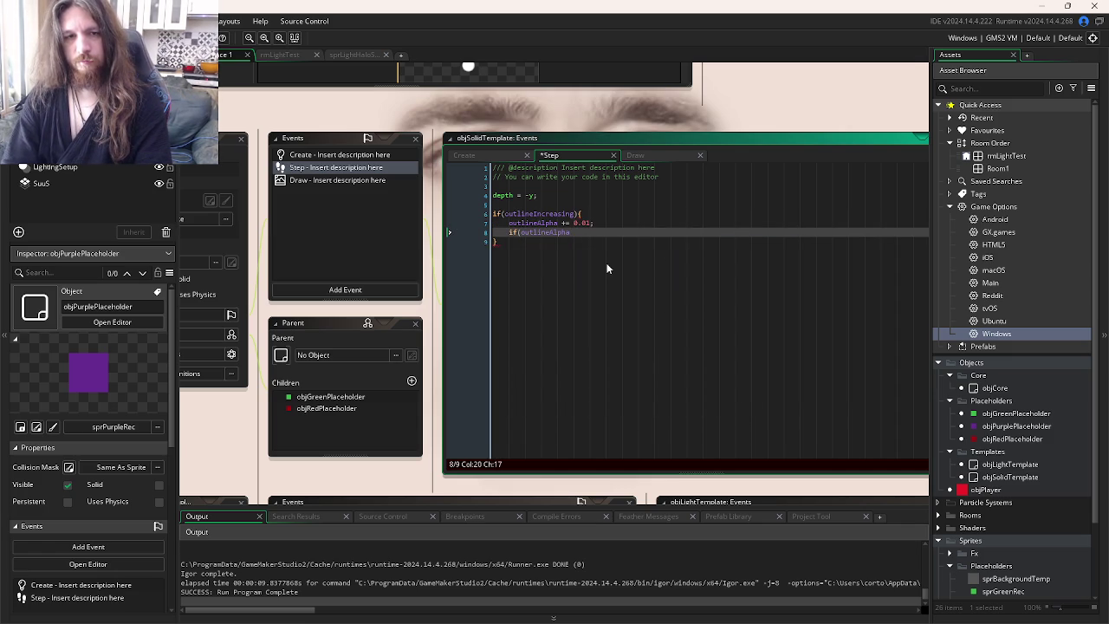
type("=)")
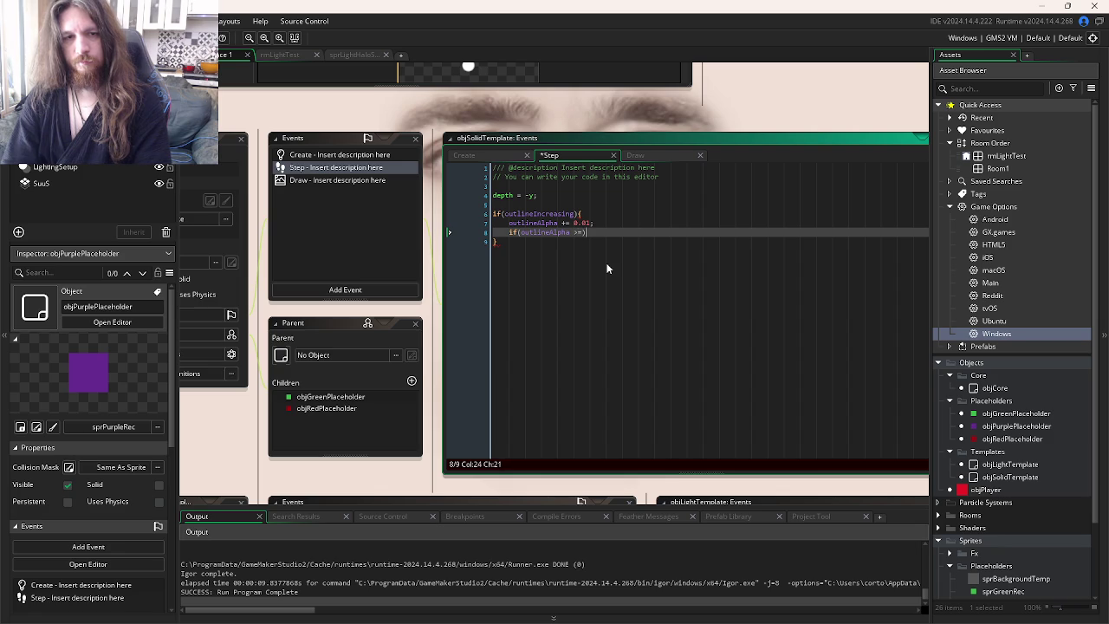
type("1){")
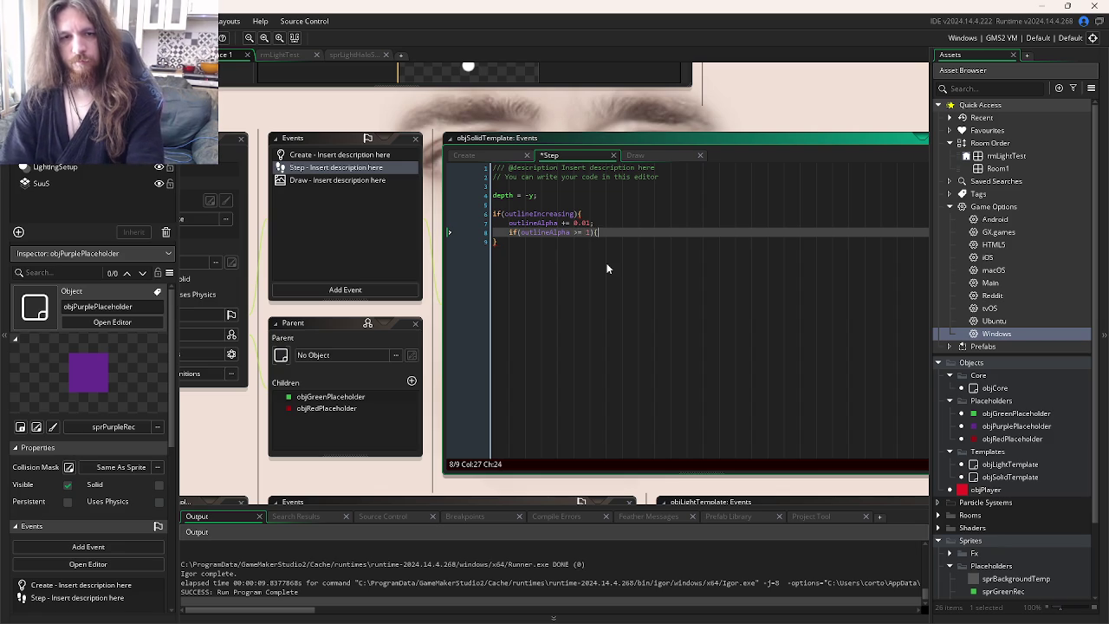
key("Return")
key("Return")
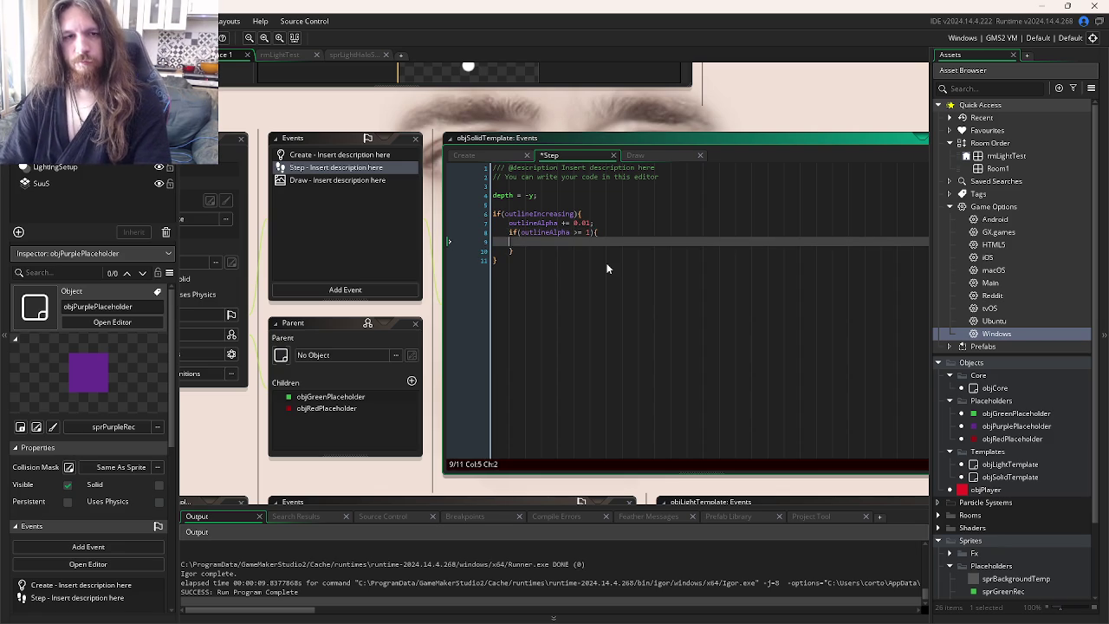
type("outl")
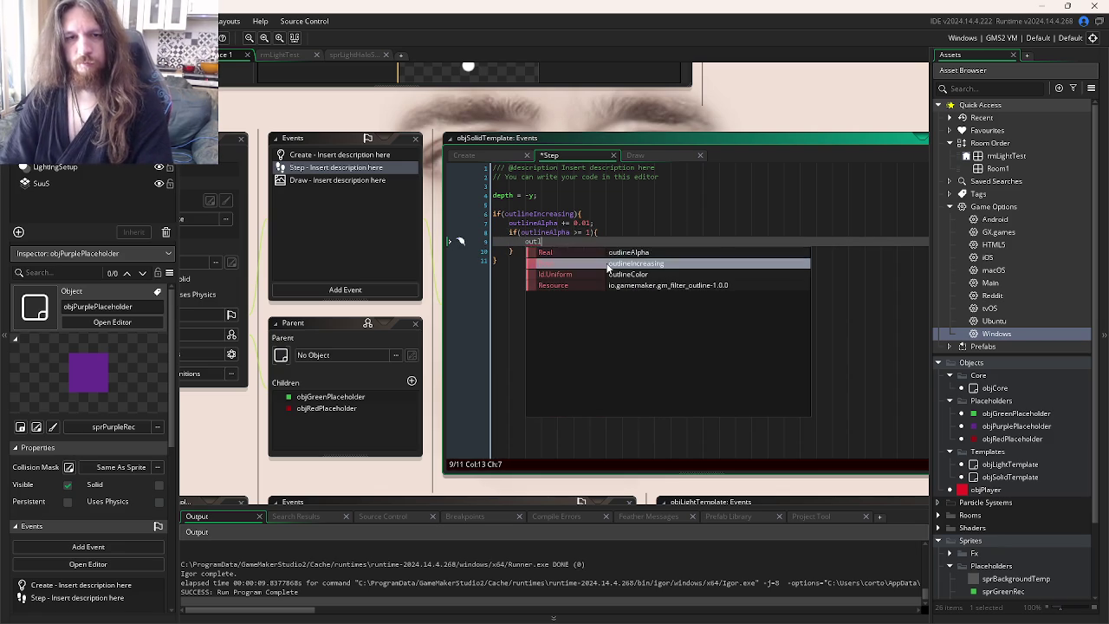
left_click(607, 268)
type("false;")
left_click(607, 268)
key("ctrl+s")
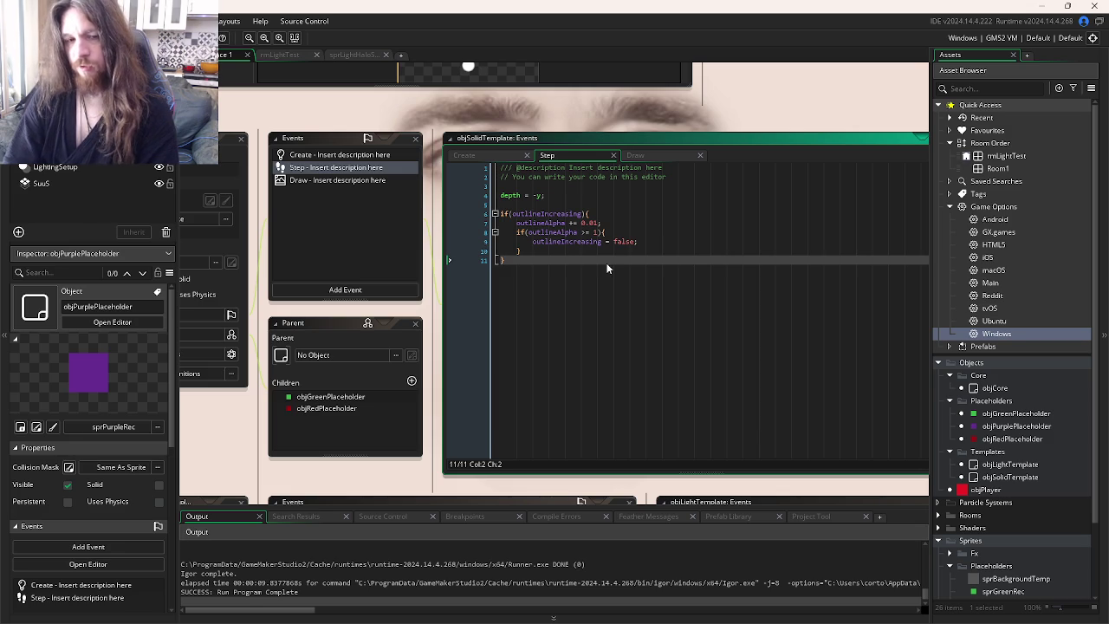
- Add an else branch that decreases outlineAlpha by 0.01
type("else{")
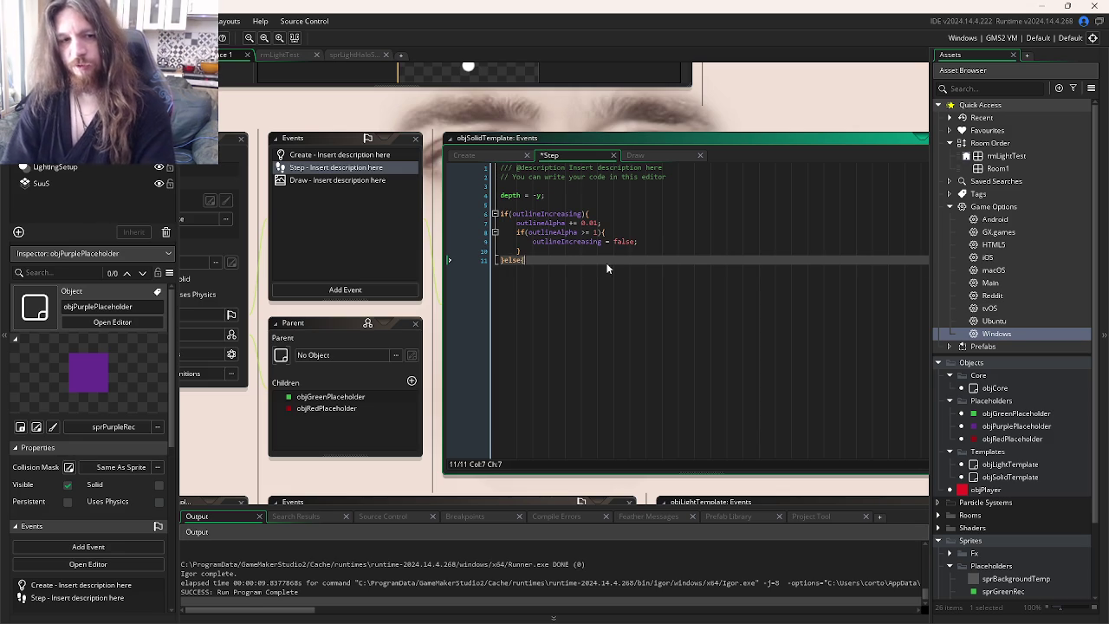
key("Return")
key("Return")
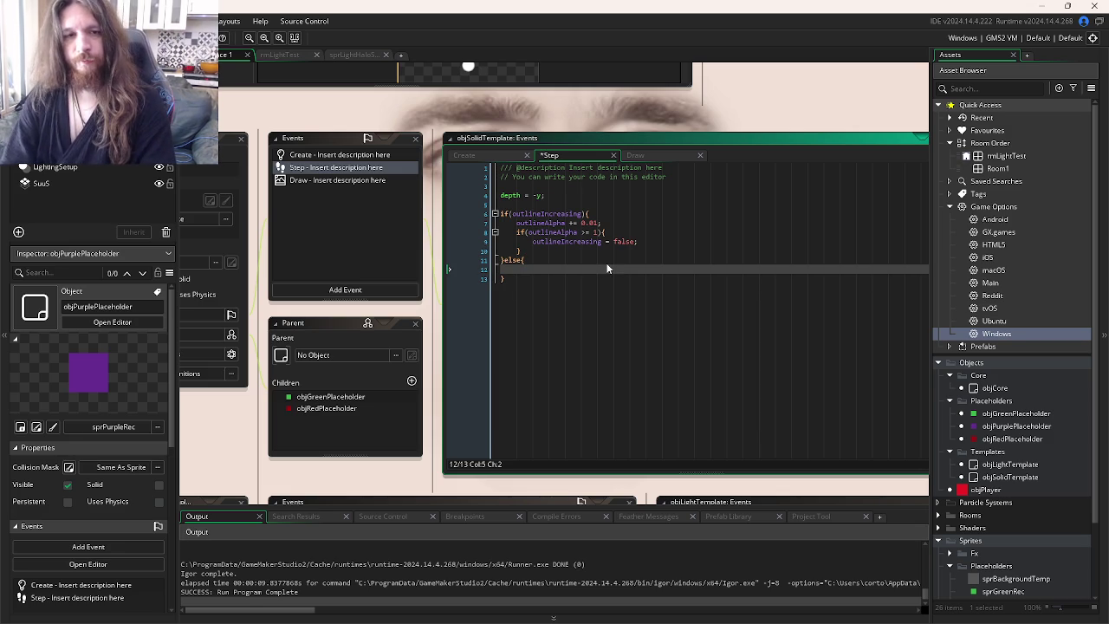
type("out")
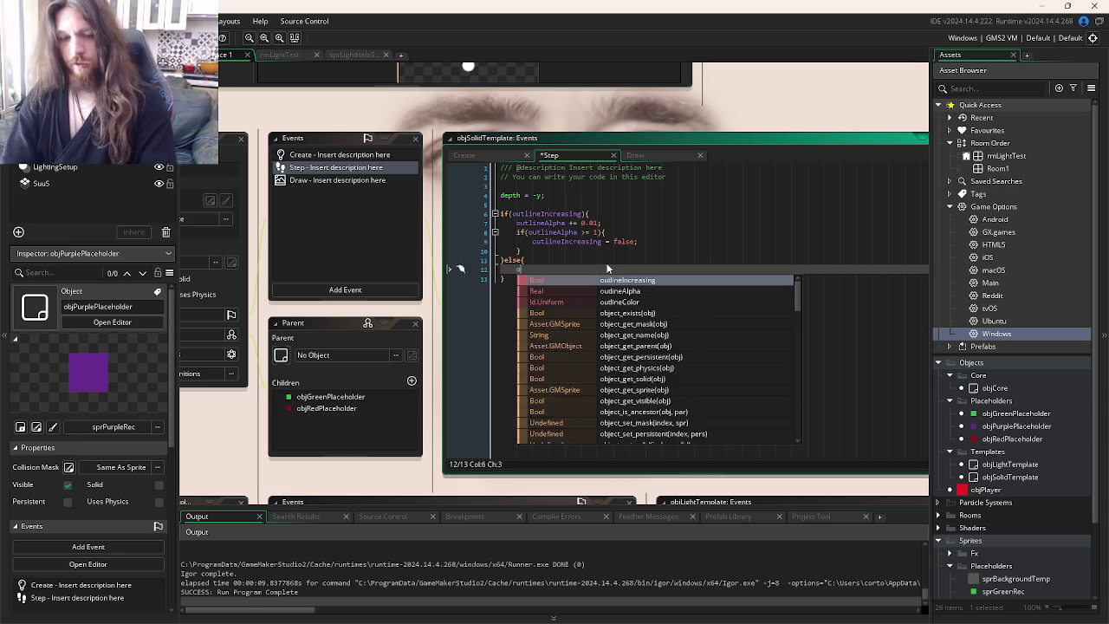
key("Return")
type("-= 0.")
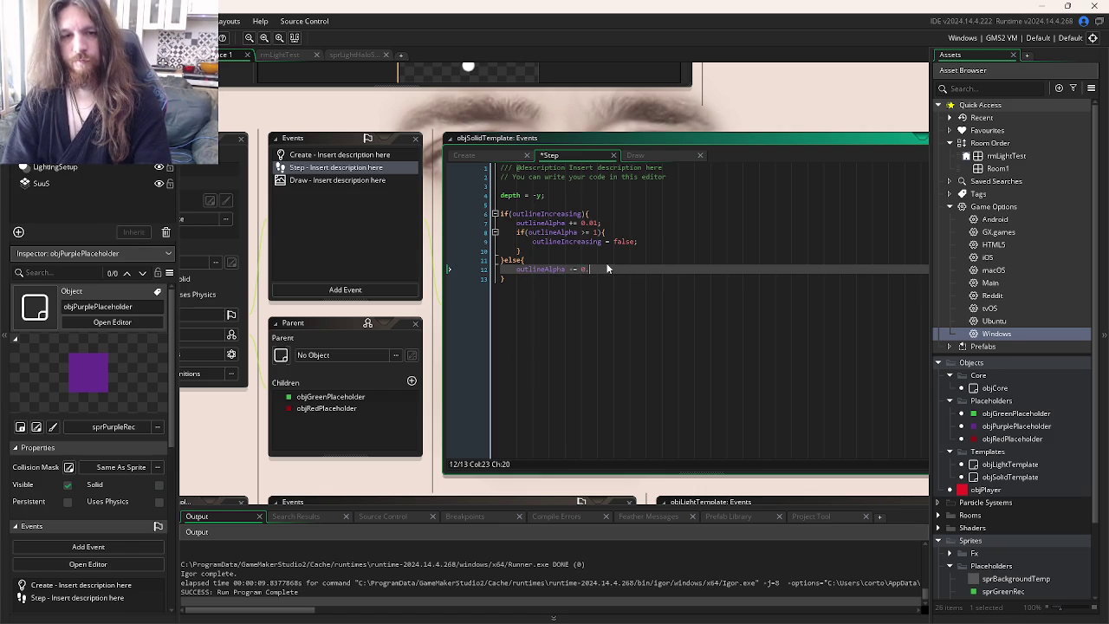
type("01;")
key("Return")
type("out")
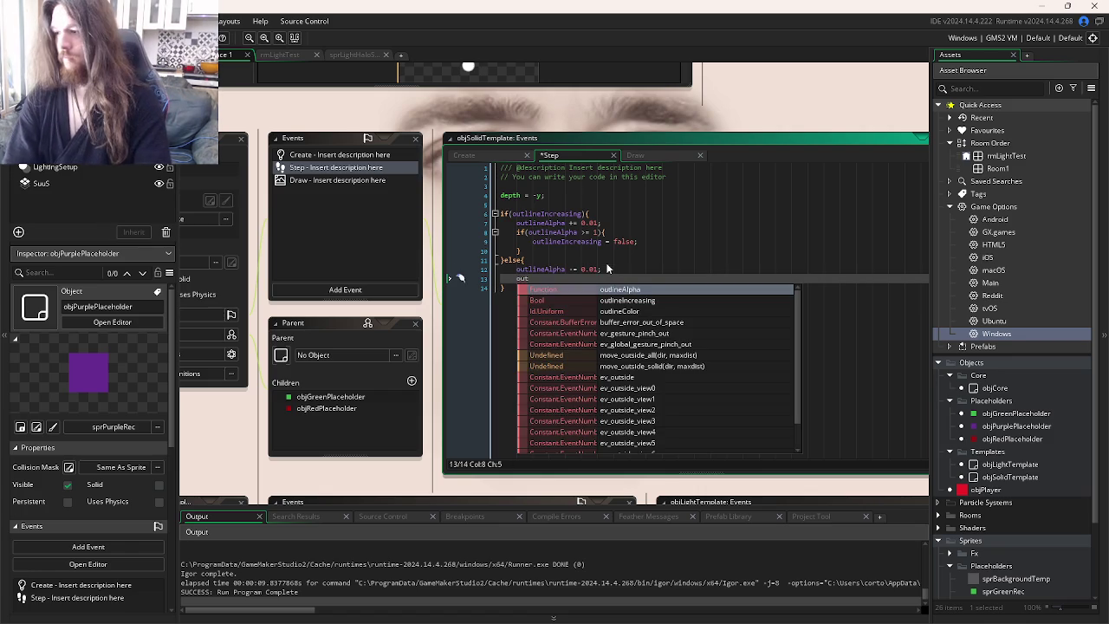
key("BackSpace")
key("BackSpace")
key("BackSpace")
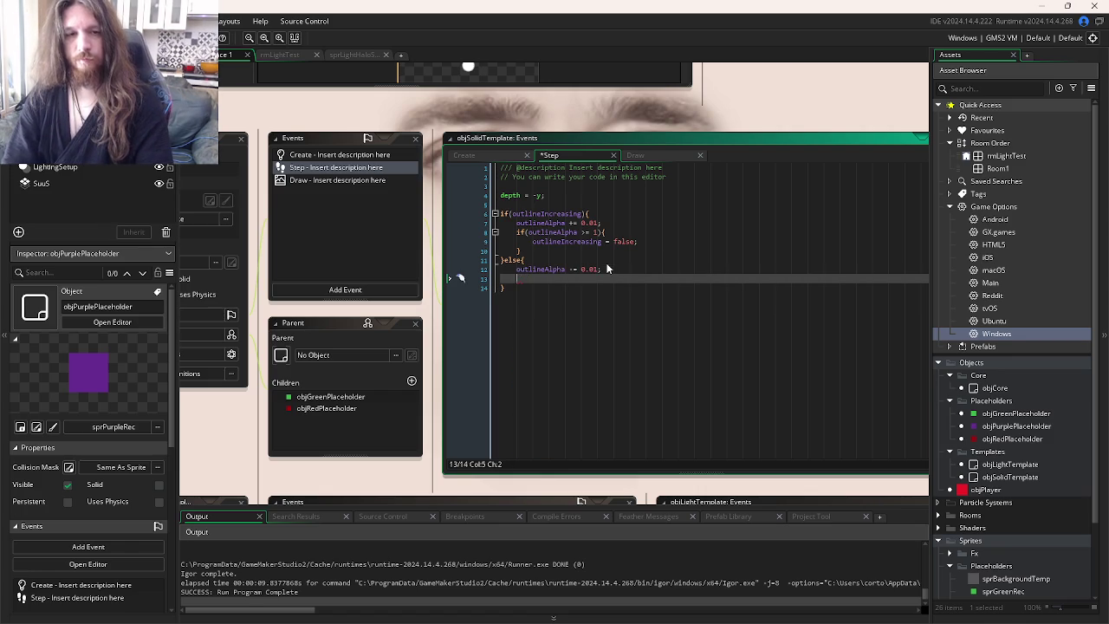
- Copy the threshold check into the else branch, changed to outlineAlpha <= 0 setting true
left_click_drag(534, 252, 518, 234)
key("ctrl+c")
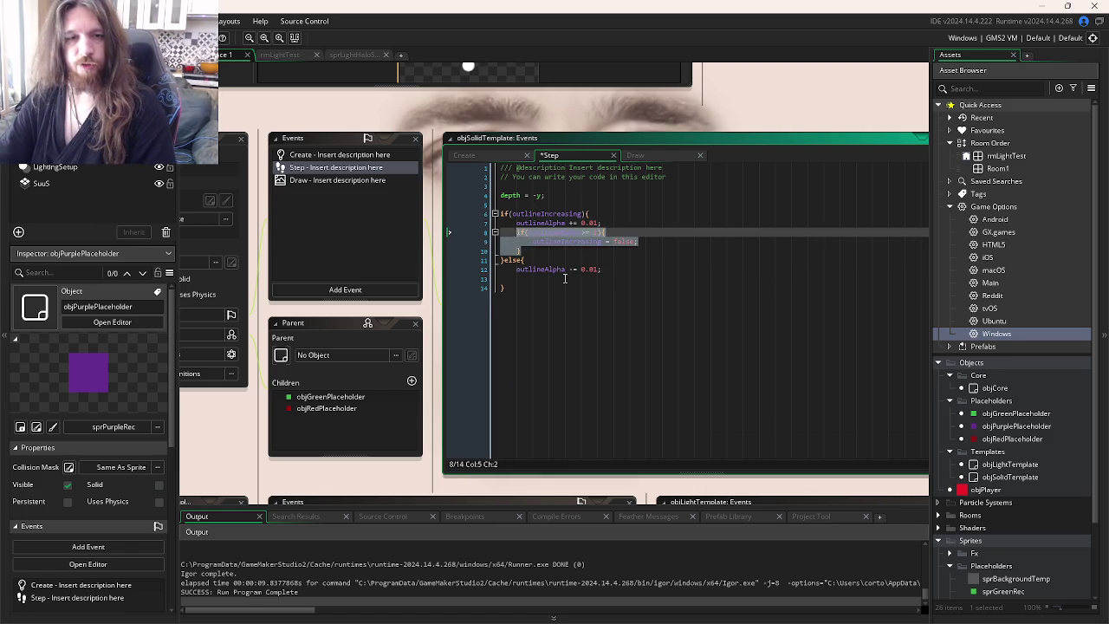
left_click(605, 270)
key("Return")
key("ctrl+v")
double_click(585, 279)
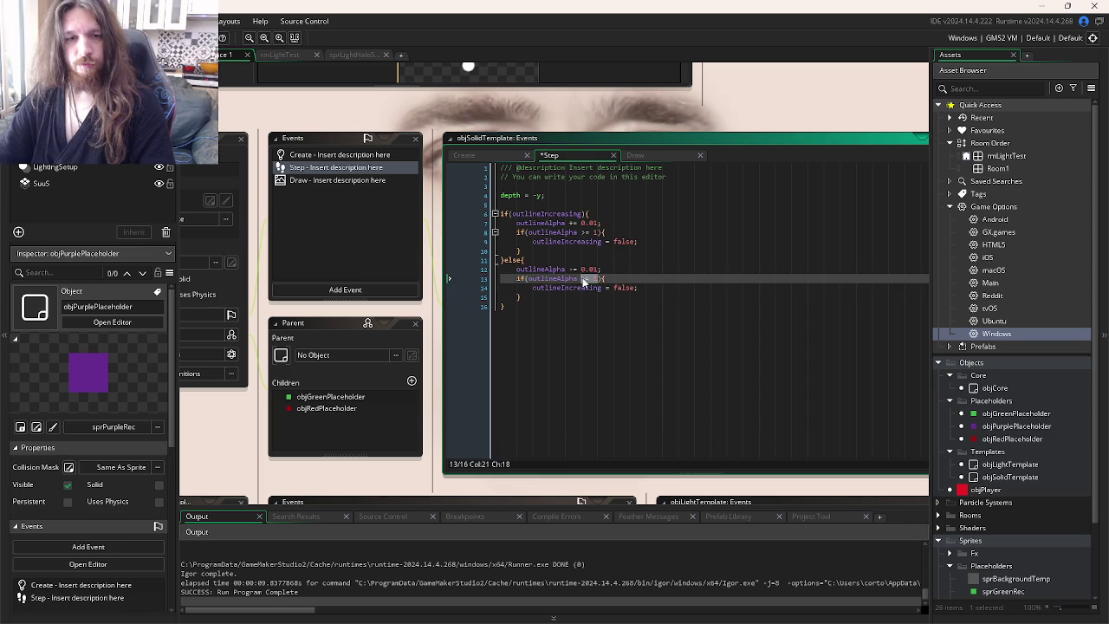
type("<= 0")
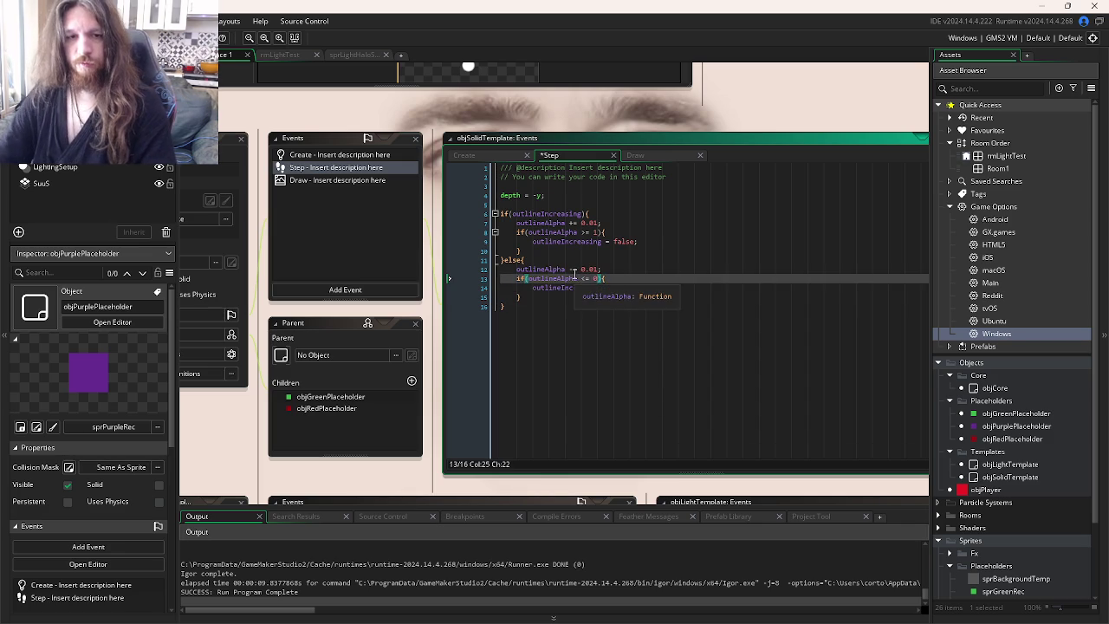
left_click(579, 281)
double_click(617, 288)
type("true")
key("ctrl+s")
- Run the game to test the pulsing outline, then close it
key("F5")
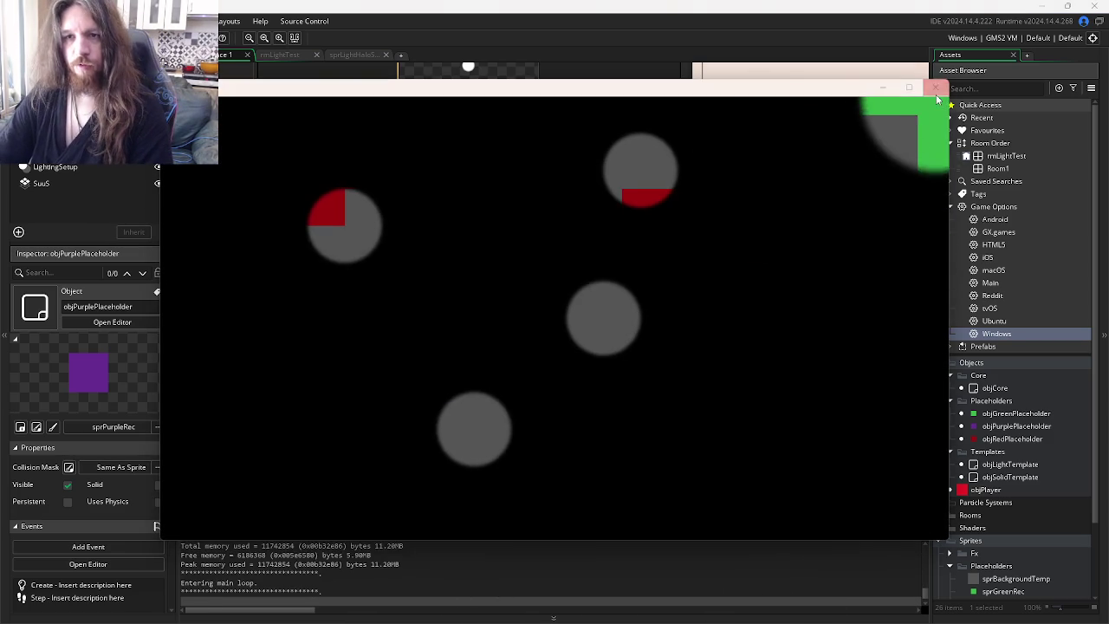
left_click(935, 87)
key("ctrl+Tab")
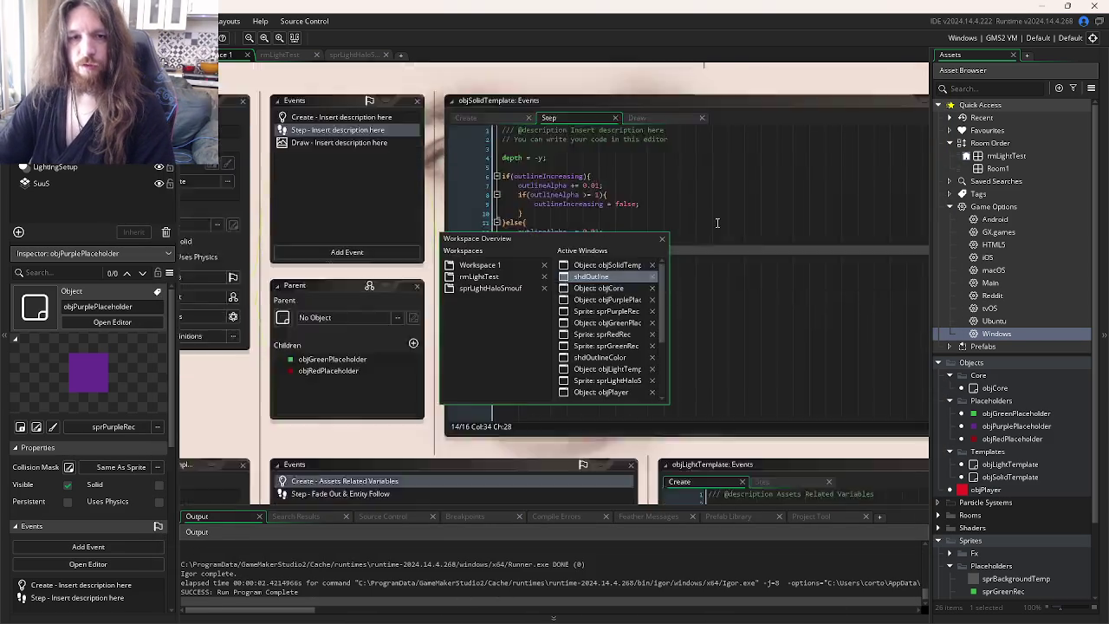
- Test-run the game again from the objCore editor
key("ctrl+Tab")
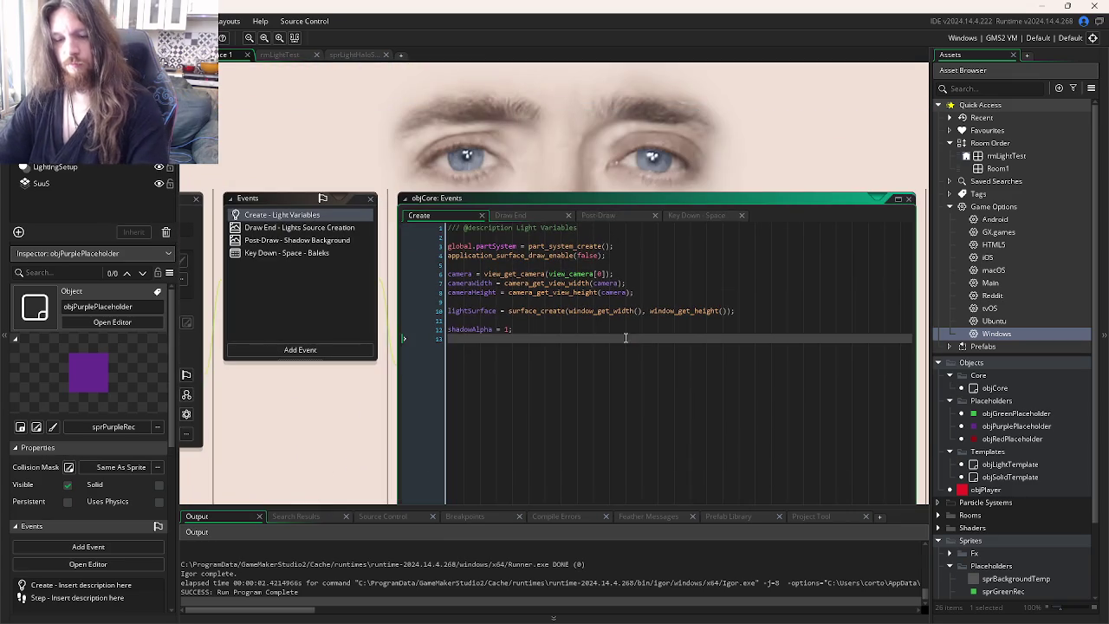
left_click(624, 340)
key("F5")
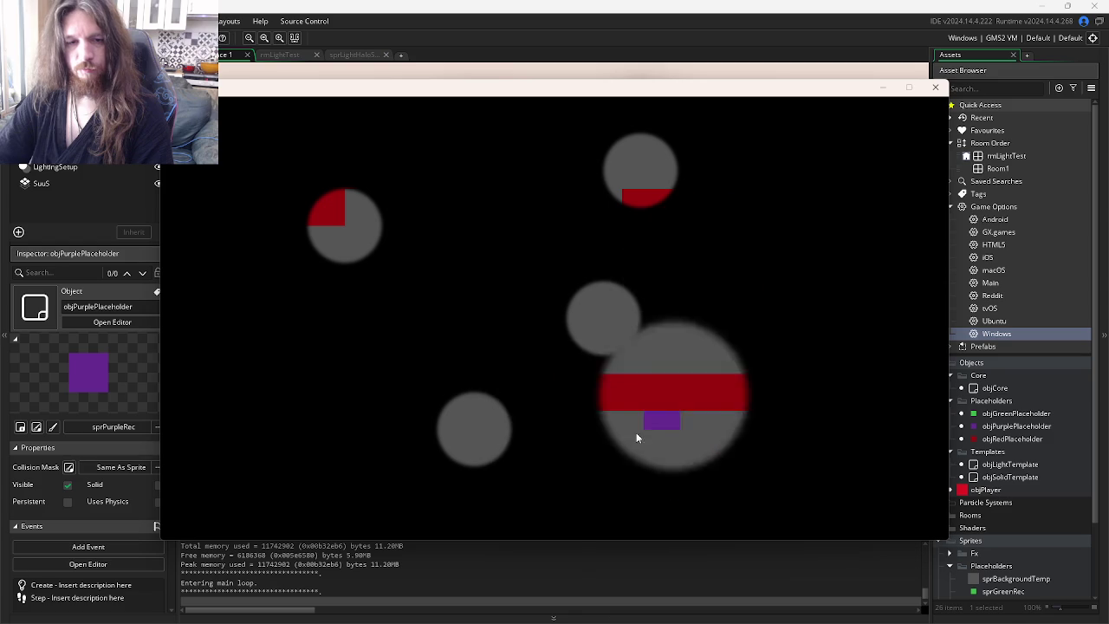
left_click(935, 88)
- Change outlineAlpha from 0.5 to 1 in objCore's Key Down - Space event
left_click(668, 263)
left_click(578, 239)
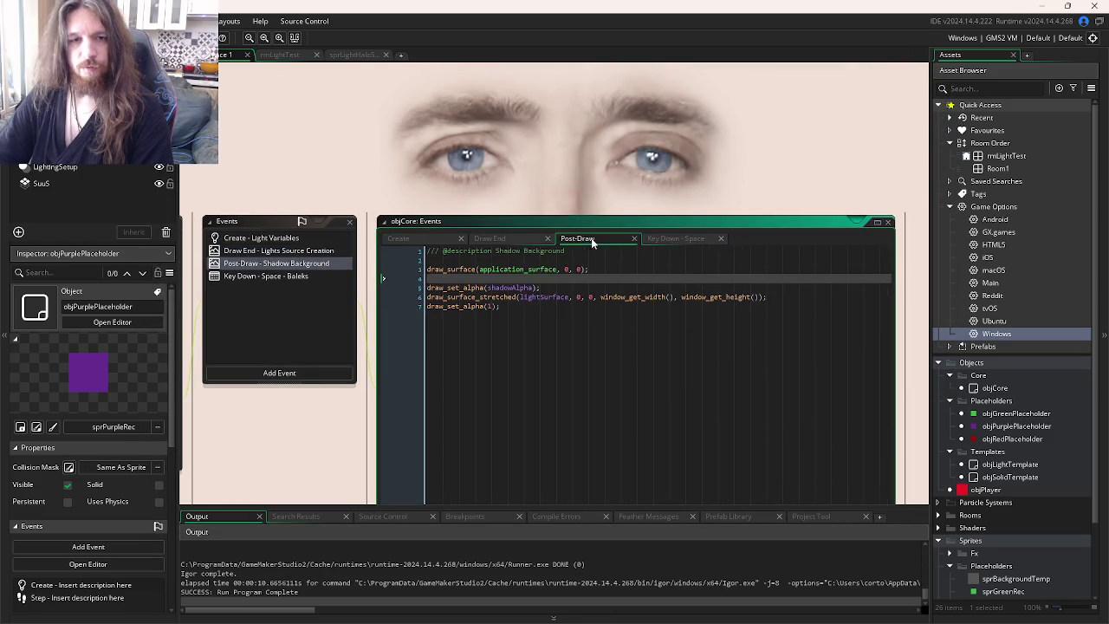
left_click(448, 344)
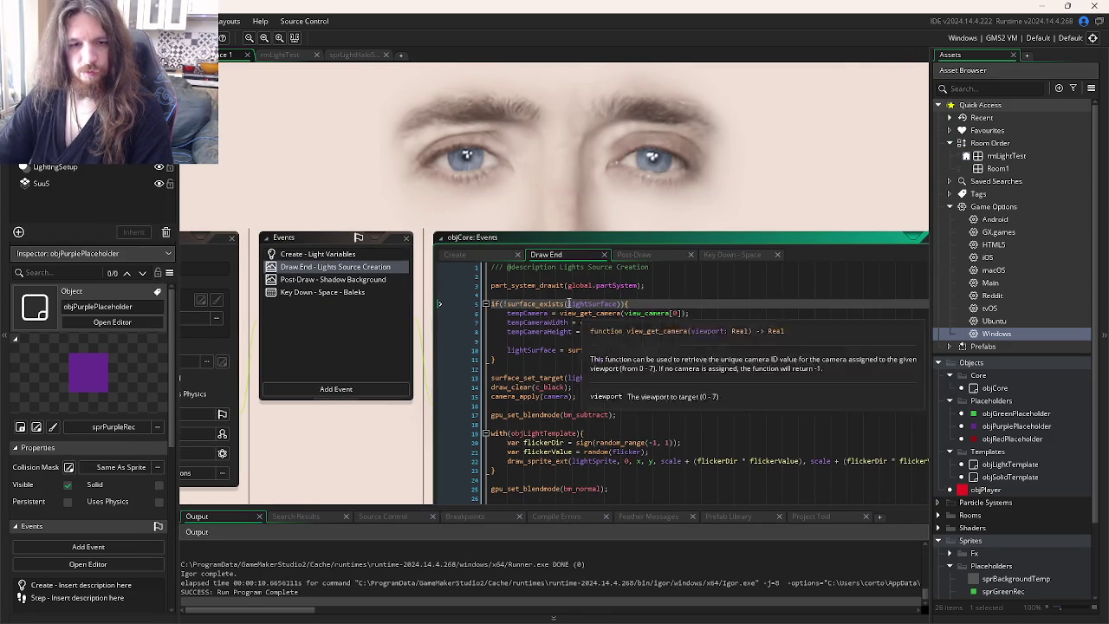
left_click(641, 177)
left_click(501, 222)
key("BackSpace")
key("BackSpace")
key("BackSpace")
type("1")
left_click(516, 249)
key("ctrl+Tab")
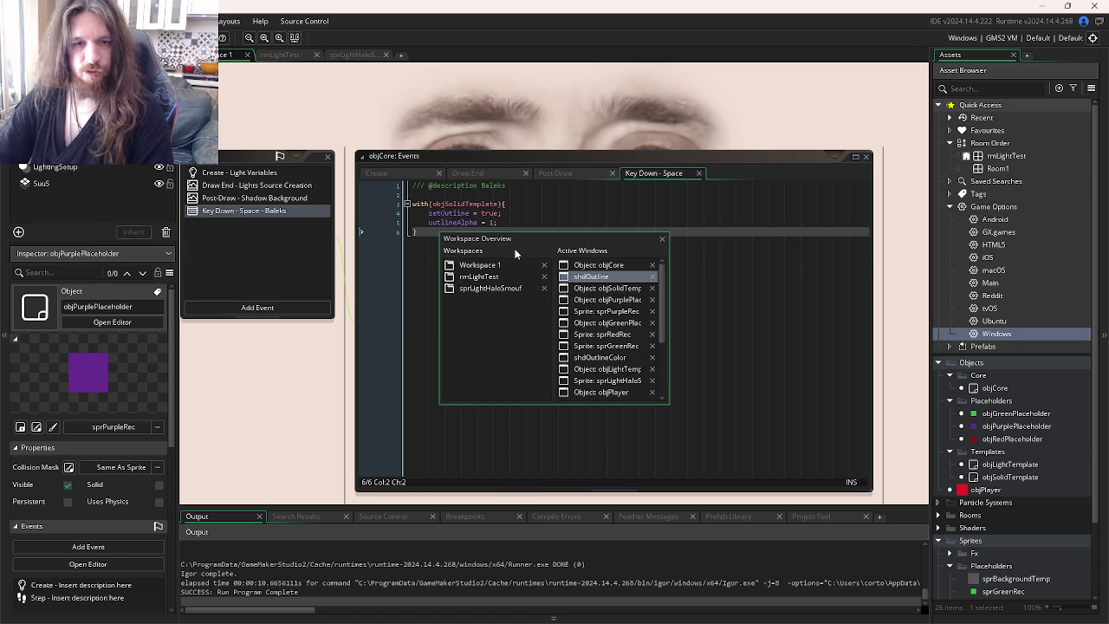
left_click(614, 292)
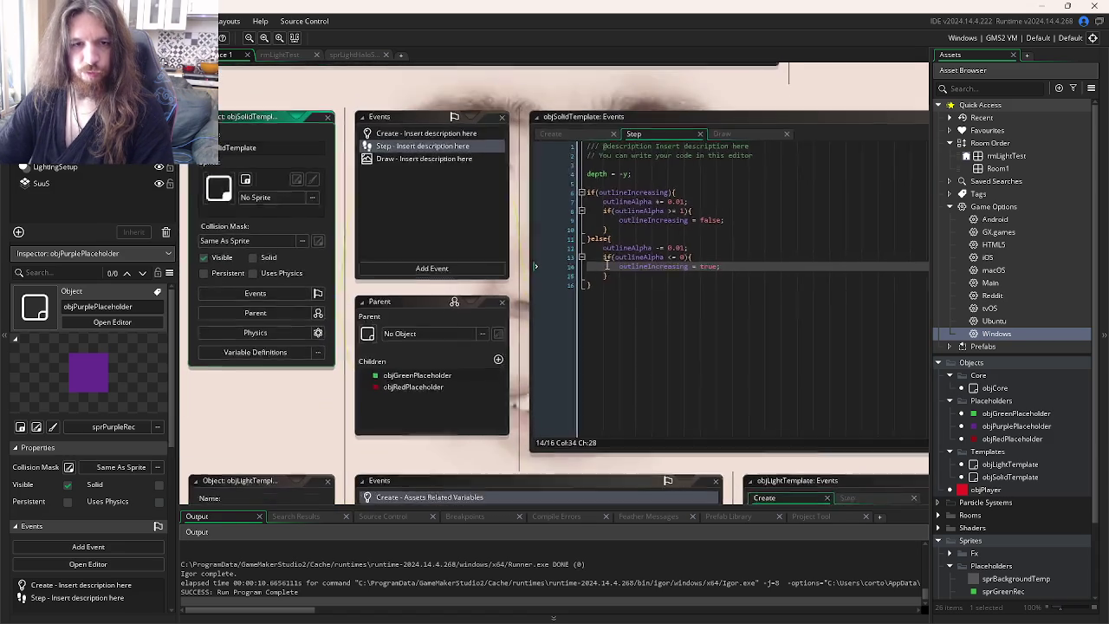
- Edit the Step event's pulse upper limit with a 2 and test-run the game
left_click(682, 205)
type("2")
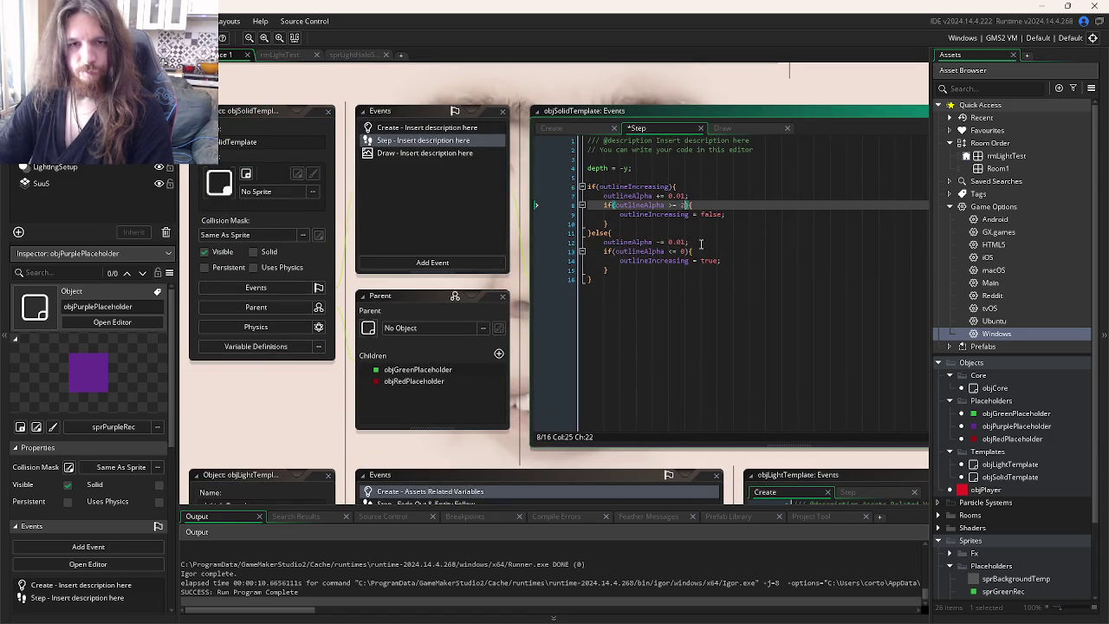
left_click(702, 242)
left_click(721, 278)
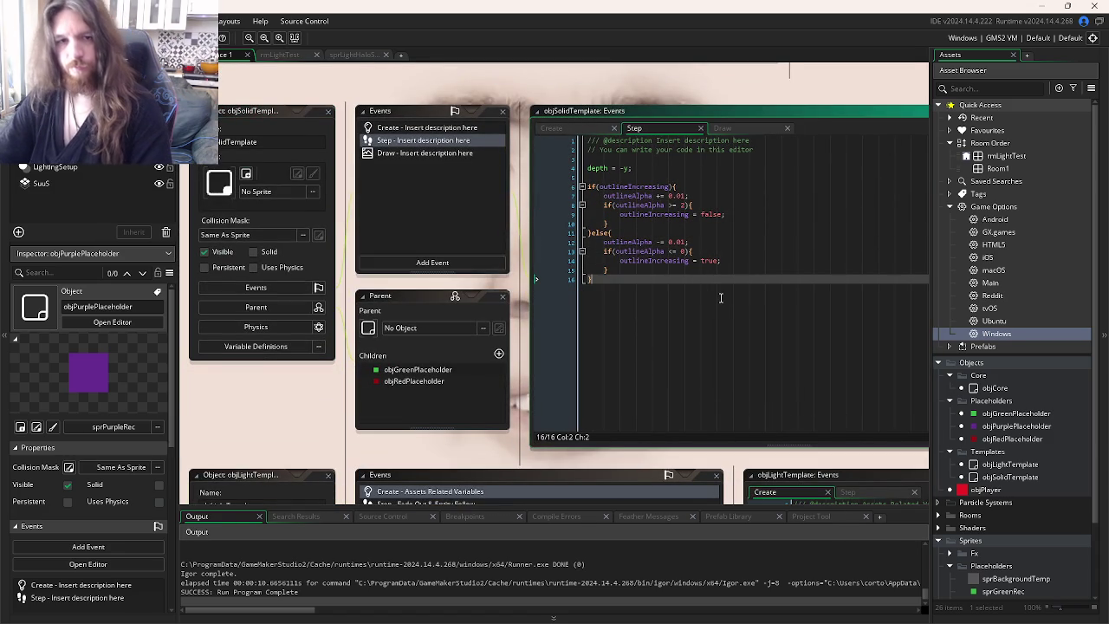
key("F5")
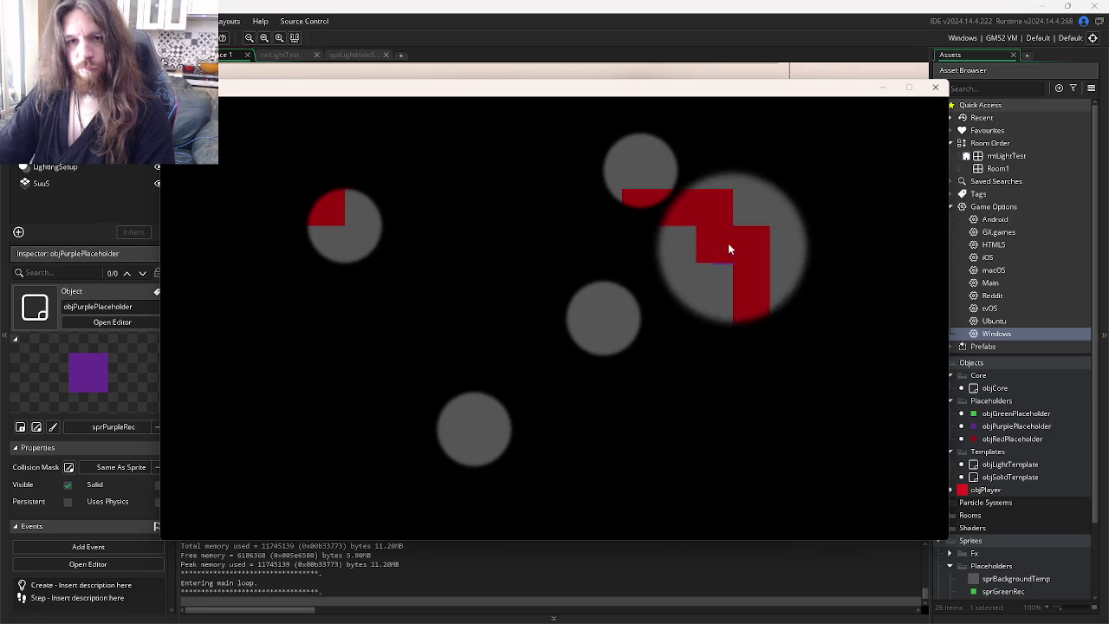
left_click(936, 89)
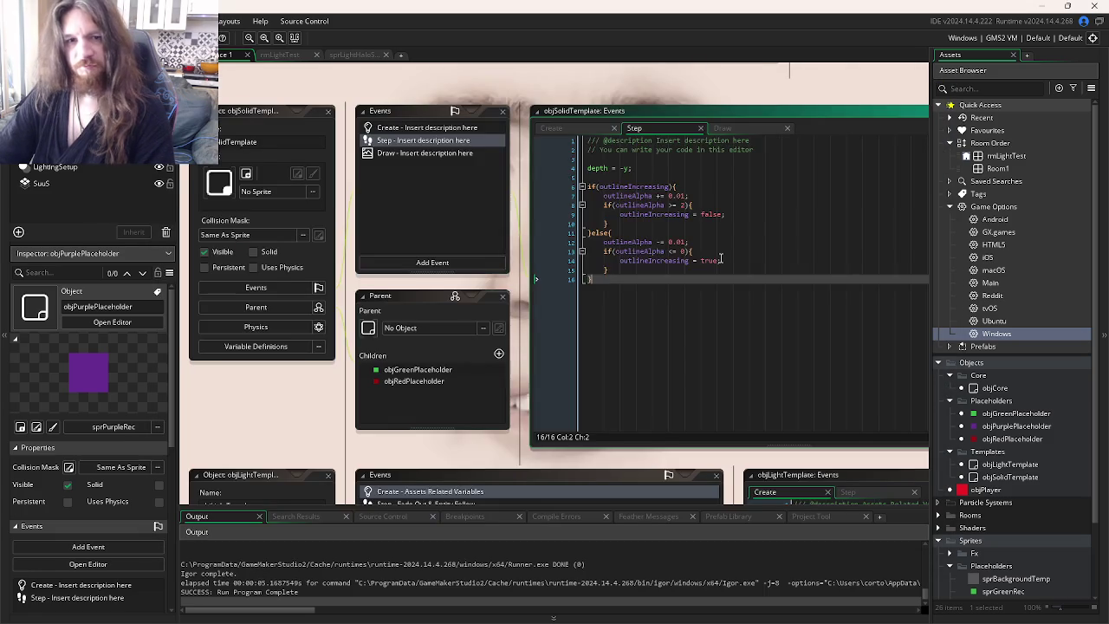
- Pass a constant 1 instead of outlineAlpha to echoAlpha in the Draw event, then test
left_click(705, 151)
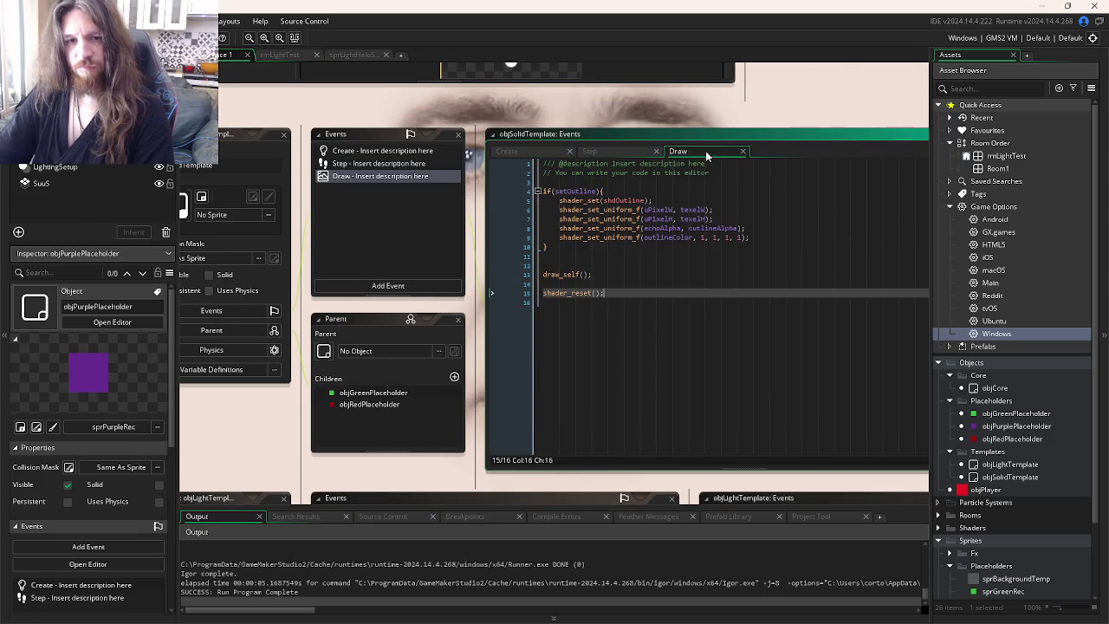
double_click(739, 228)
type("1")
left_click(755, 281)
key("F5")
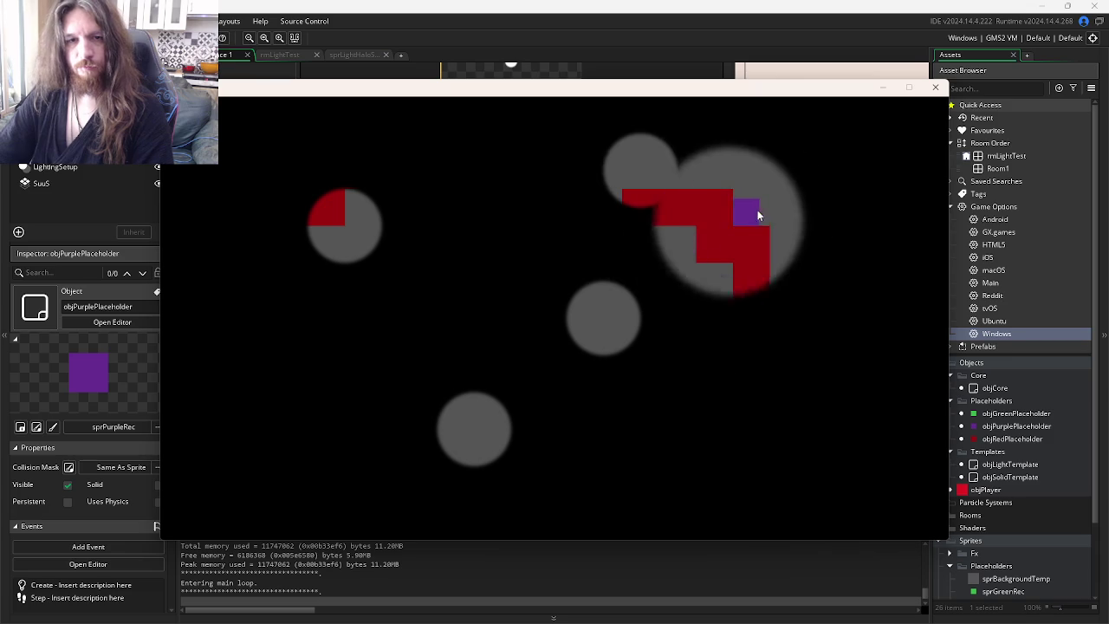
left_click(935, 87)
- Delete the outlineAlpha = 1 line from objCore's space-key event
key("ctrl+Tab")
key("ctrl+Tab")
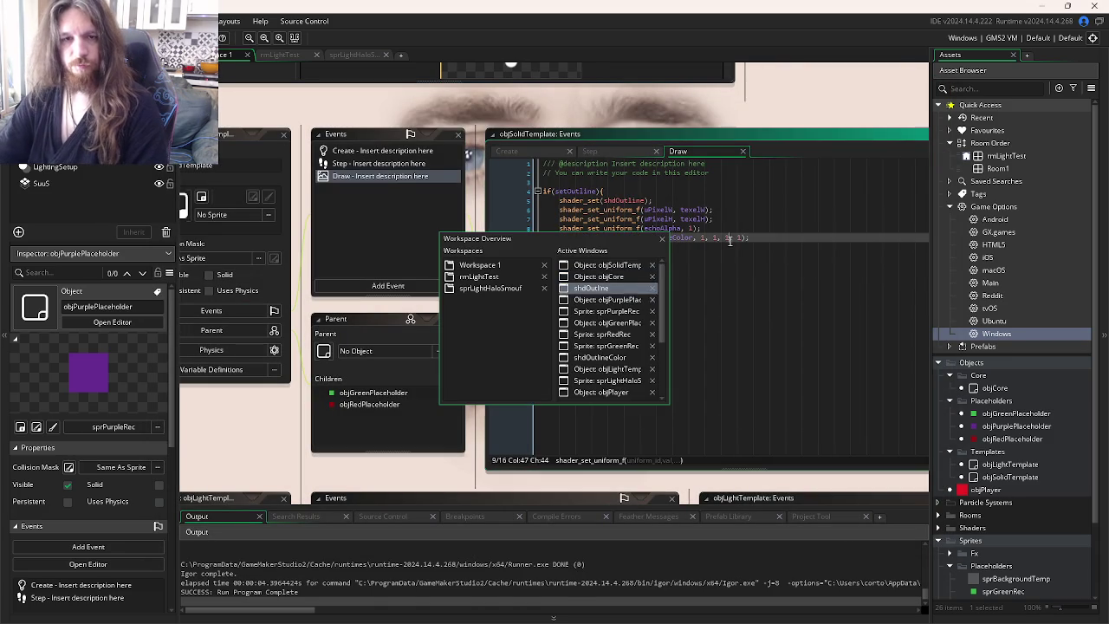
left_click(619, 154)
left_click(639, 228)
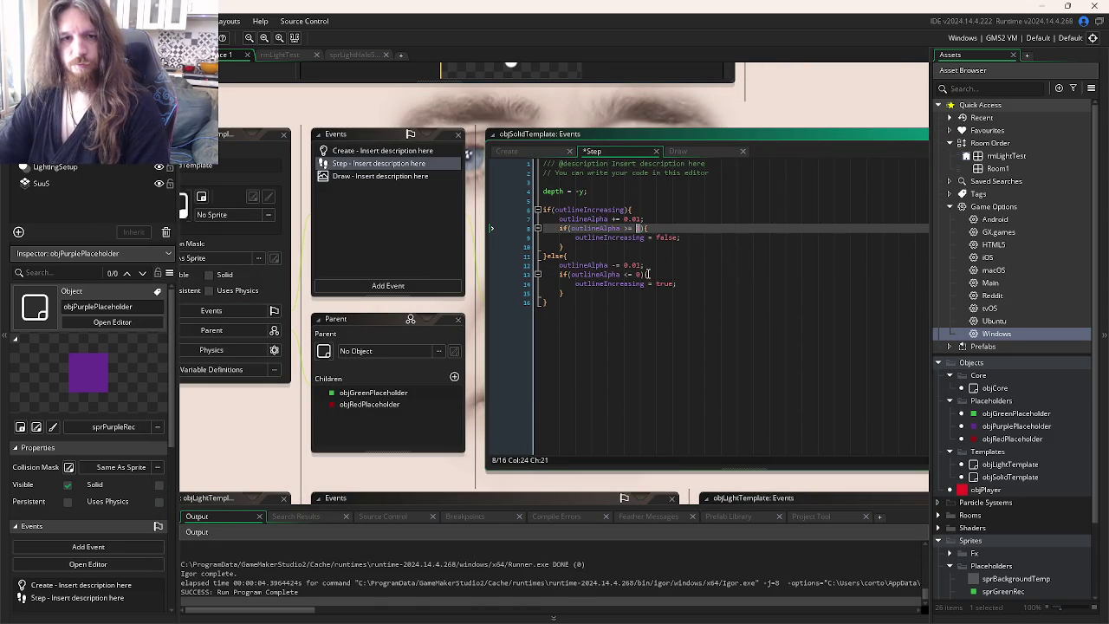
key("ctrl+Tab")
key("ctrl+Tab")
key("ctrl+shift+Tab")
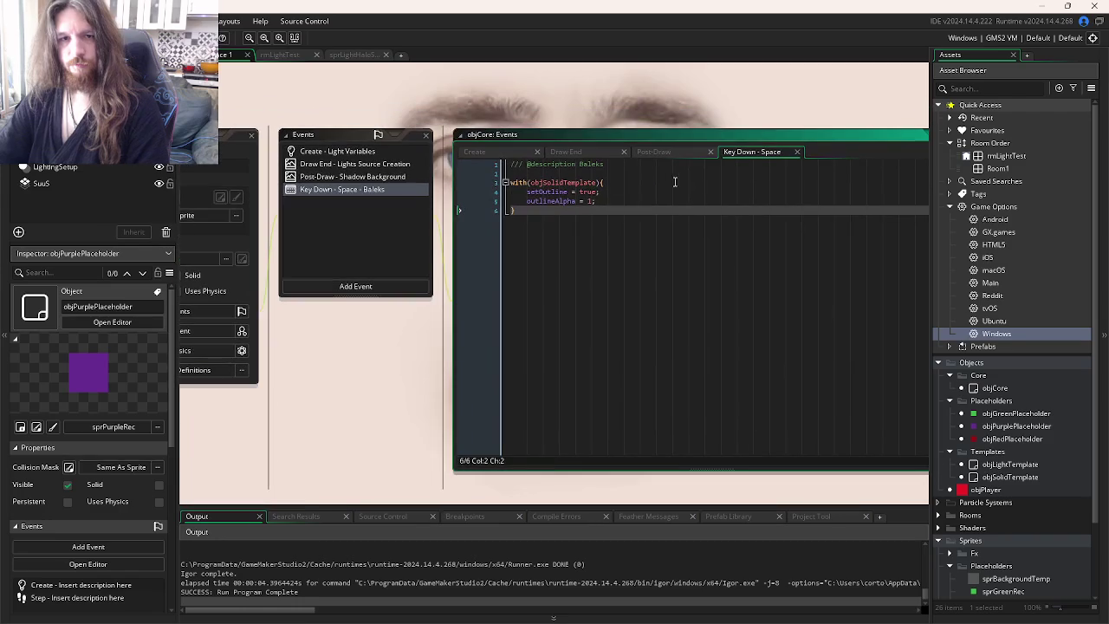
left_click_drag(612, 206, 478, 207)
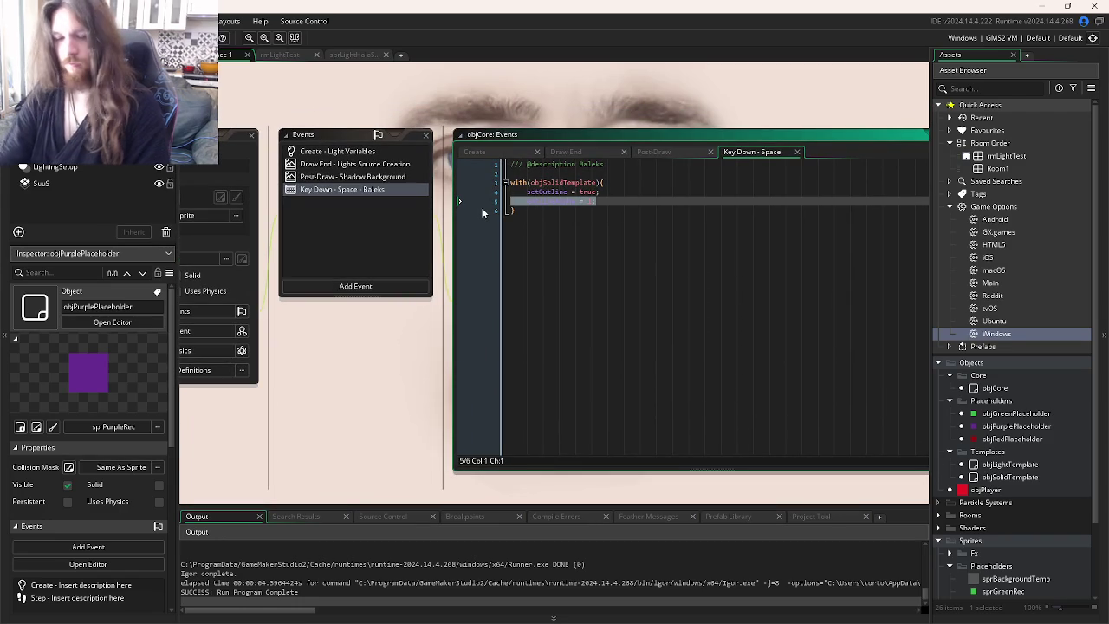
key("BackSpace")
key("BackSpace")
key("ctrl+Tab")
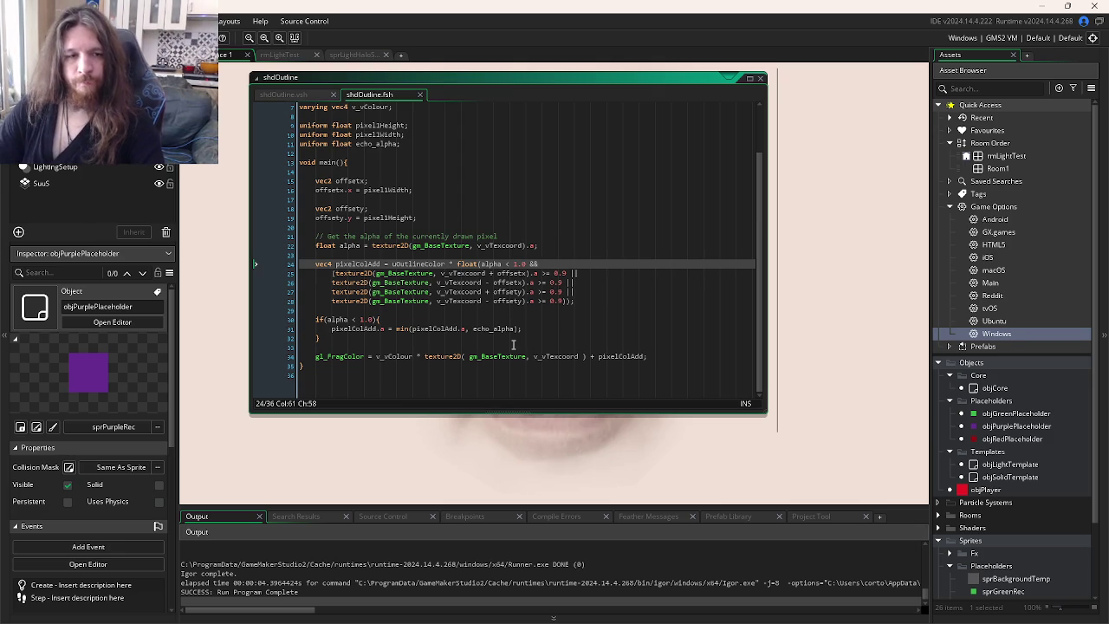
- Inspect how alpha and pixelColAdd are computed in shdOutline.fsh
double_click(338, 320)
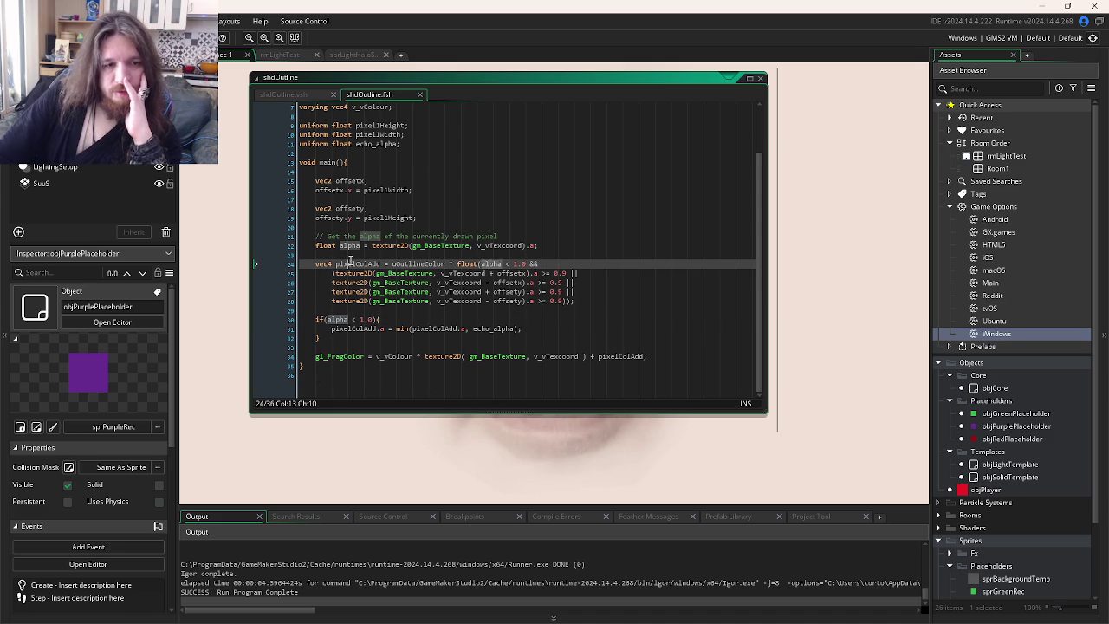
left_click(451, 263)
left_click(479, 263)
left_click(496, 263)
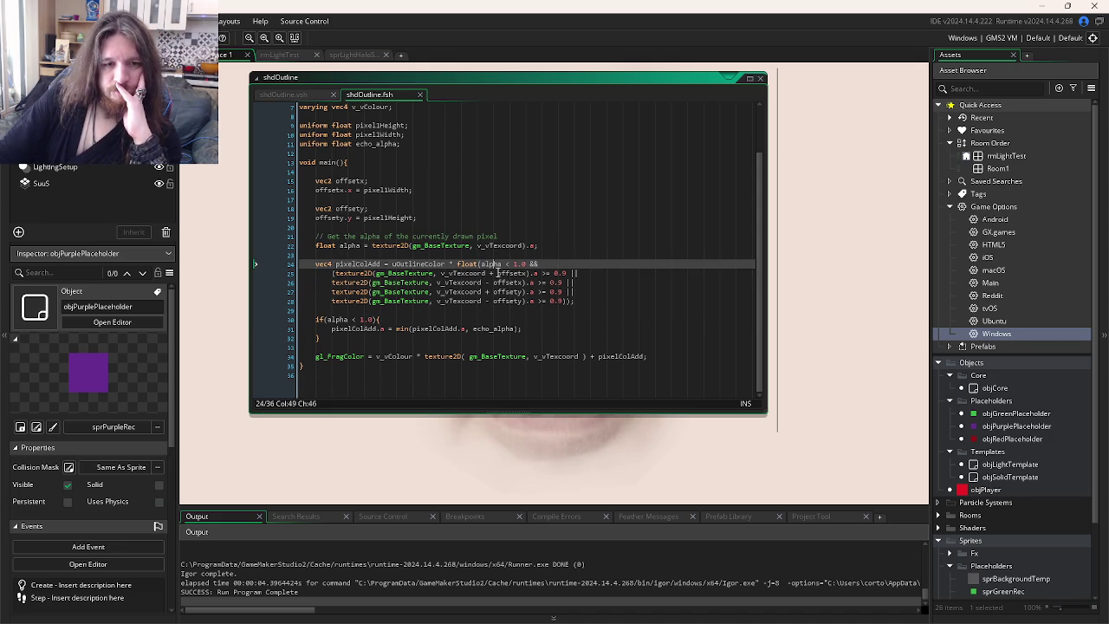
left_click(450, 265)
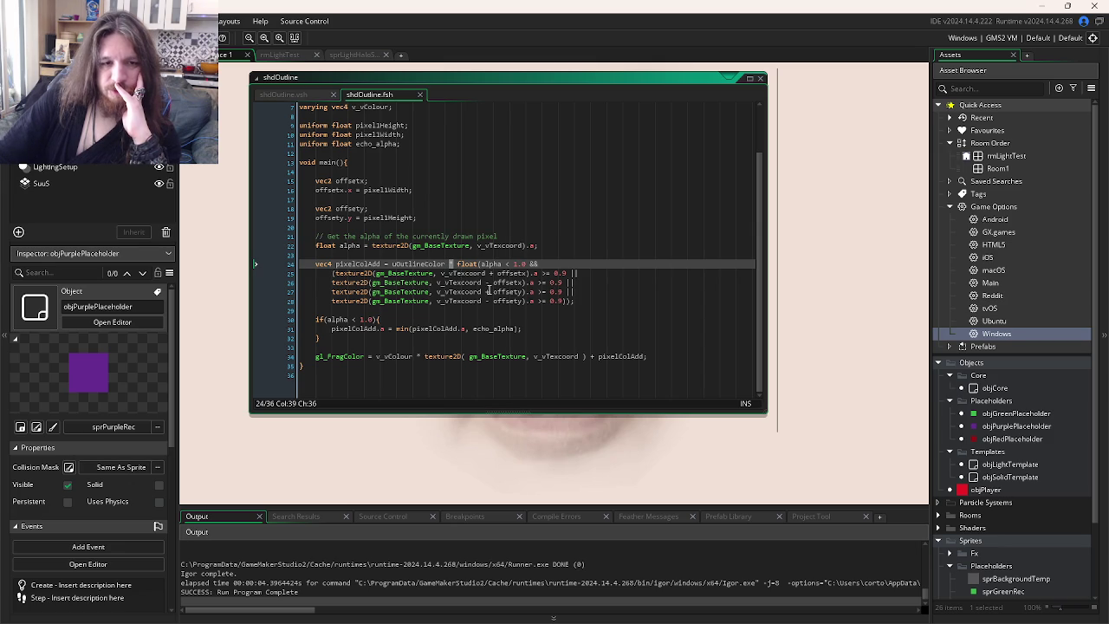
- Replace alpha in the line 30 condition with pixelColAdd.a > and build
double_click(344, 320)
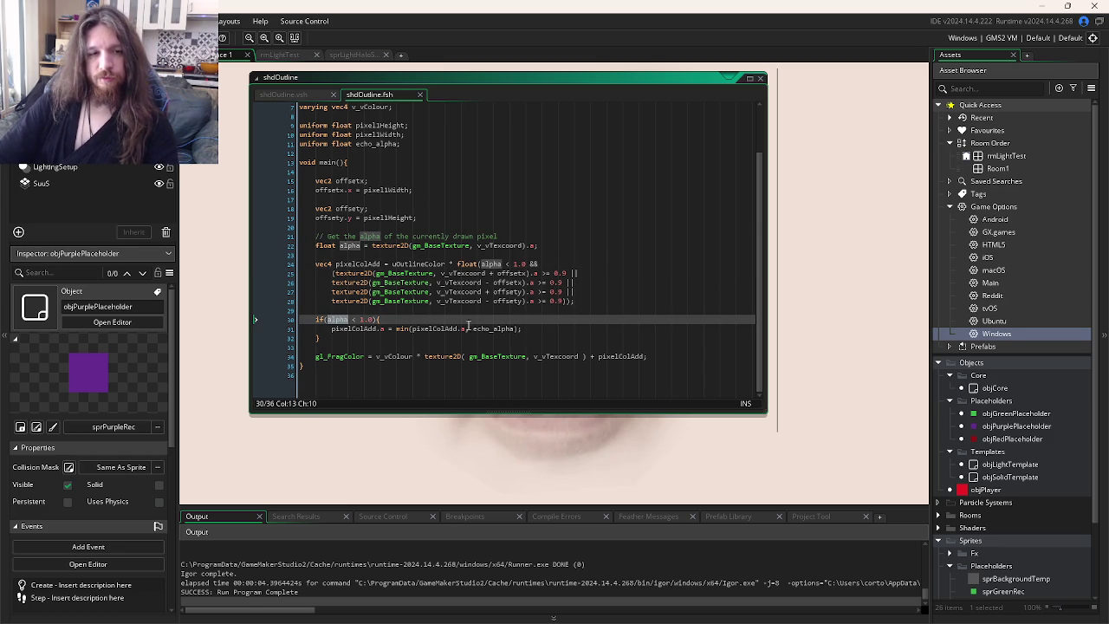
type("pix")
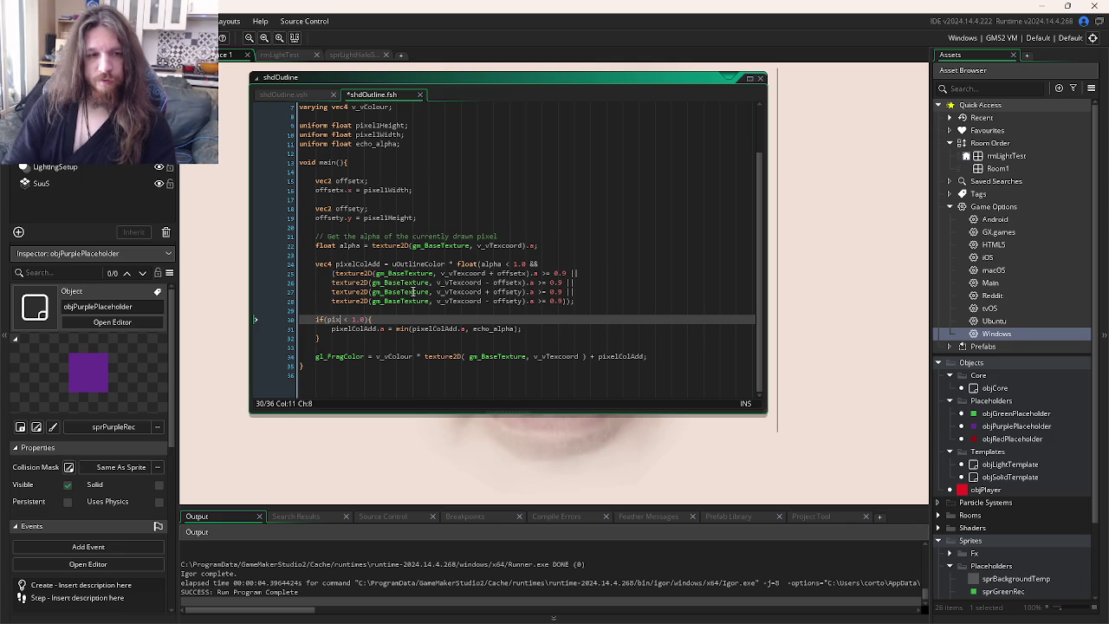
left_click_drag(386, 329, 338, 337)
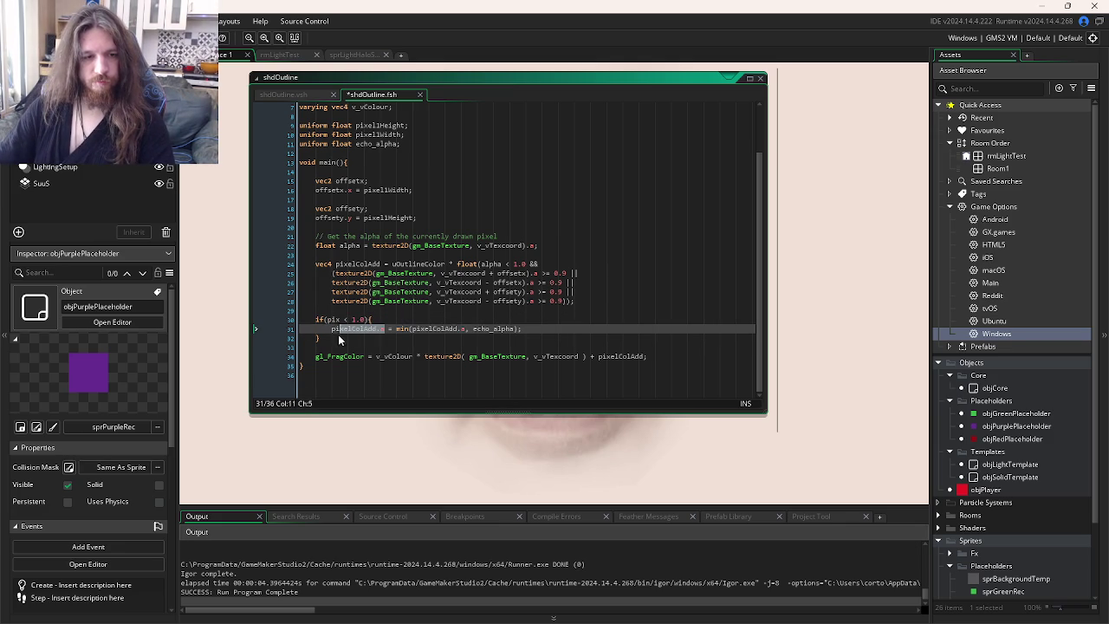
key("ctrl+c")
double_click(333, 320)
key("ctrl+v")
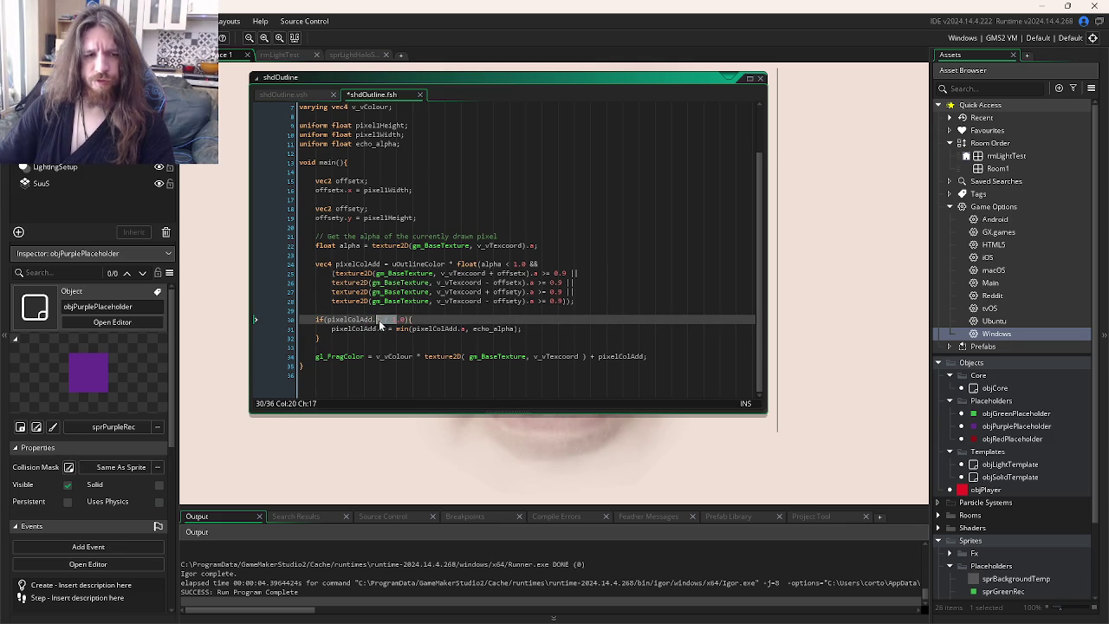
type(">")
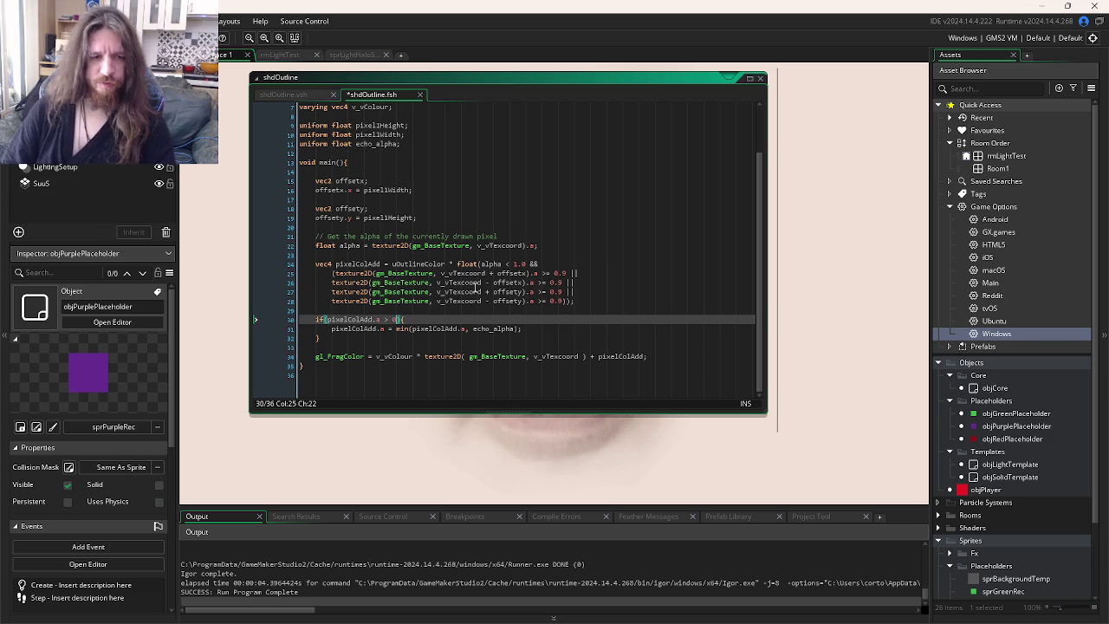
key("F5")
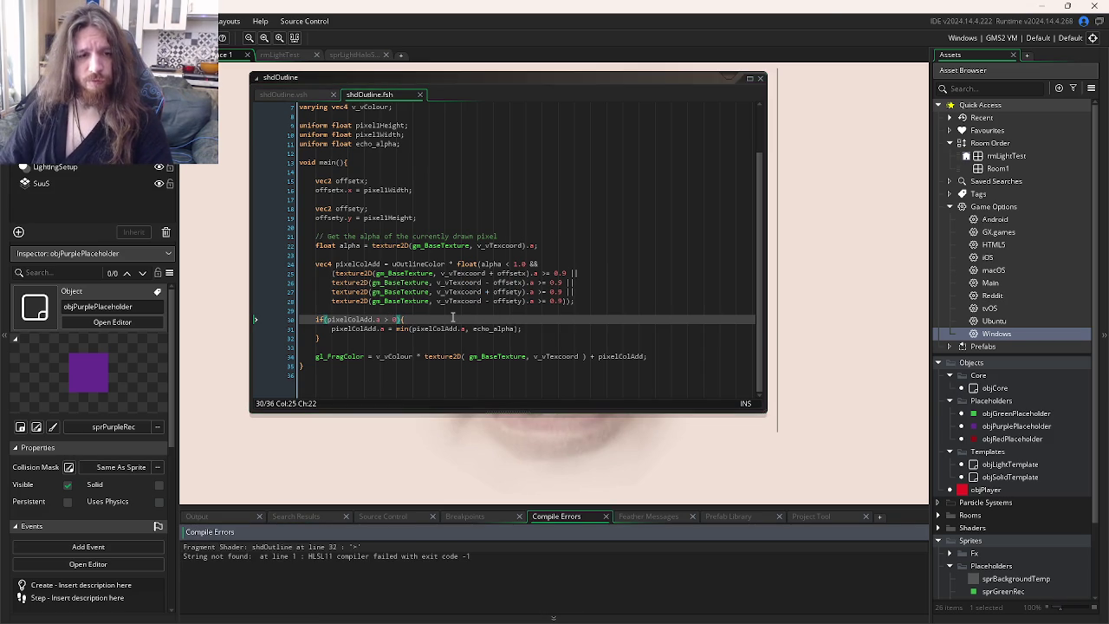
- Fix the comparison to pixelColAdd.a > 0.0 so the shader compiles, and run
type("){")
type("=")
key("F5")
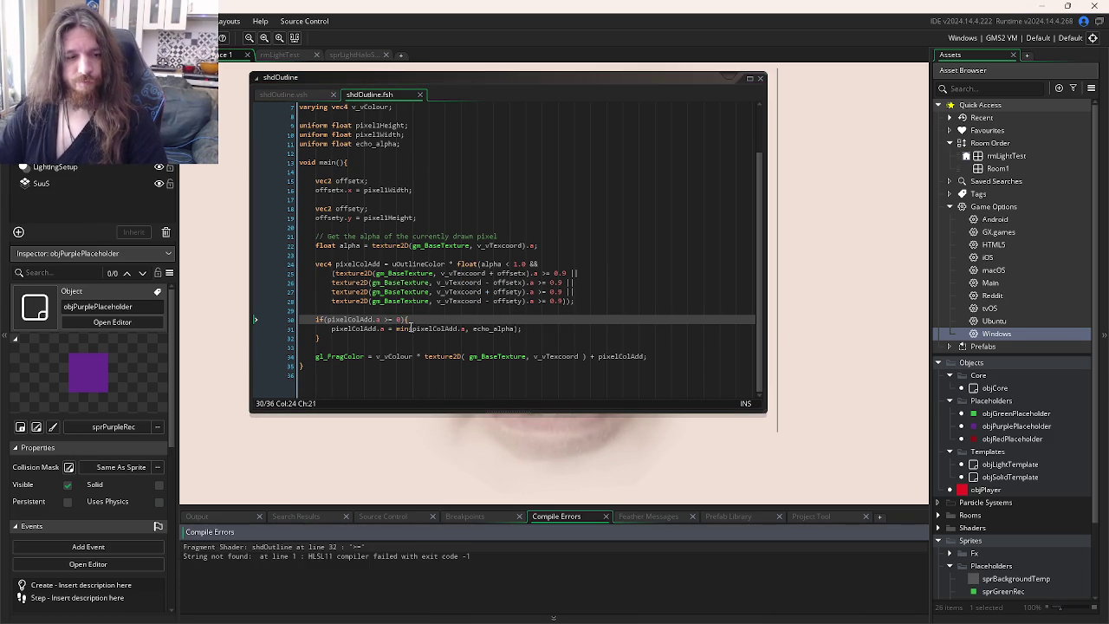
left_click(386, 319)
key("BackSpace")
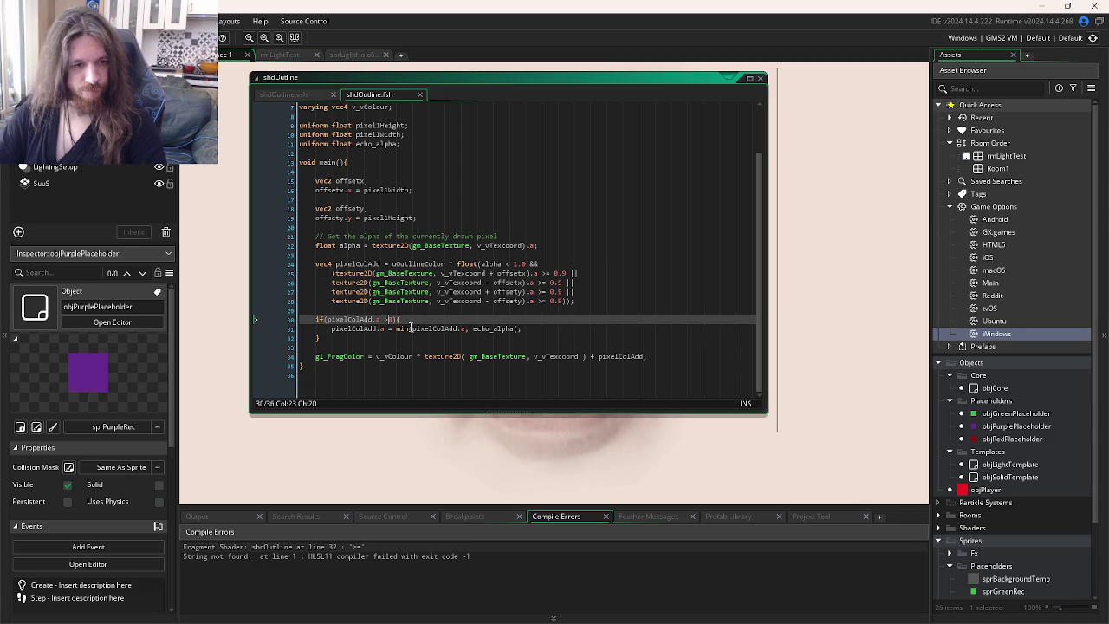
key("Right")
key("F5")
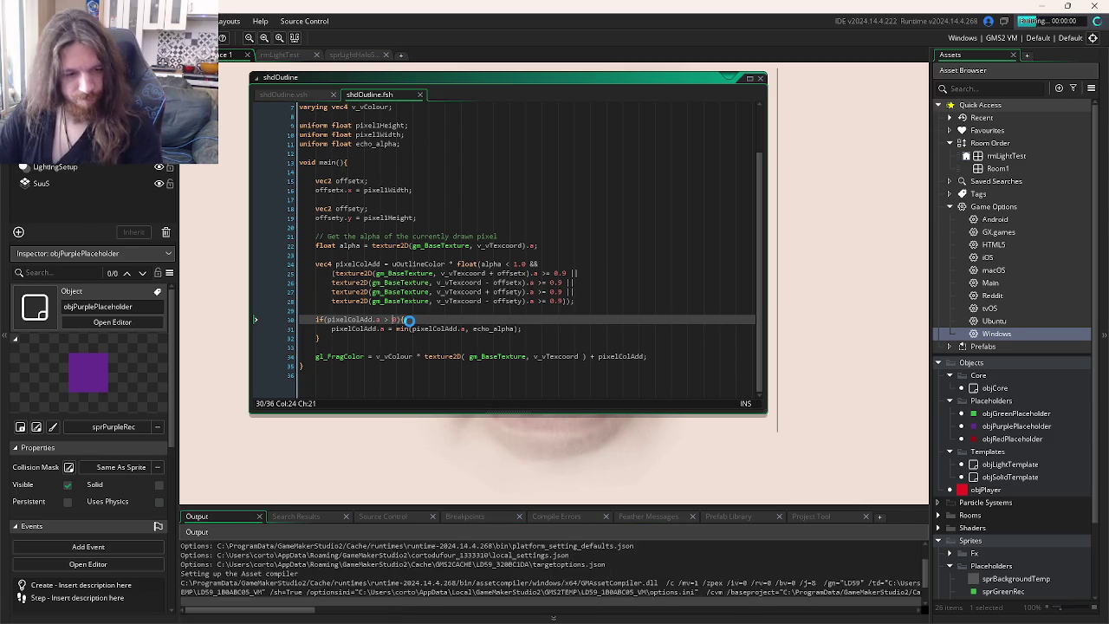
type(".0")
key("F5")
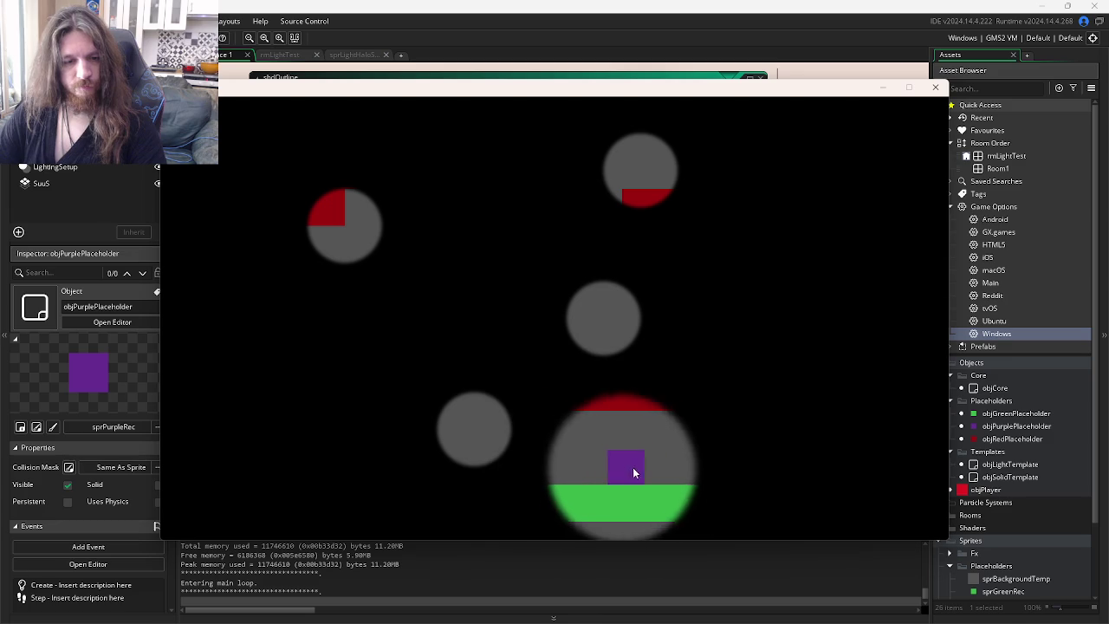
- Test the game with the shader's if block commented out, then restore it
left_click(935, 87)
key("shift+Down")
key("shift+Down")
key("ctrl+k")
key("F5")
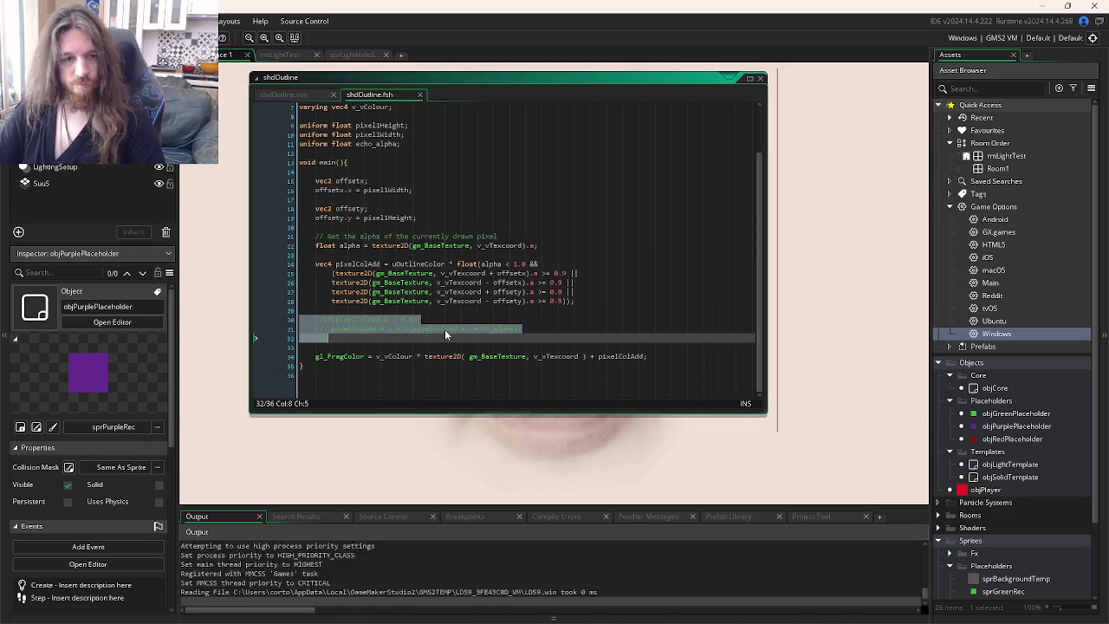
key("Escape")
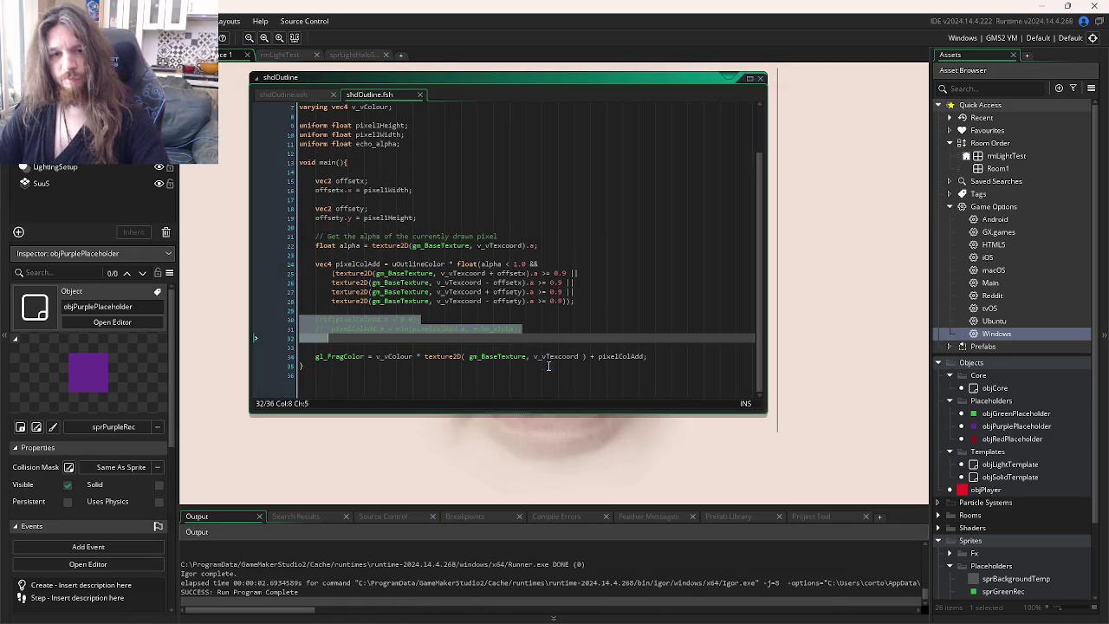
key("ctrl+shift+k")
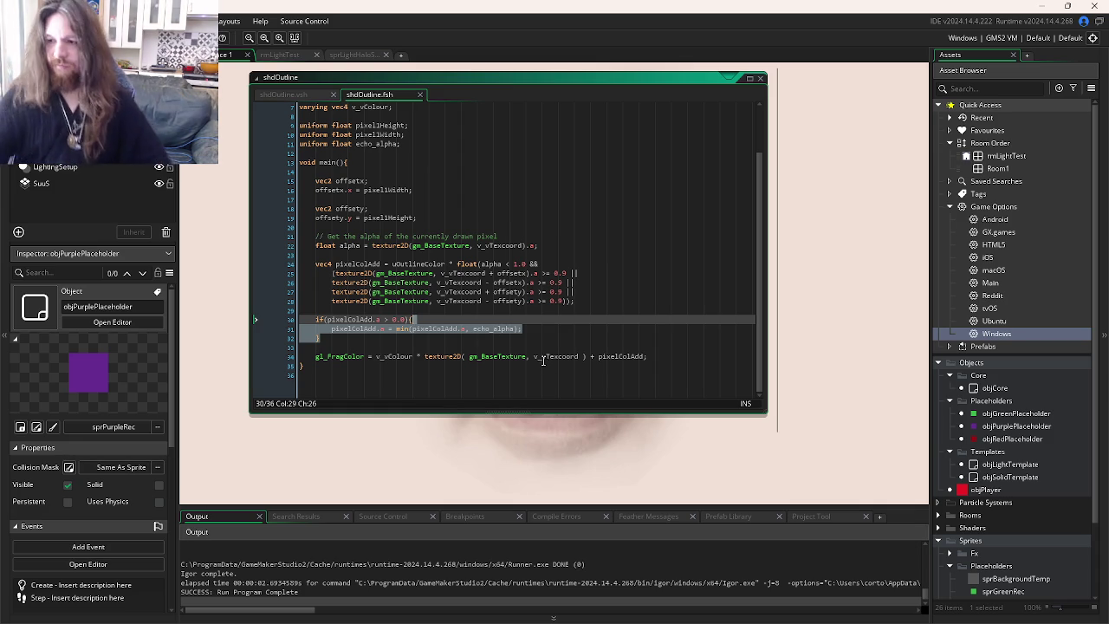
- Select echo_alpha in the min() call and show the open-windows overview
left_click(548, 336)
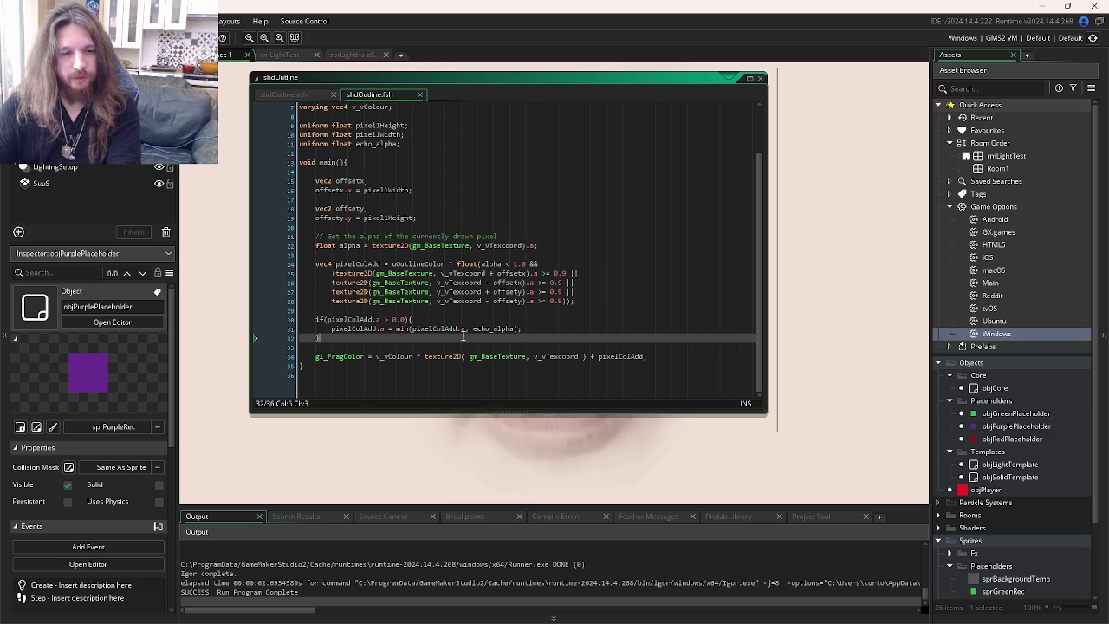
double_click(490, 328)
key("ctrl+Tab")
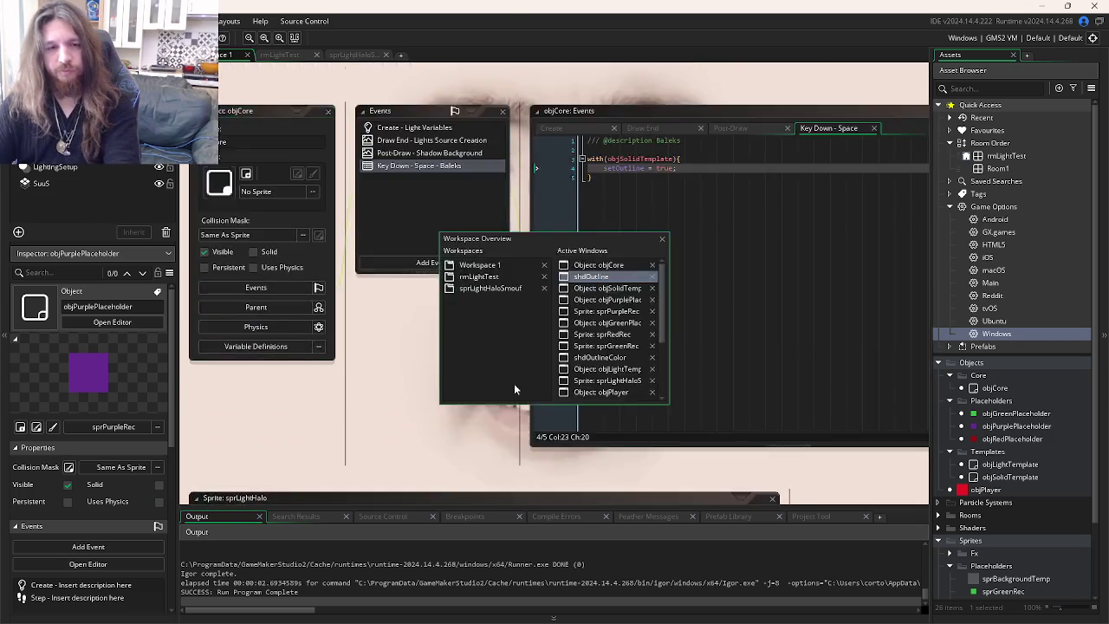
- Replace echo_alpha with 1.0 in line 31's min() call and test-run the game
type("1);")
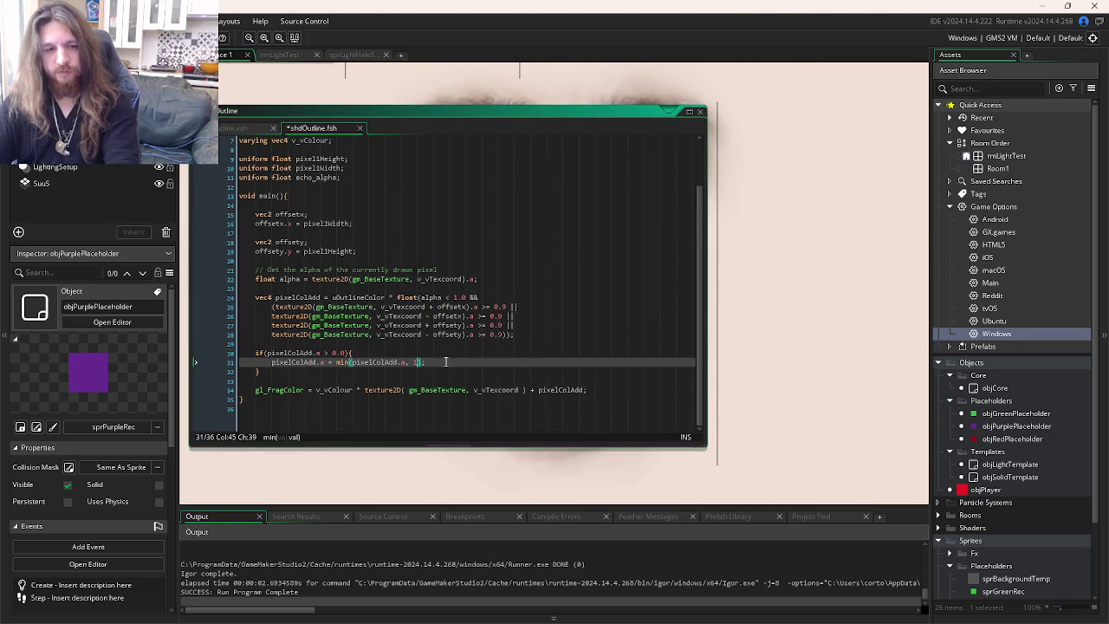
key("F5")
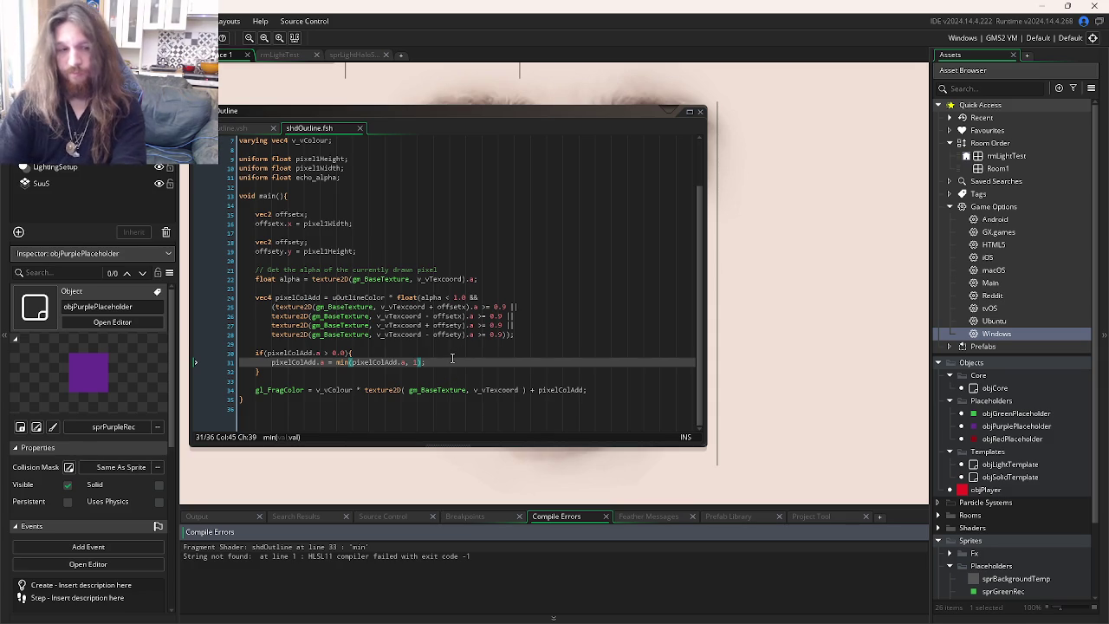
type(".0")
key("F5")
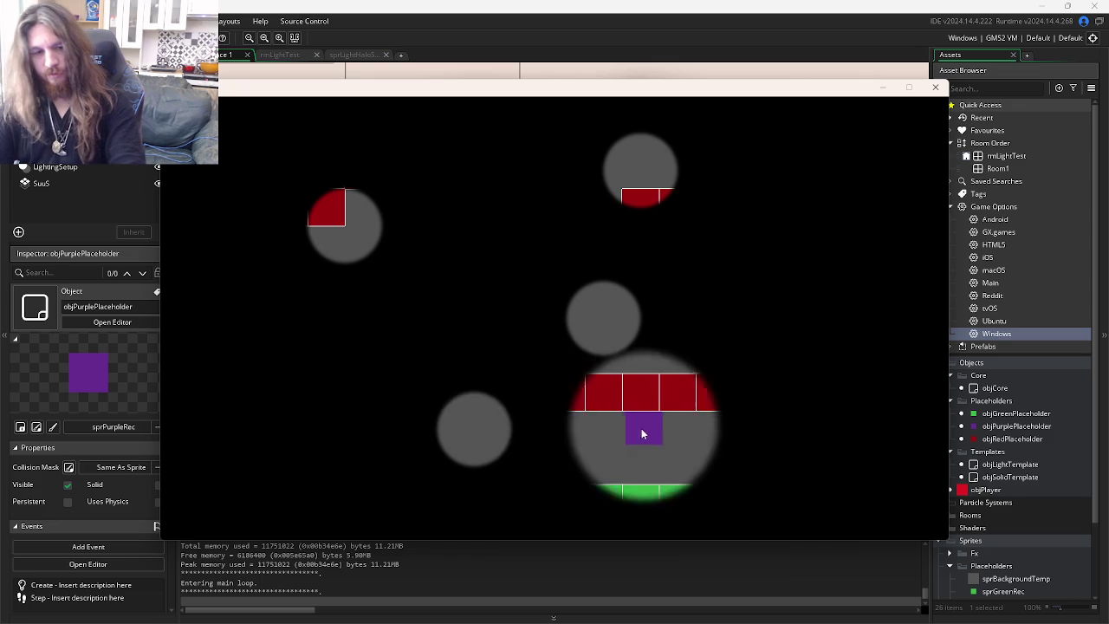
key("Escape")
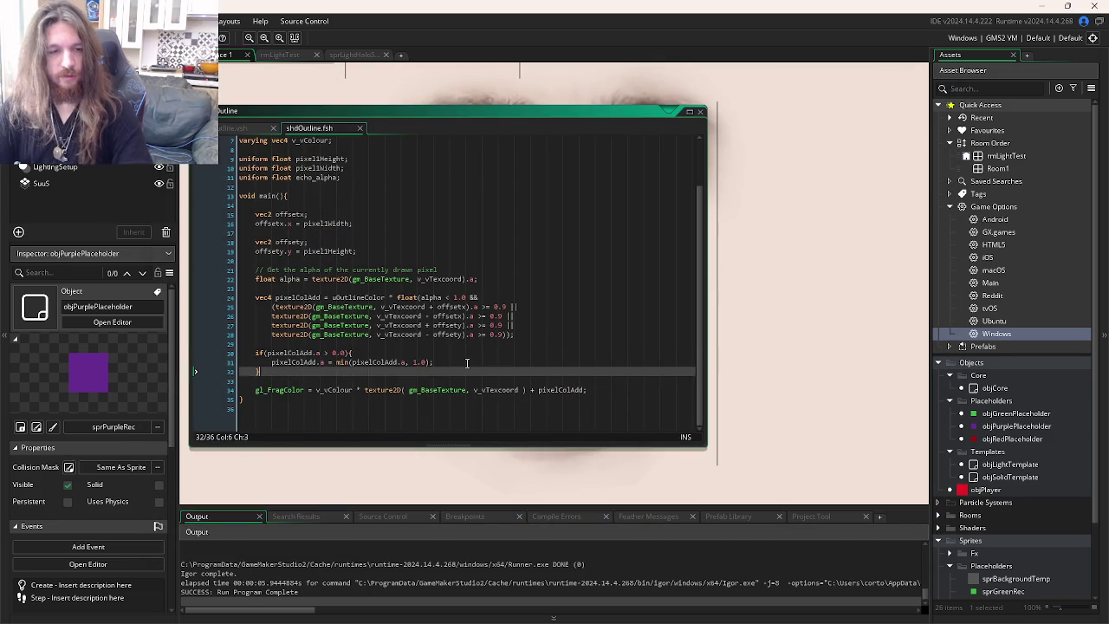
left_click(467, 363)
key("ctrl+Tab")
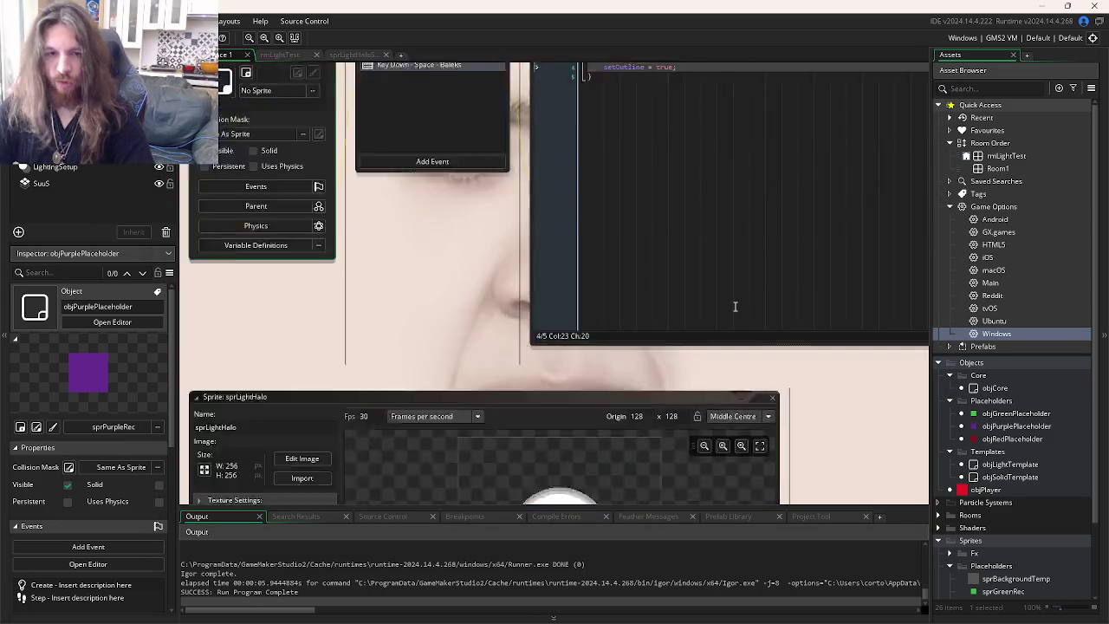
- Review objCore's Post-Draw, Draw End and Create event code, cycling between open editors
left_click(630, 180)
left_click(558, 179)
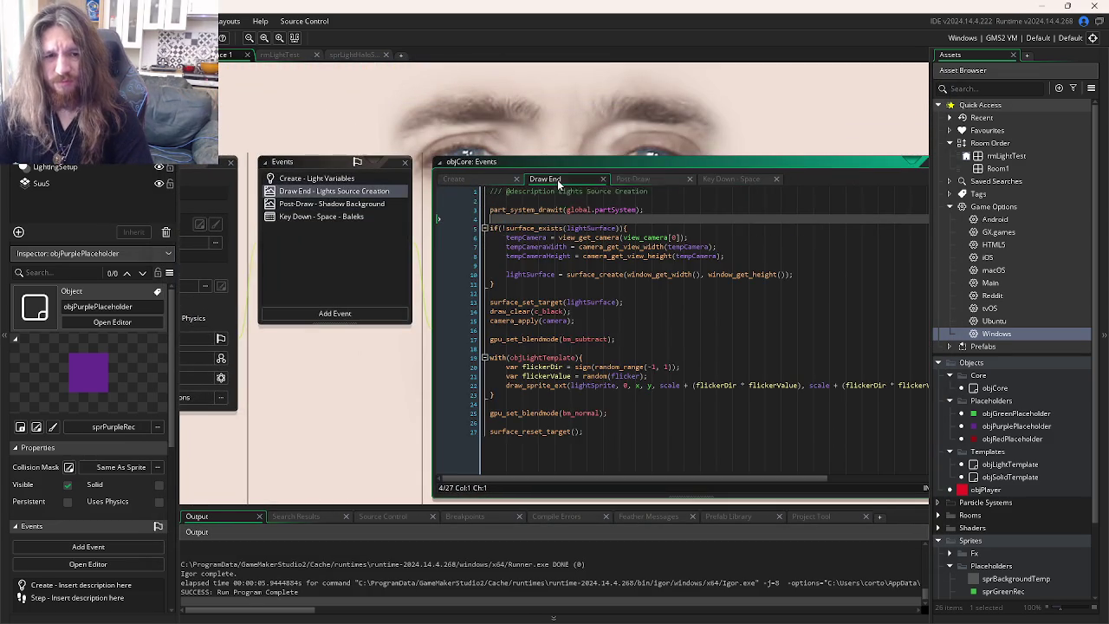
left_click(491, 181)
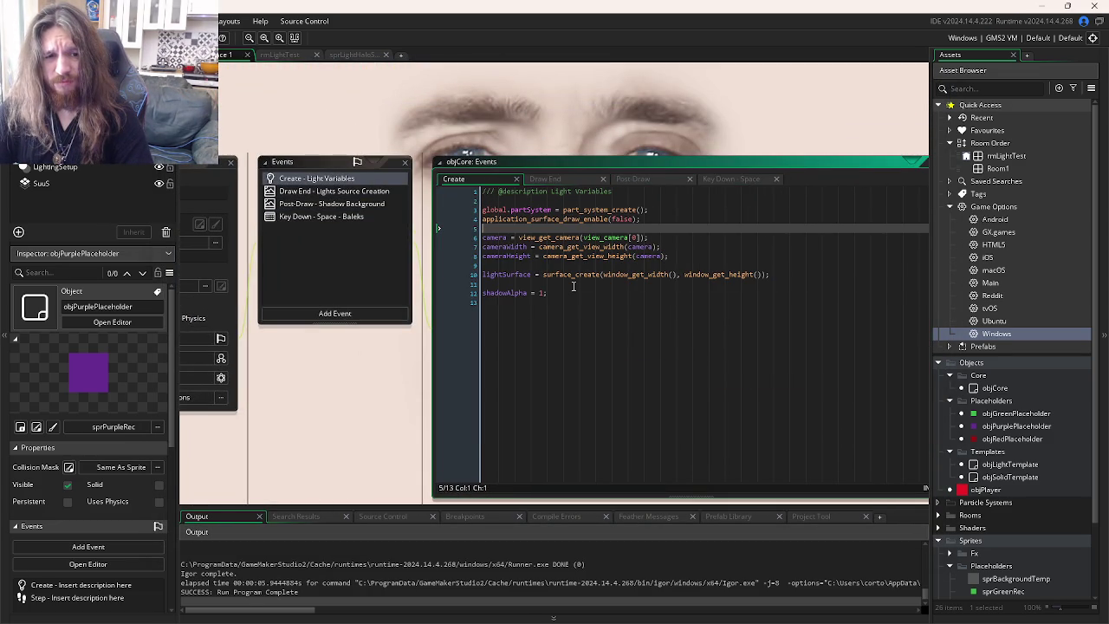
left_click(571, 293)
key("ctrl+Tab")
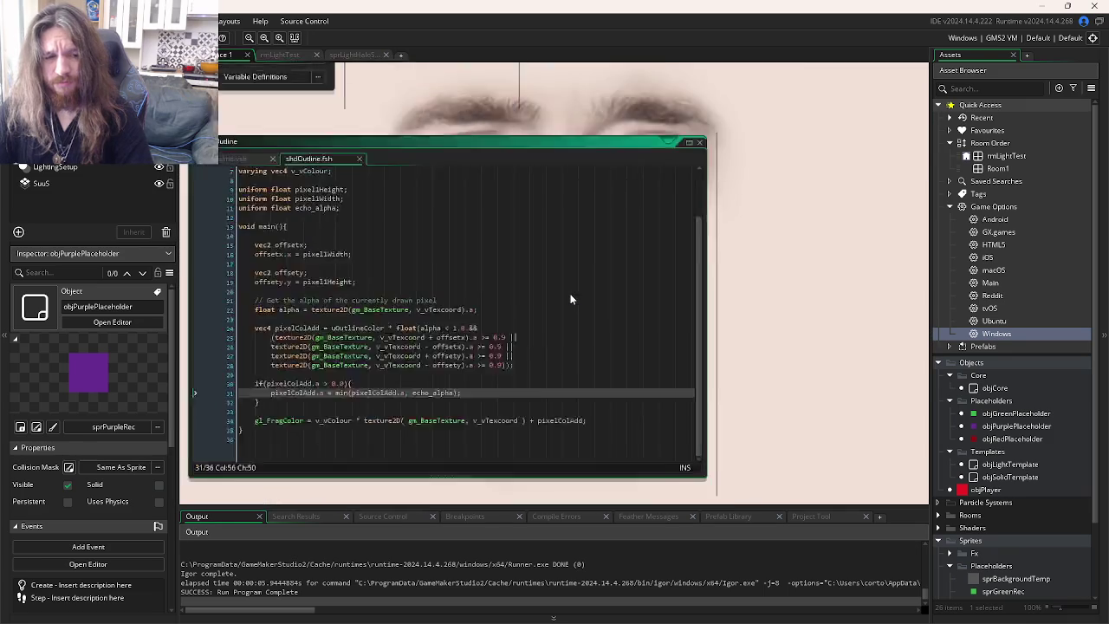
key("ctrl+Tab")
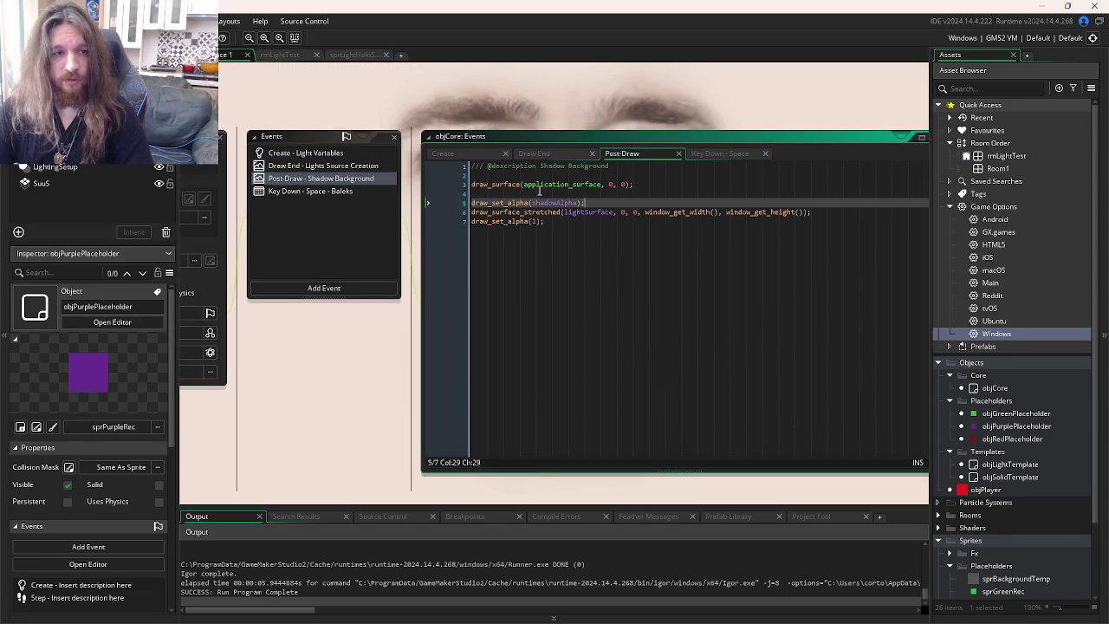
key("ctrl+Tab")
- Locate the echoAlpha lines in objSolidTemplate's Draw and Create events
left_click(609, 289)
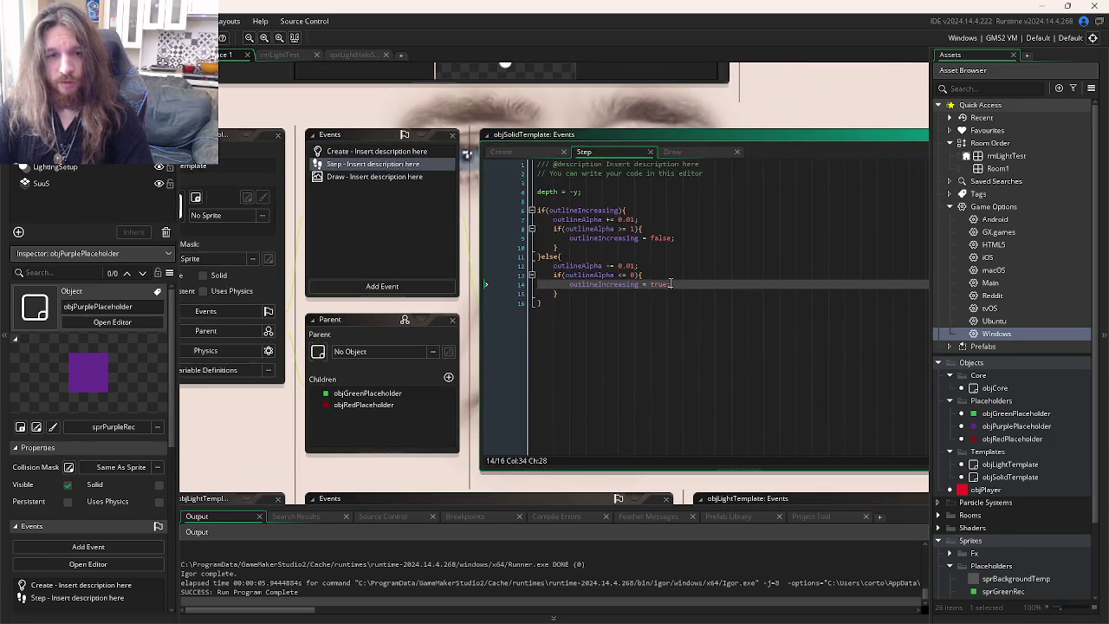
left_click(676, 154)
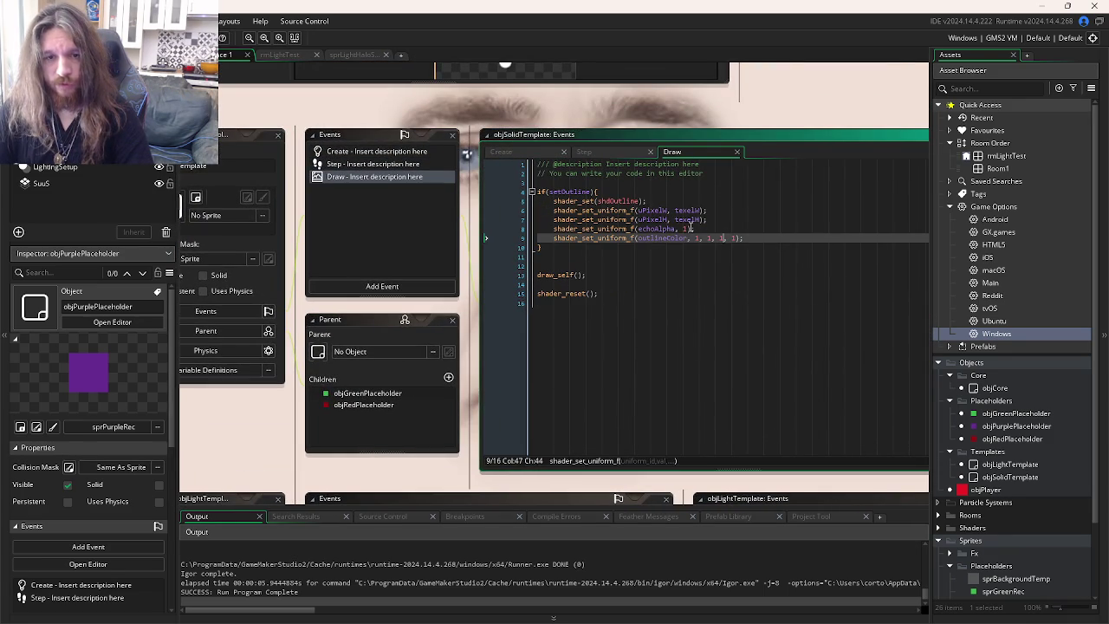
left_click(691, 228)
double_click(656, 229)
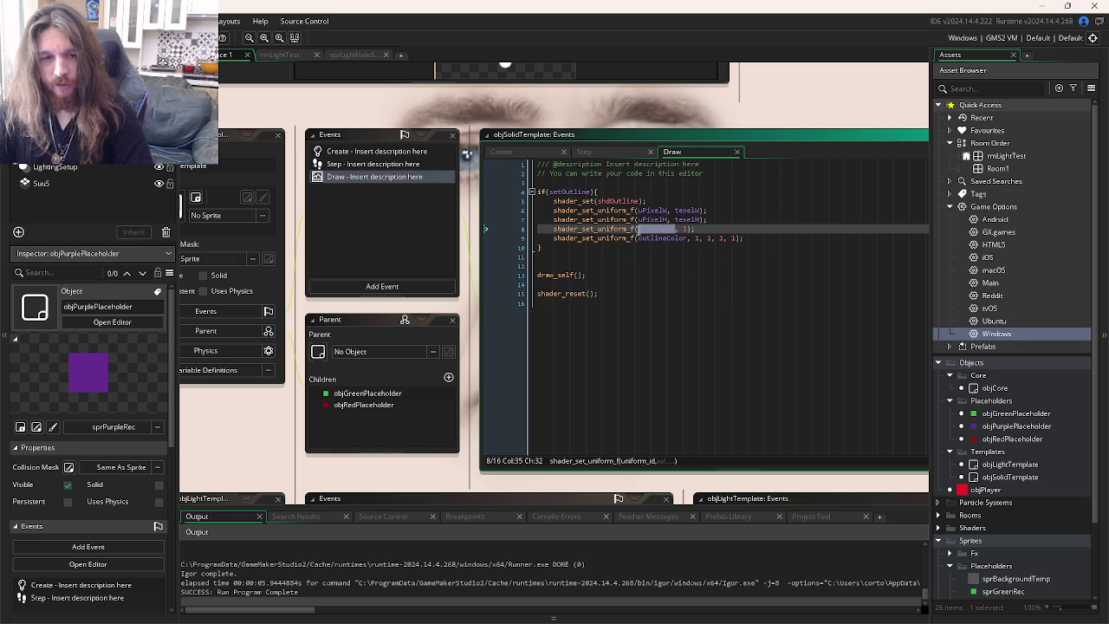
left_click(533, 154)
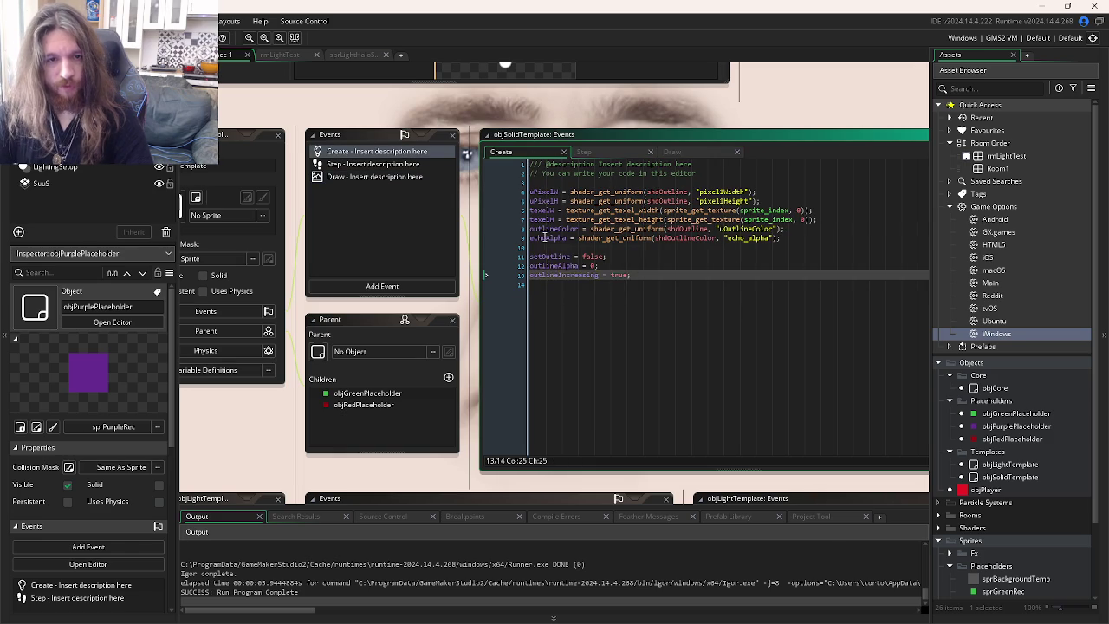
double_click(545, 237)
- Make Create line 9 fetch echo_alpha from shdOutline instead of shdOutlineColor, then test-run the game
left_click(716, 237)
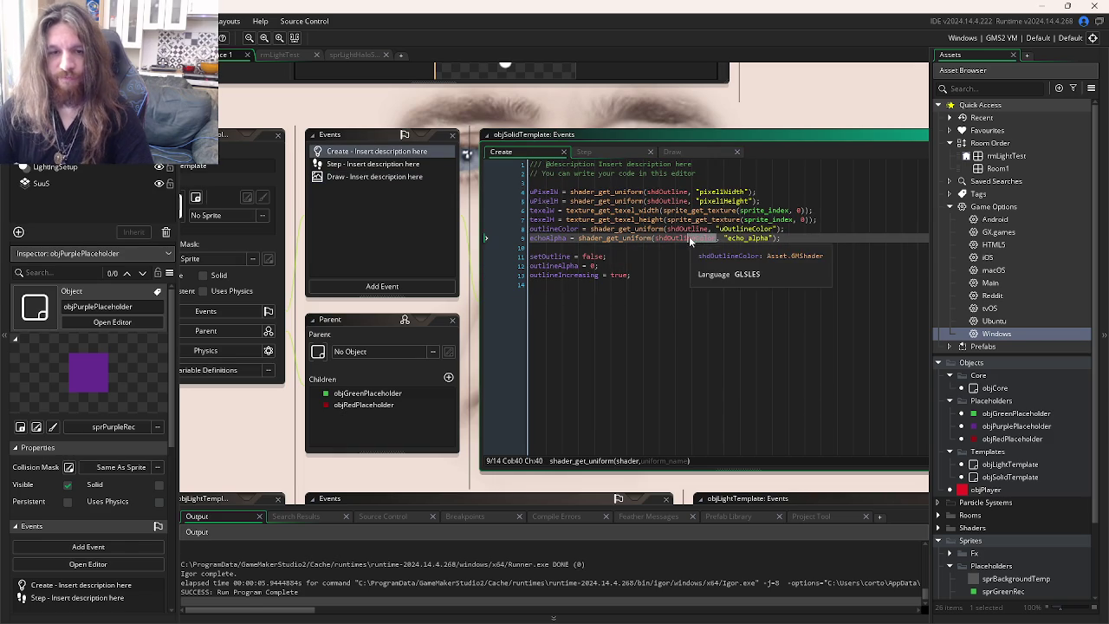
type("e")
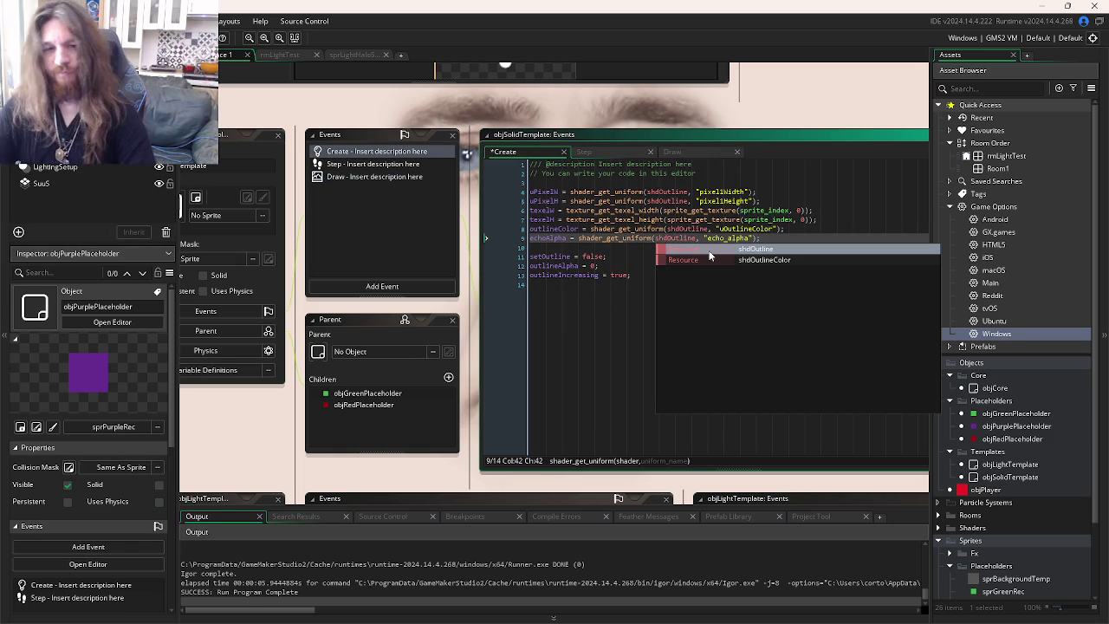
left_click(595, 313)
key("F5")
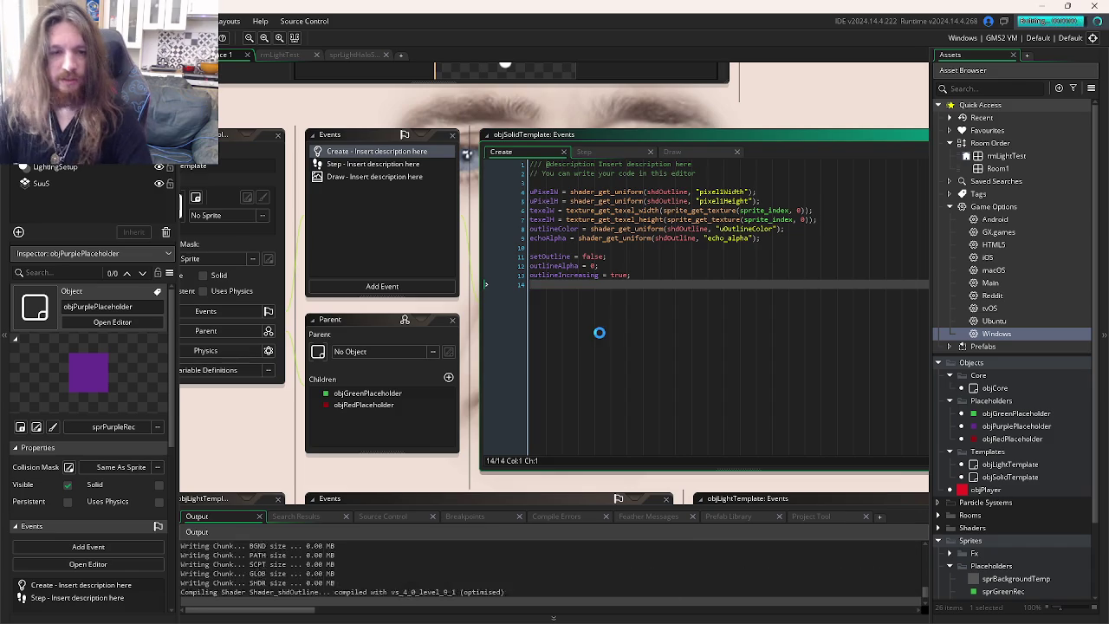
key("Escape")
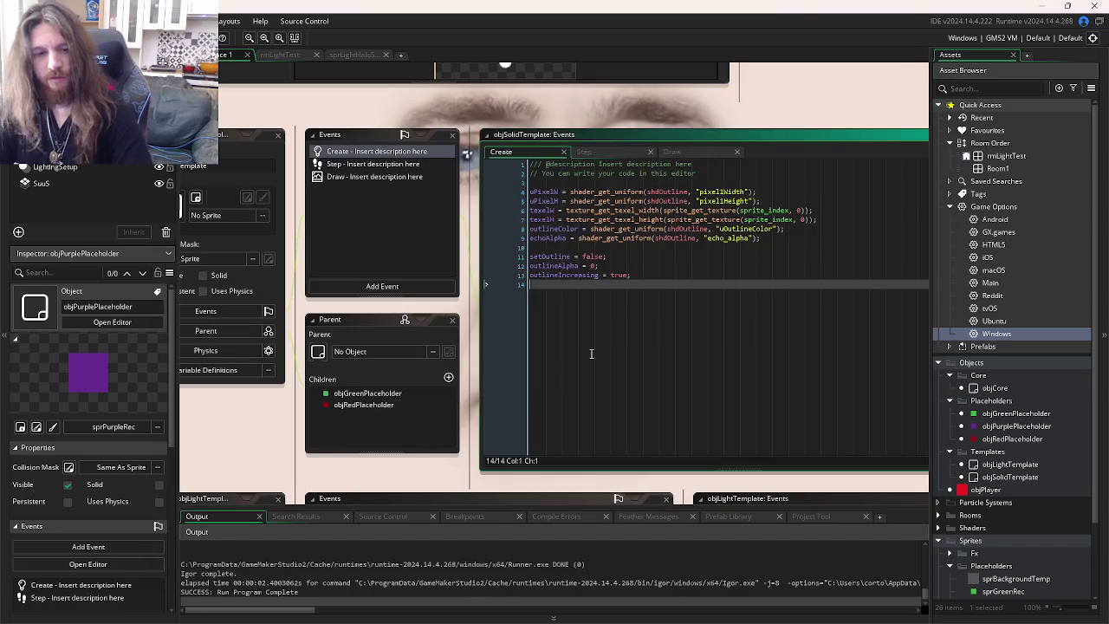
key("ctrl+Tab")
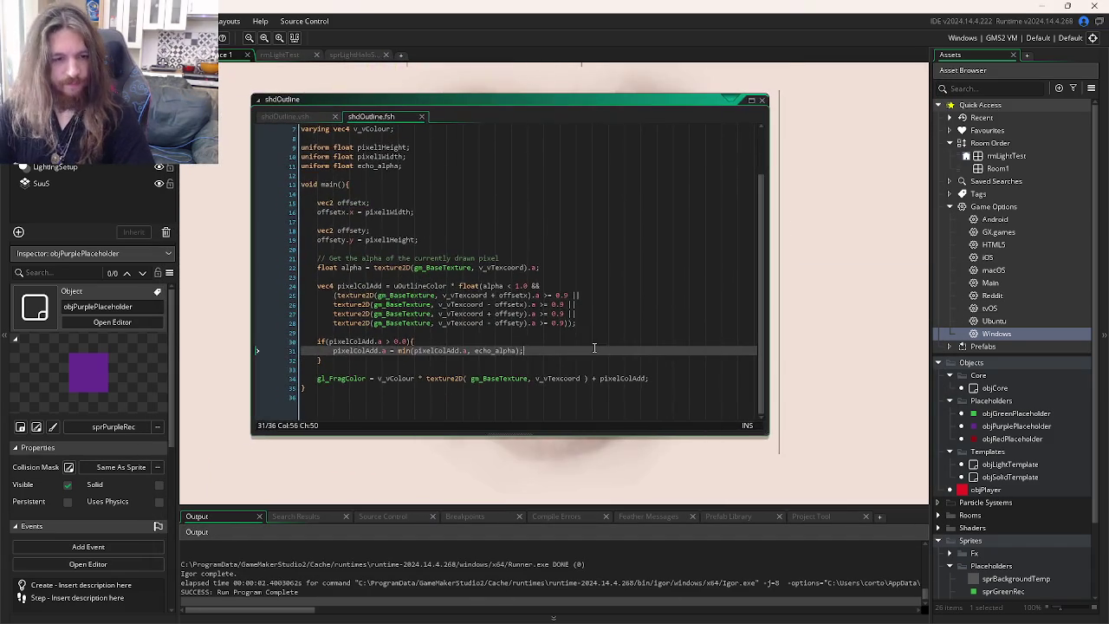
- Shorten 0.0 to 0 in shdOutline's line 30 condition
left_click(392, 340)
key("Right")
key("Right")
key("Delete")
key("Delete")
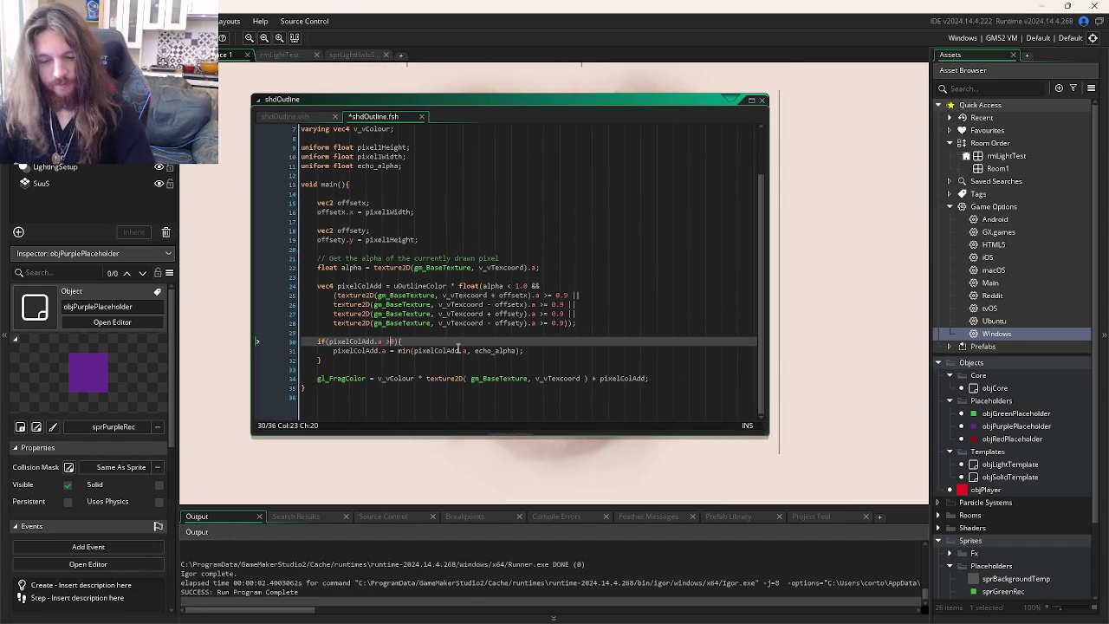
- Pass outlineAlpha instead of 1 as the echoAlpha uniform in the Draw event, then run the game
key("ctrl+Tab")
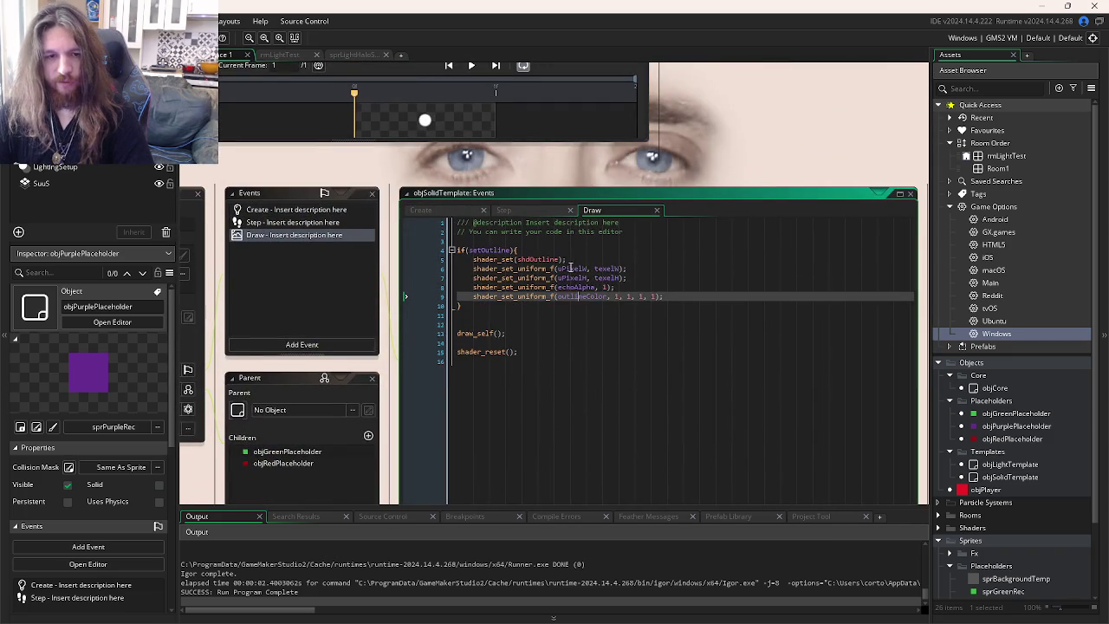
key("ctrl+Tab")
left_click_drag(449, 315, 518, 326)
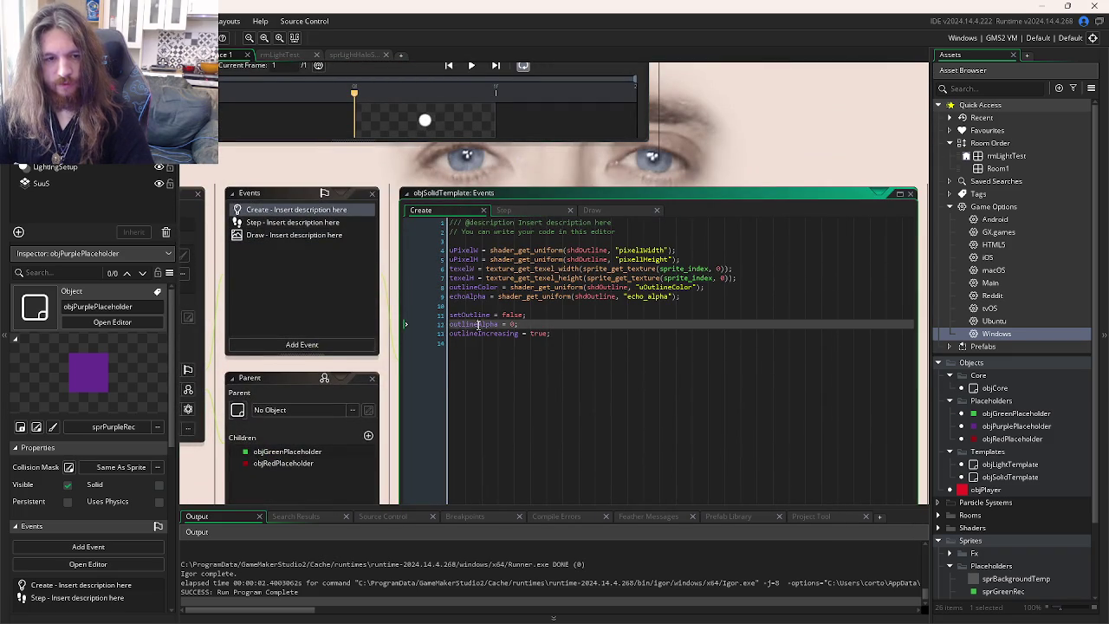
left_click(592, 210)
double_click(607, 287)
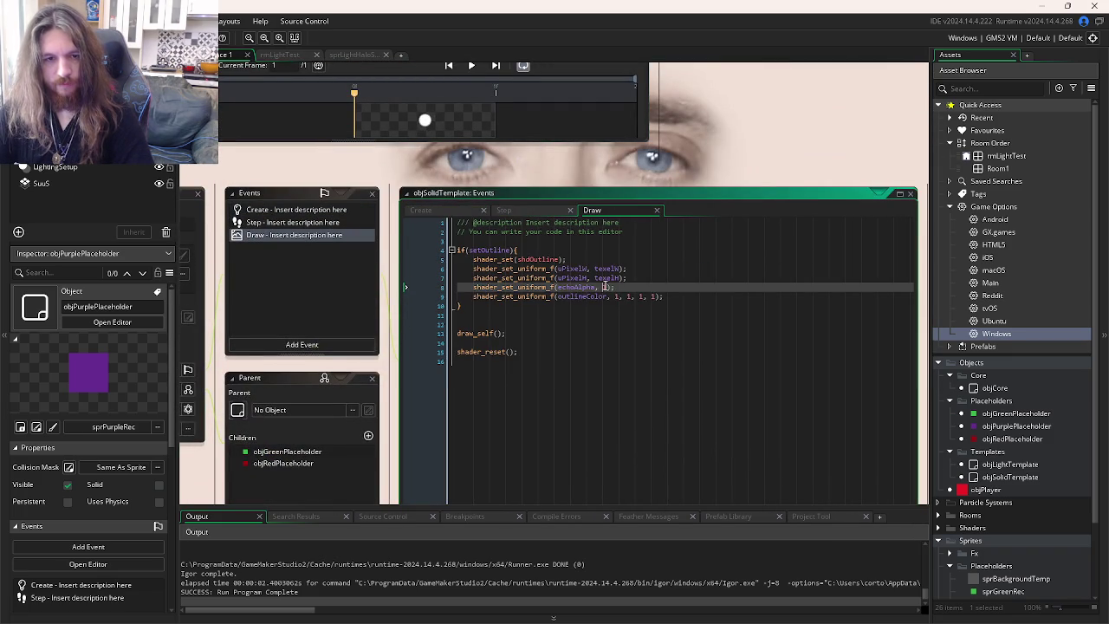
type("outlineAlpha")
key("F5")
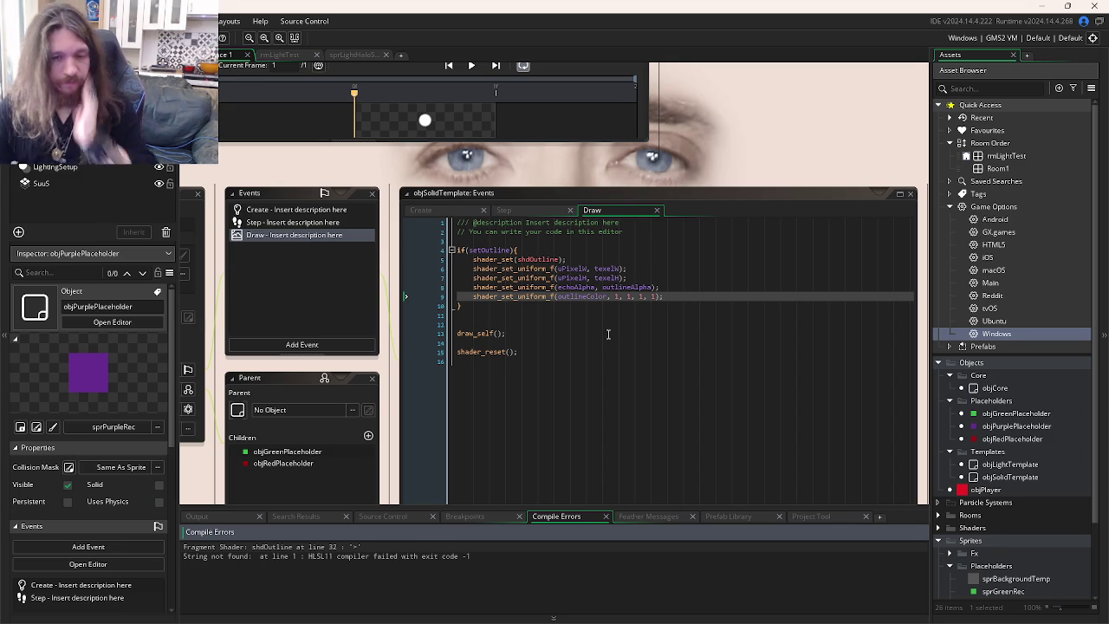
- Fix the shader compile error by restoring pixelColAdd.a > 0.0 on line 30, then rerun
double_click(333, 547)
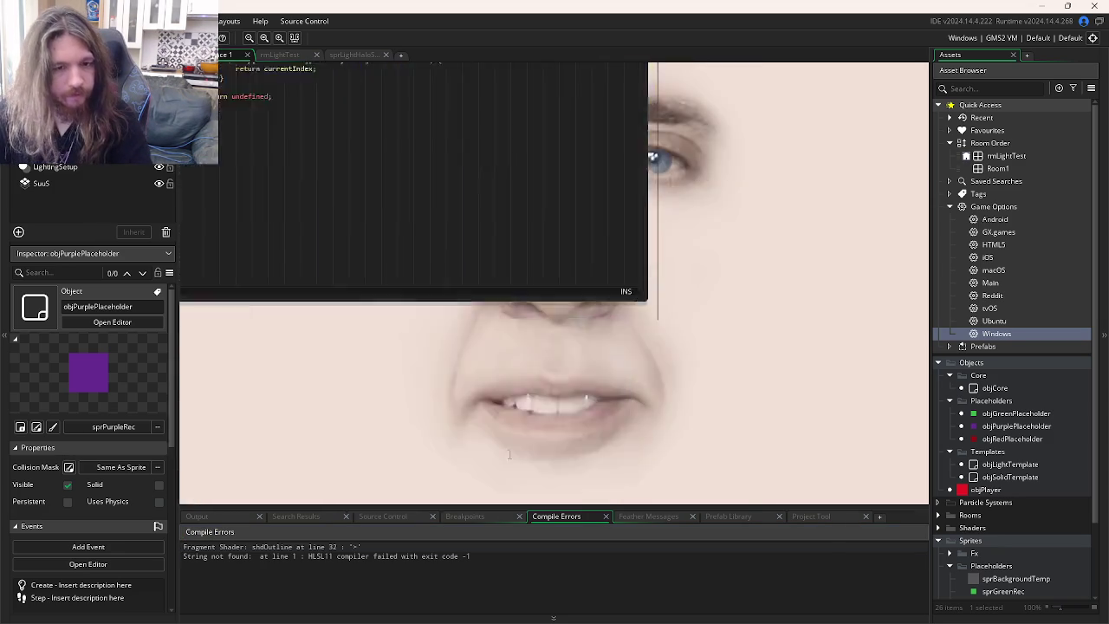
left_click(340, 353)
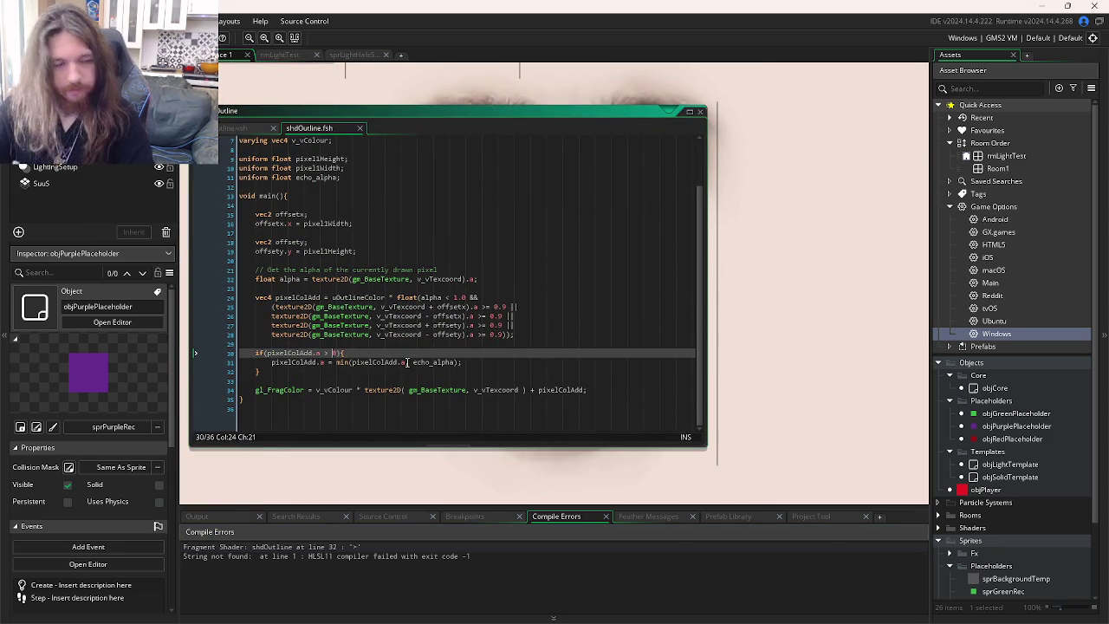
type(".0")
key("F5")
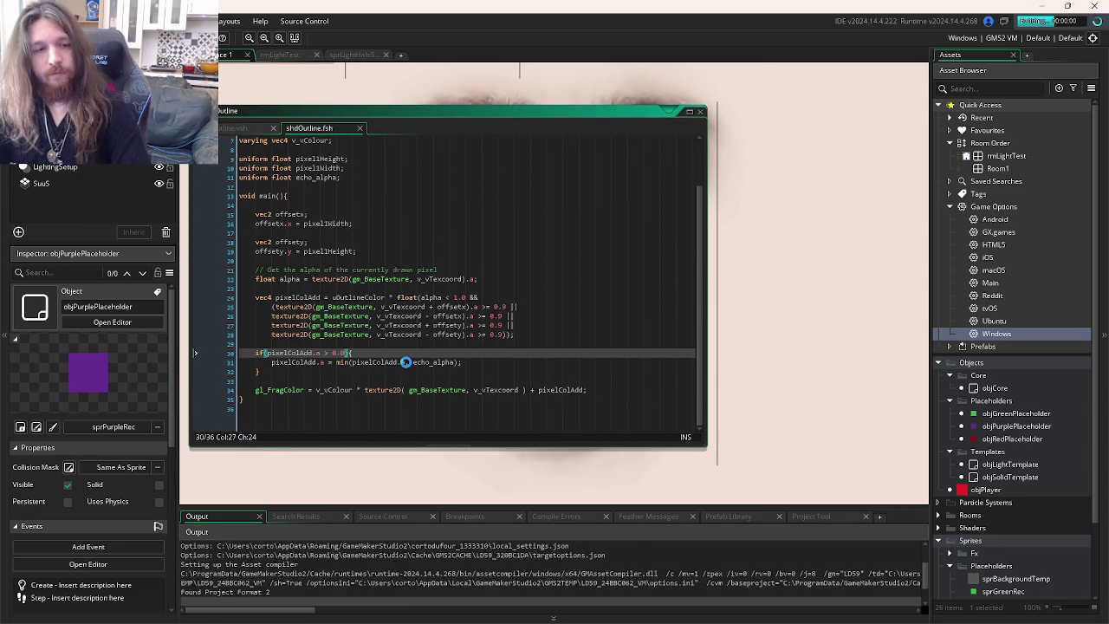
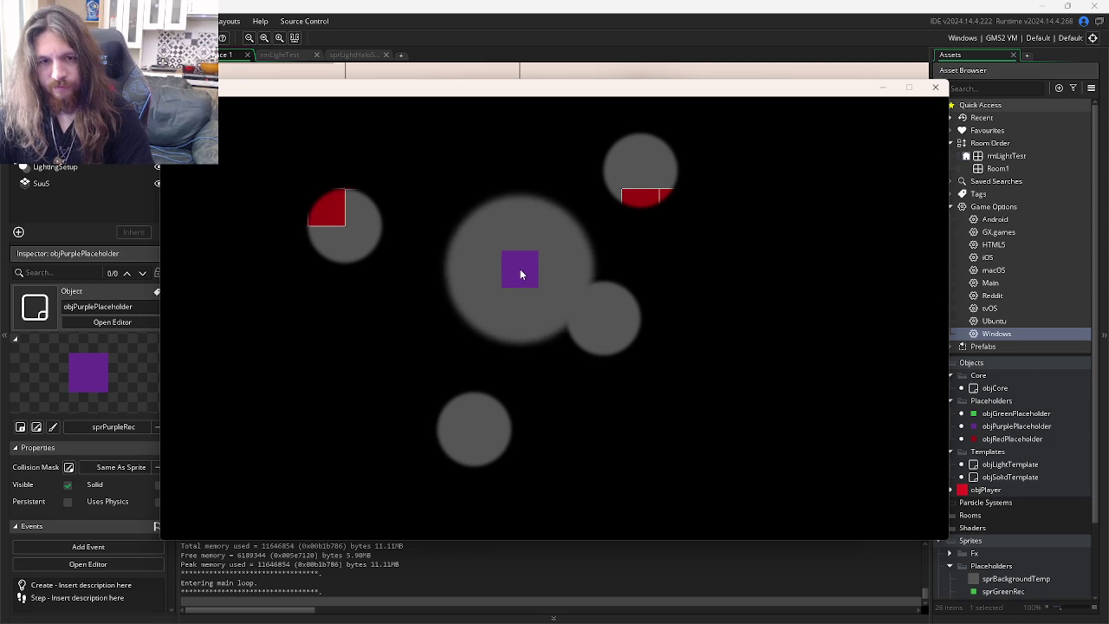
- Close the game and add a Post-Draw event to objSolidTemplate
left_click(935, 87)
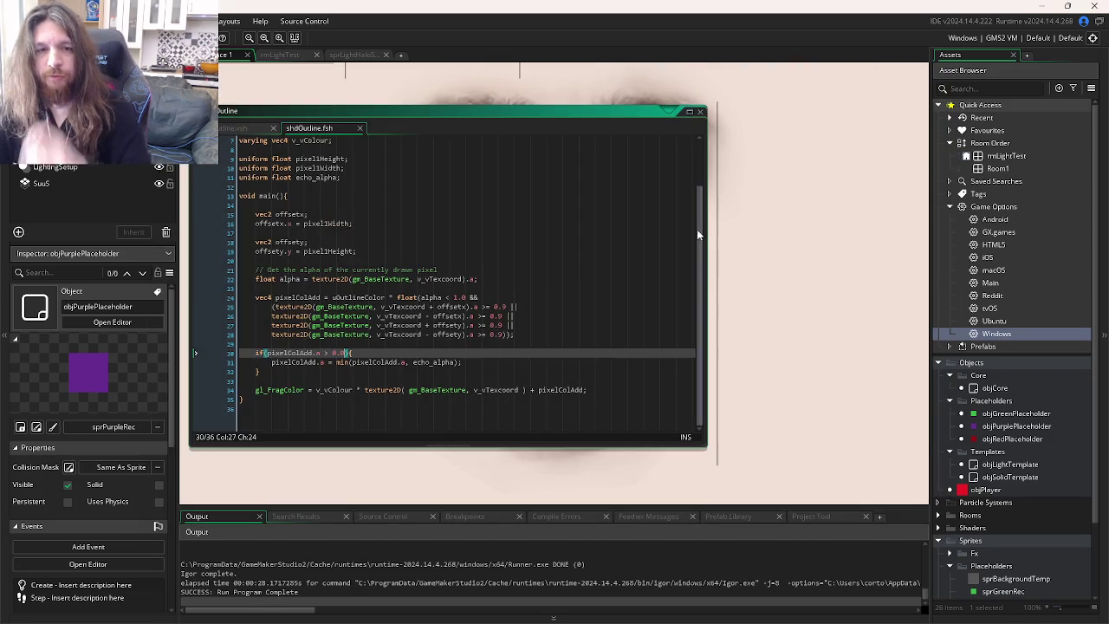
key("ctrl+Tab")
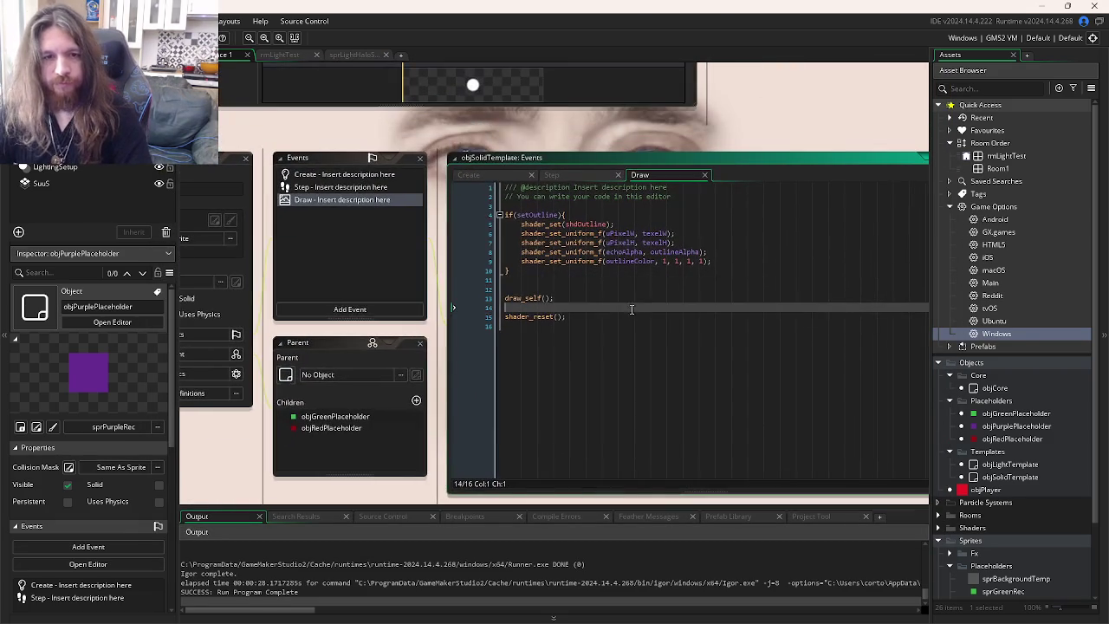
left_click(557, 274)
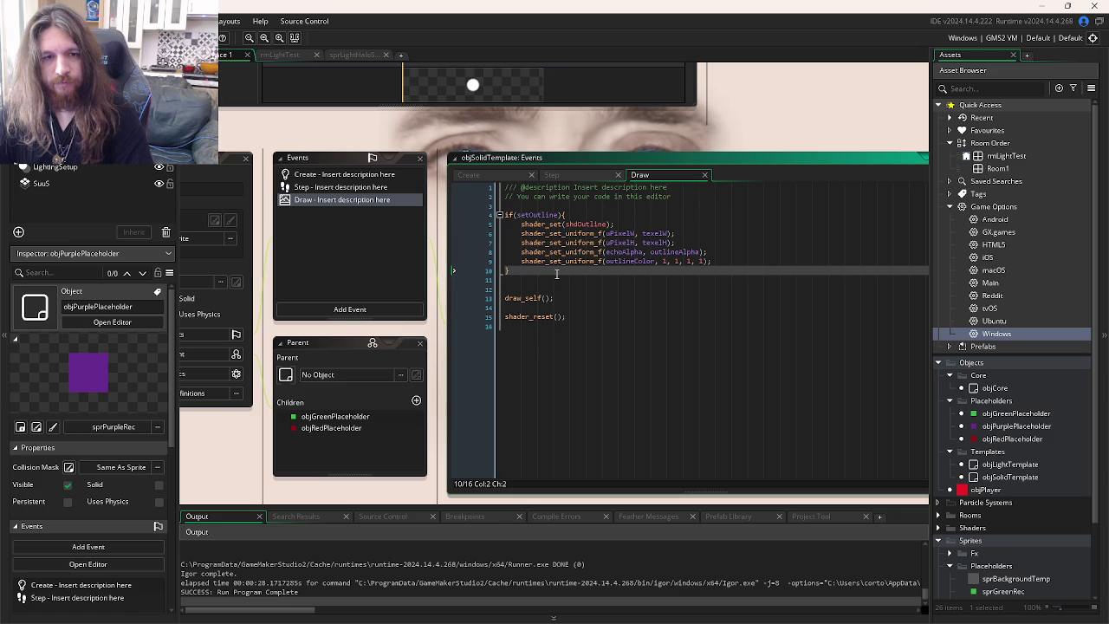
left_click(350, 309)
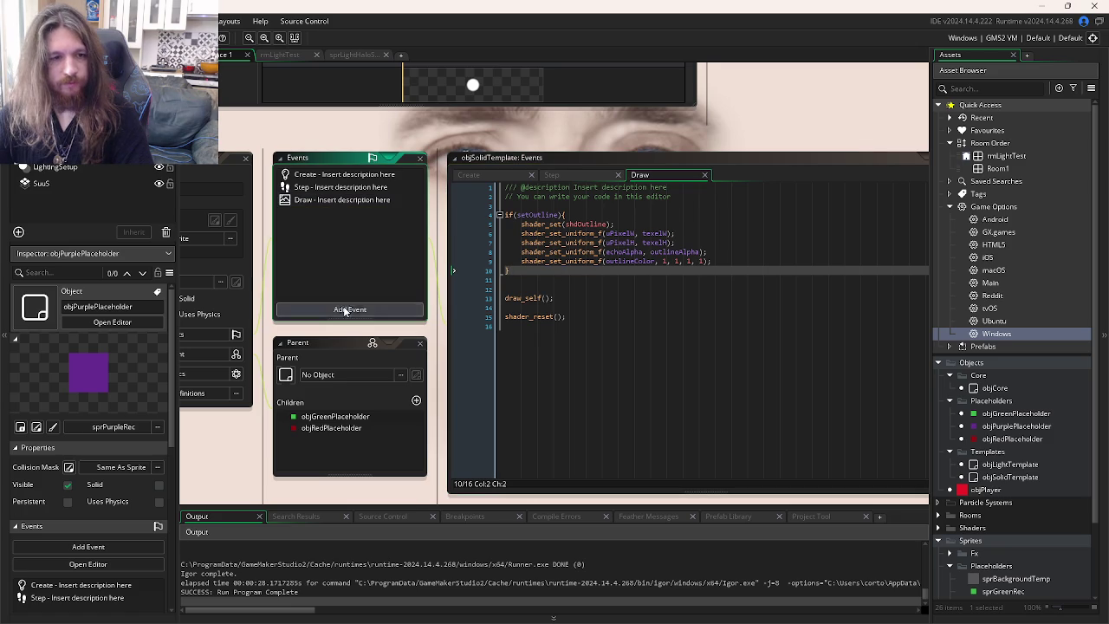
mouse_move(386, 387)
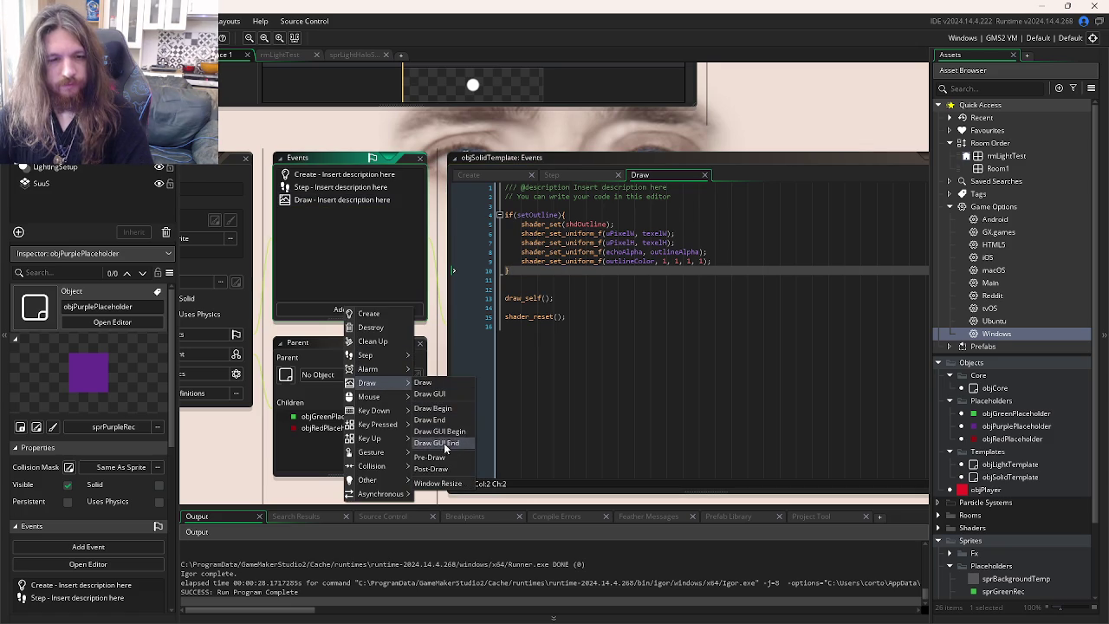
left_click(438, 479)
- Move the outline shader code from the Draw event into Post-Draw and run the game
left_click(645, 175)
left_click_drag(780, 326, 786, 202)
key("BackSpace")
left_click(779, 177)
key("ctrl+v")
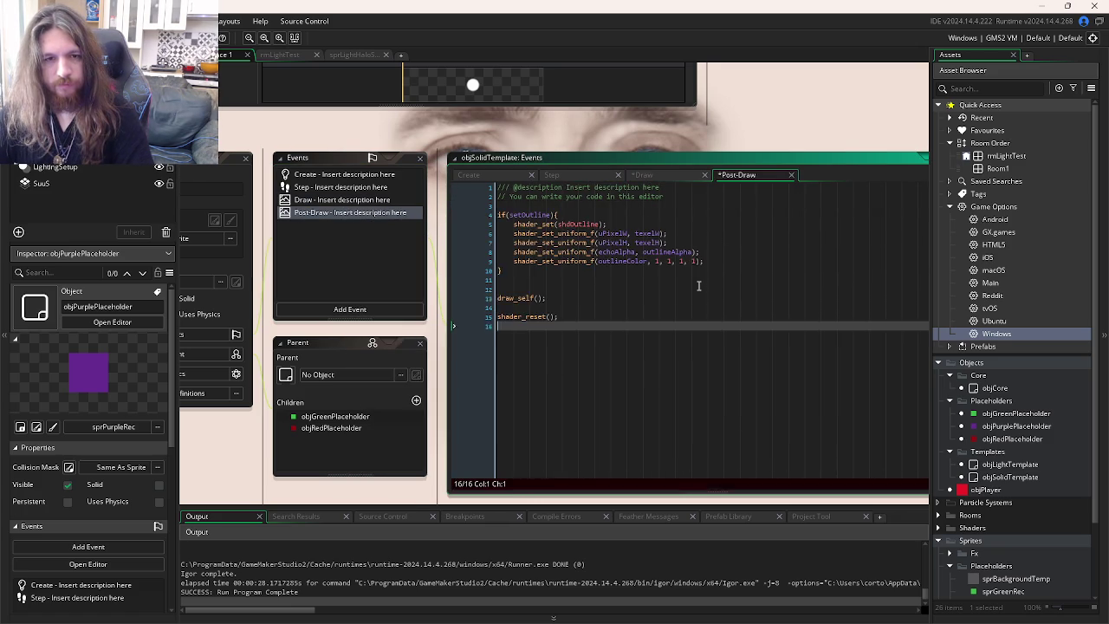
key("F5")
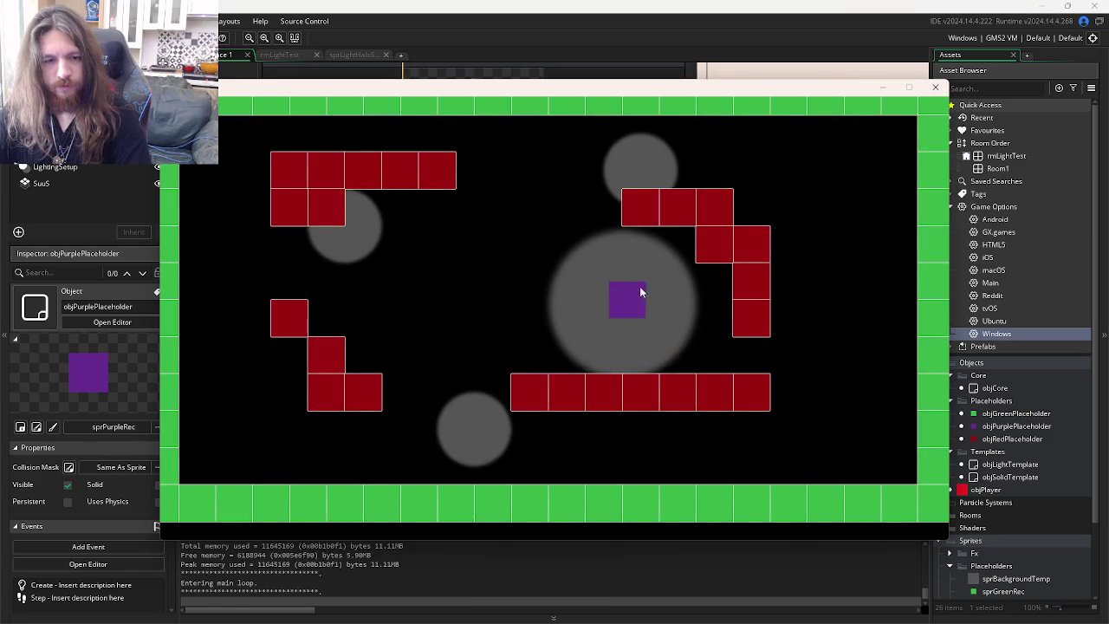
- Move draw_self() out of Post-Draw back into the Draw event and test-run again
left_click(935, 87)
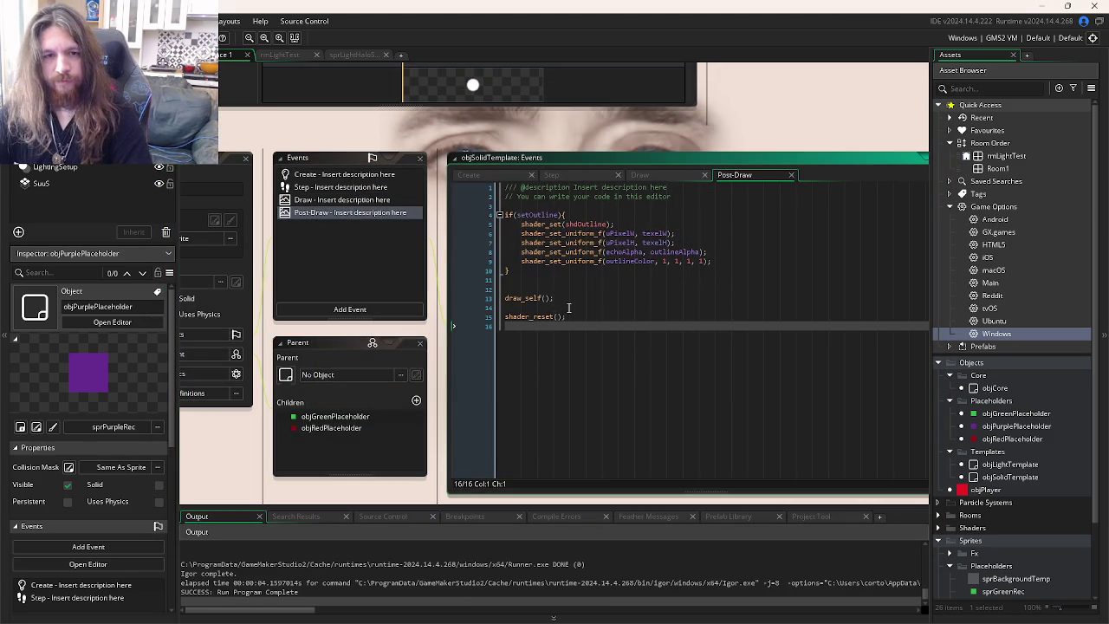
left_click(452, 295)
key("shift+End")
key("BackSpace")
key("BackSpace")
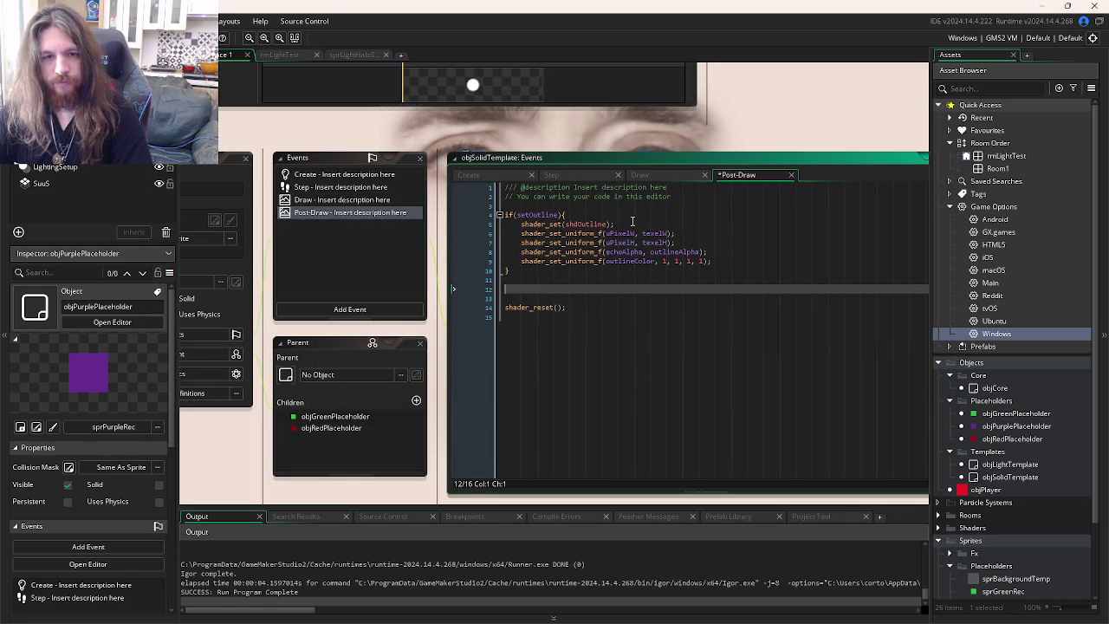
left_click(660, 175)
left_click(625, 311)
key("F5")
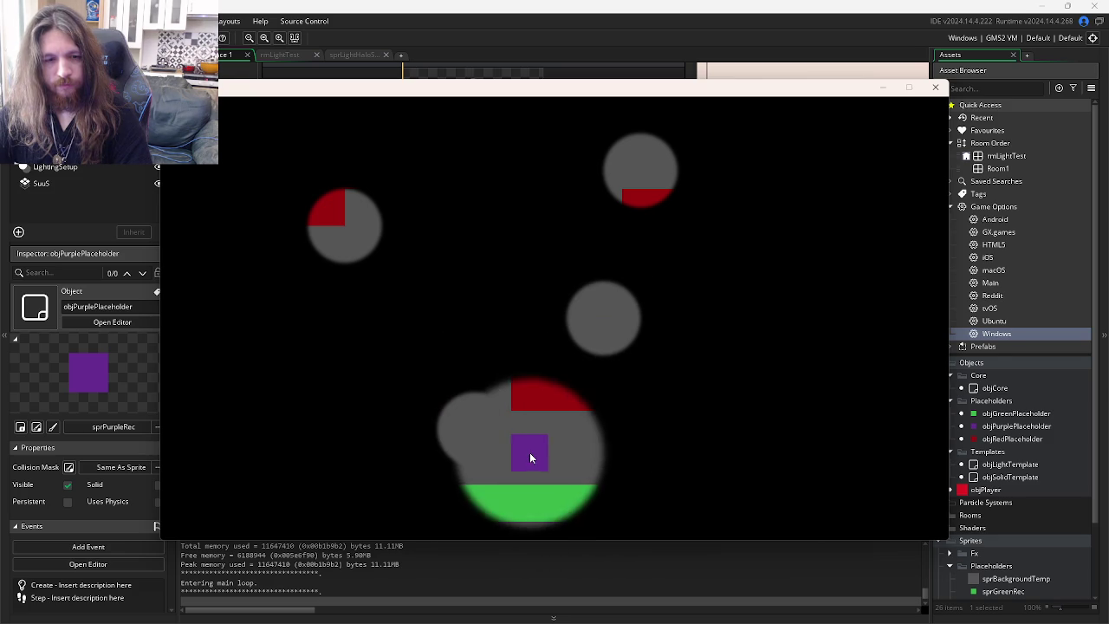
left_click(935, 87)
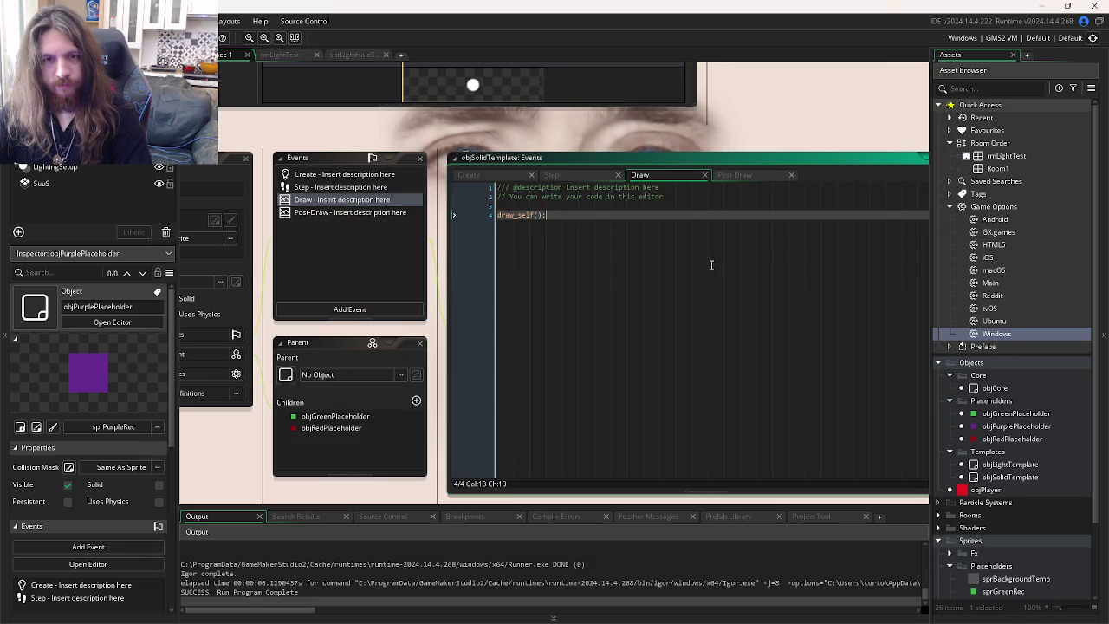
left_click(737, 175)
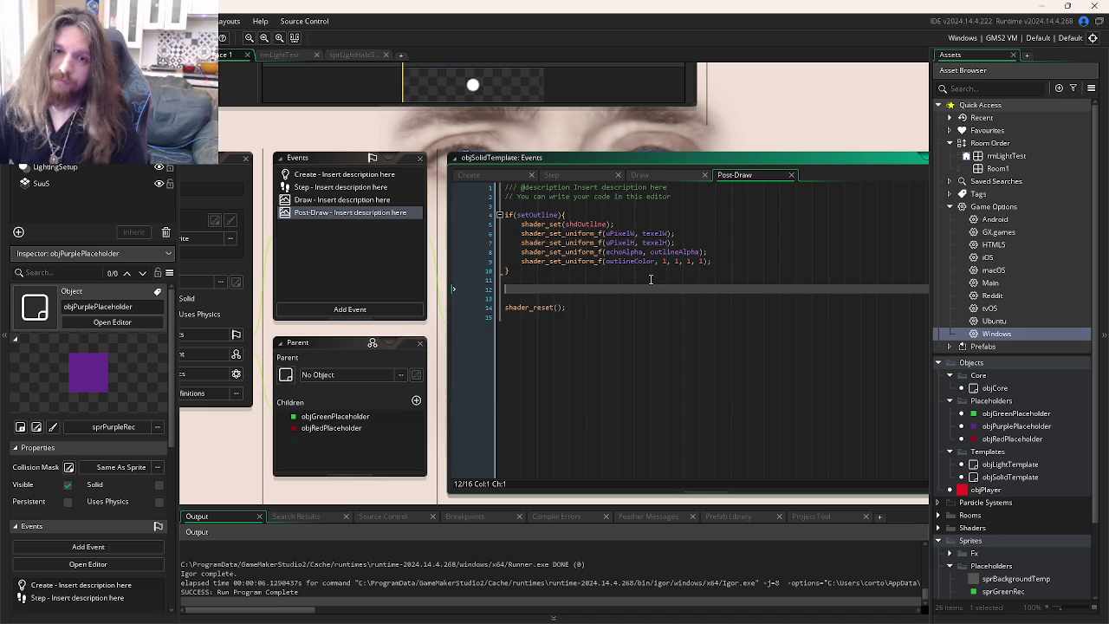
- Move draw_self() into the Post-Draw event just above shader_reset() and save
key("ctrl+Tab")
key("ctrl+Tab")
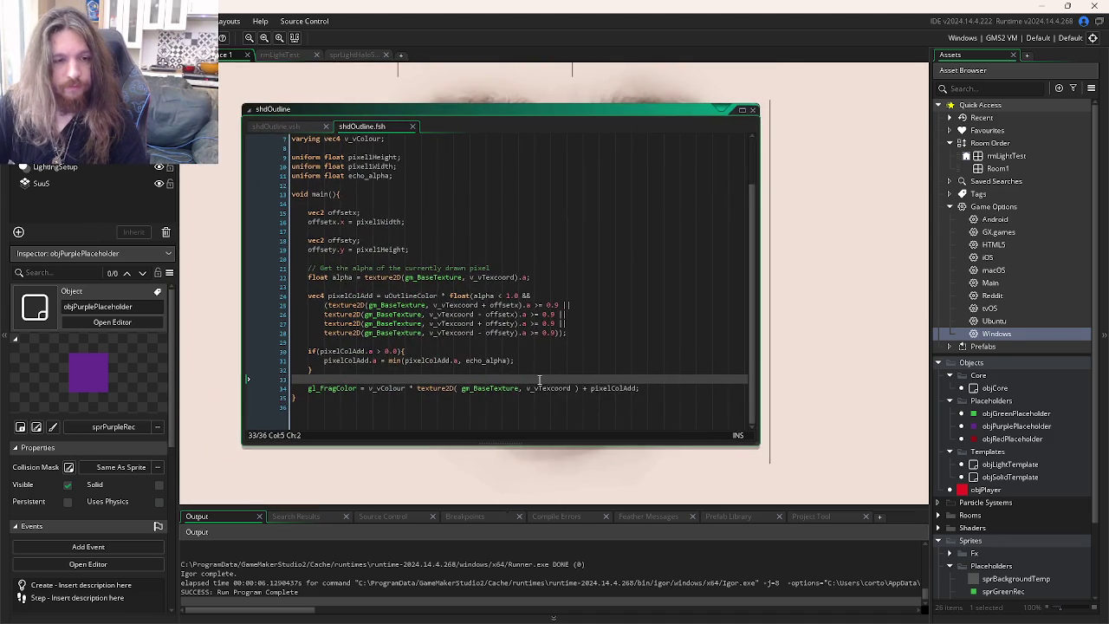
key("ctrl+Tab")
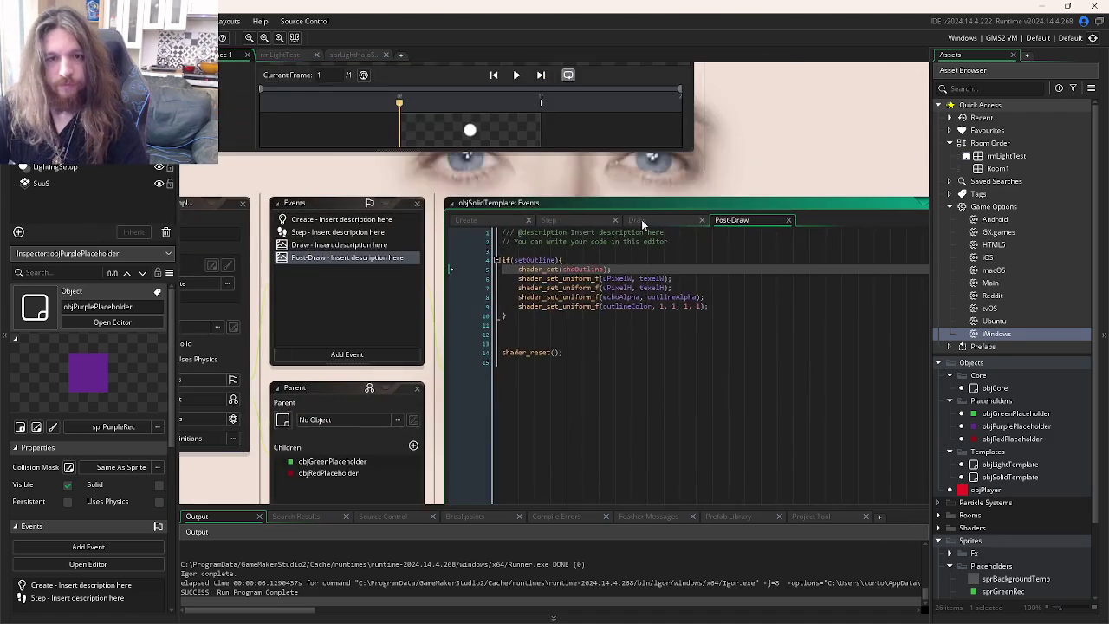
left_click(641, 220)
key("ctrl+x")
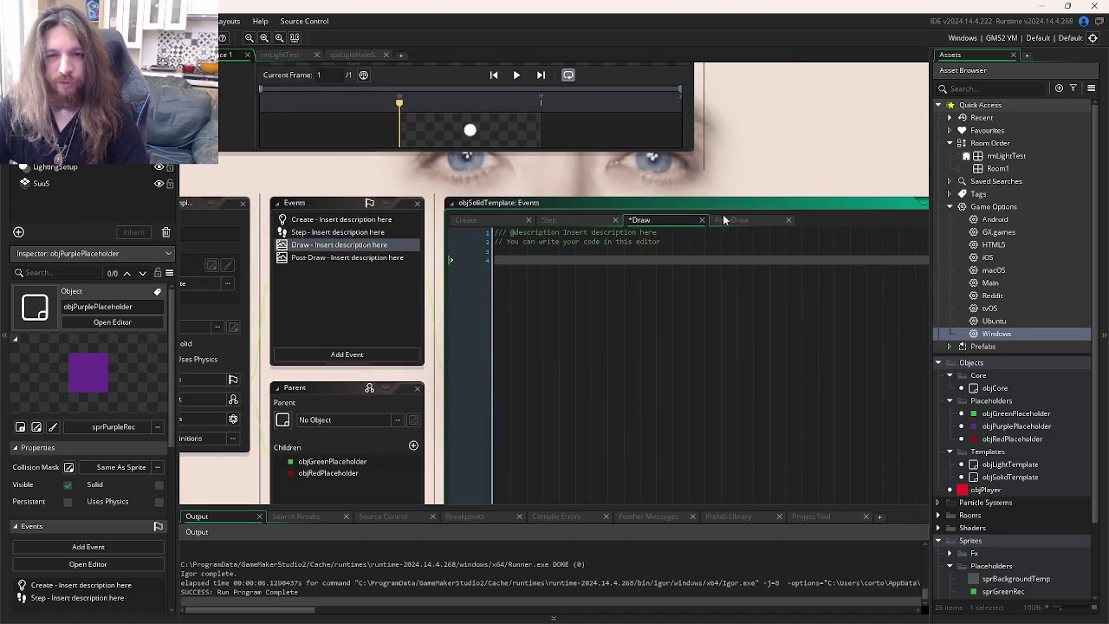
left_click(732, 220)
left_click(579, 333)
key("ctrl+v")
key("ctrl+s")
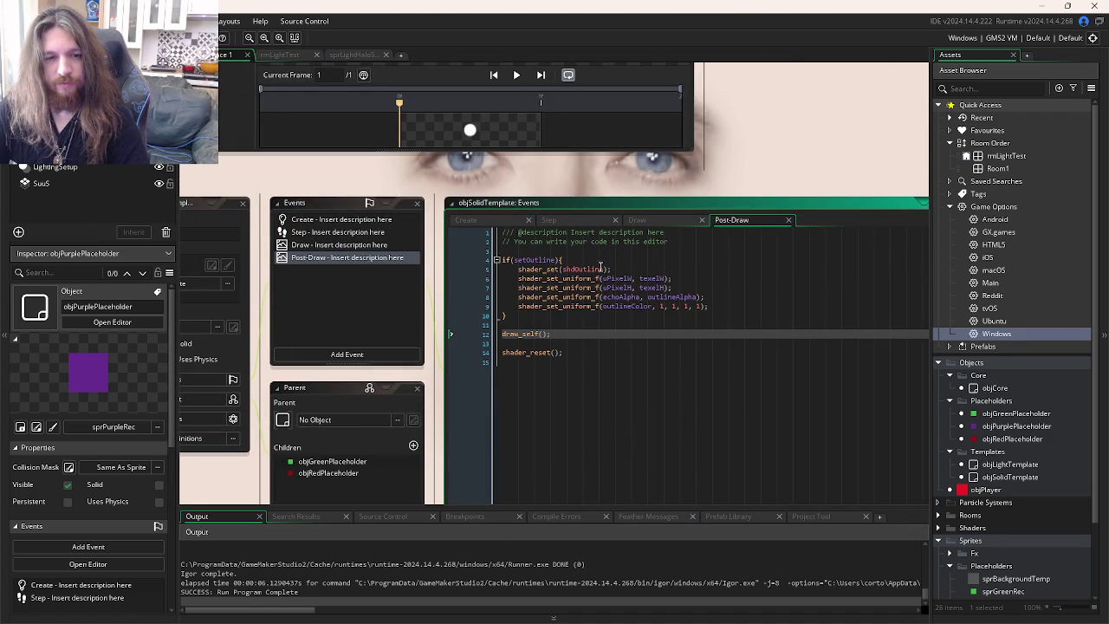
- Restore draw_self() in Draw, set shdOutline's output to pixelColAdd only, and run
left_click(641, 220)
key("ctrl+v")
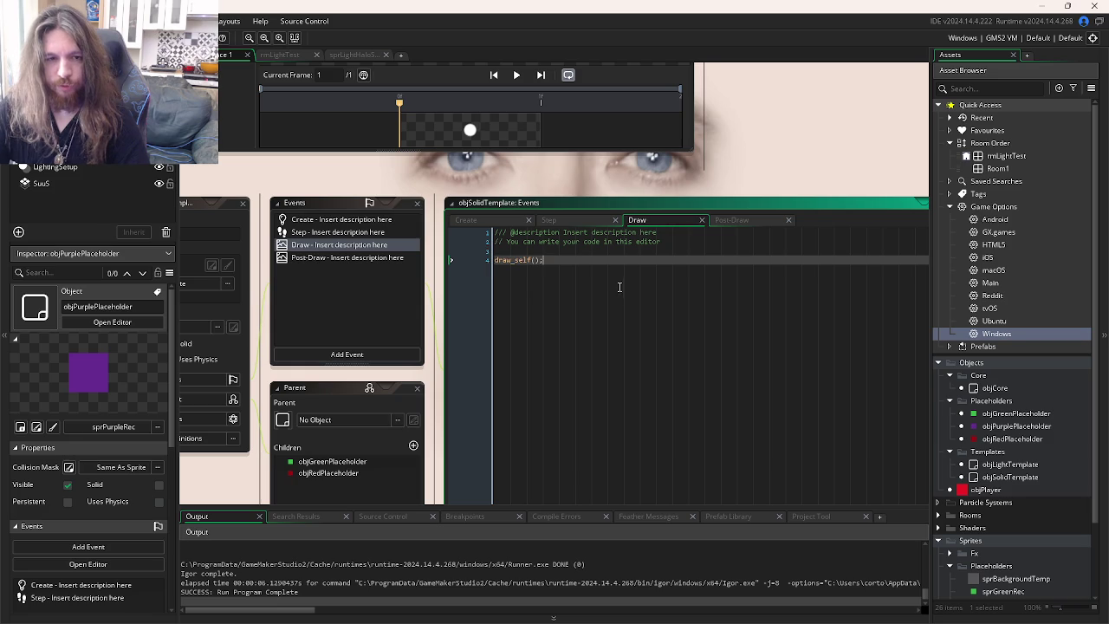
key("ctrl+Tab")
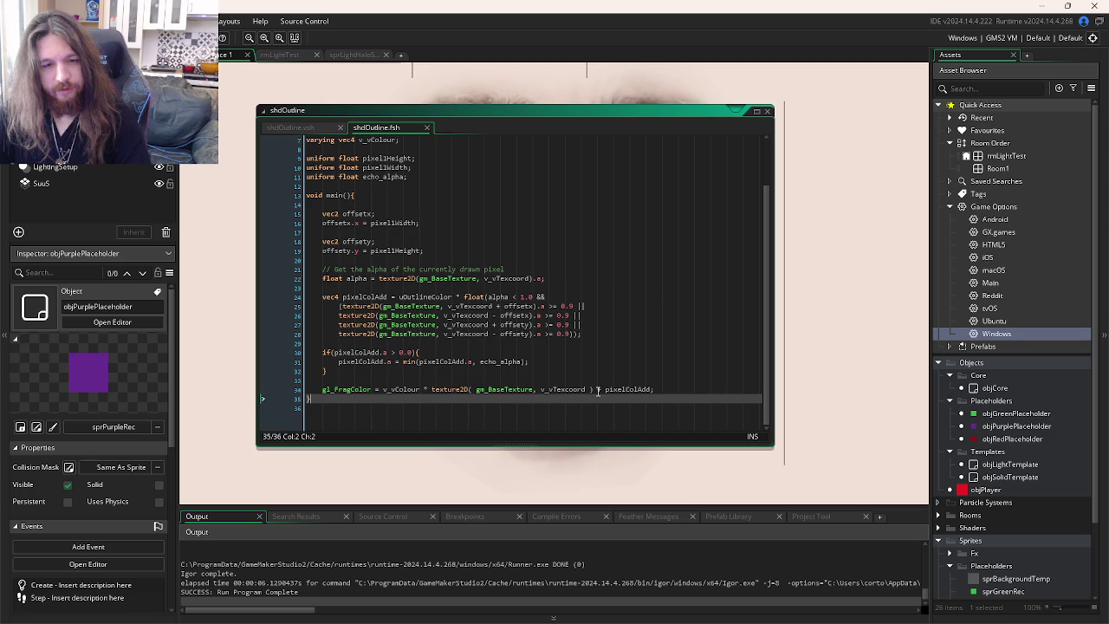
left_click_drag(606, 391, 382, 391)
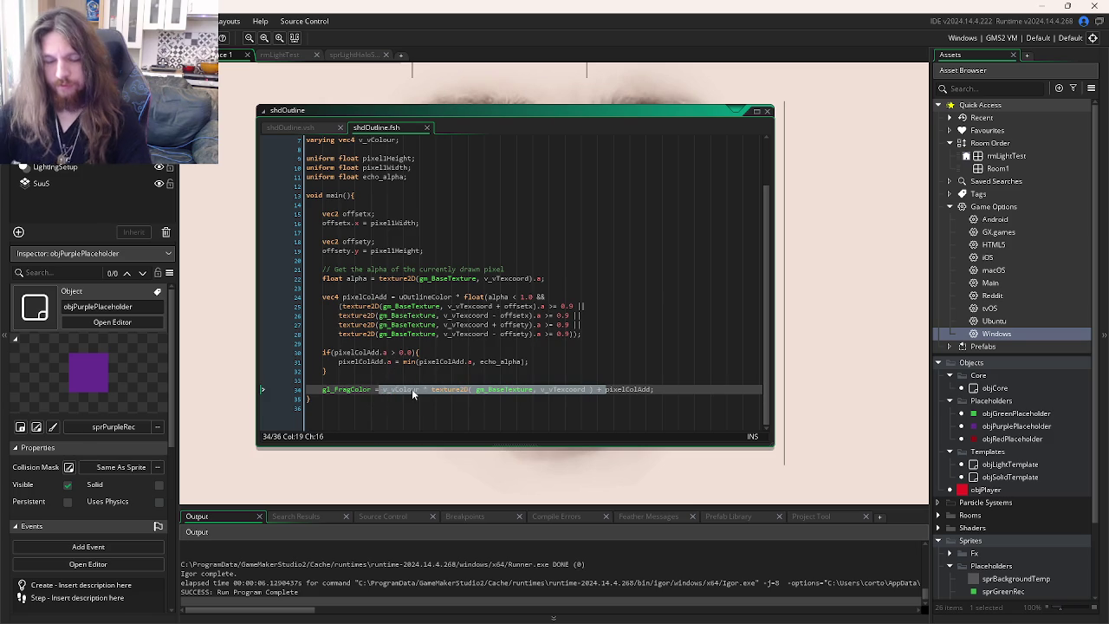
key("BackSpace")
key("F5")
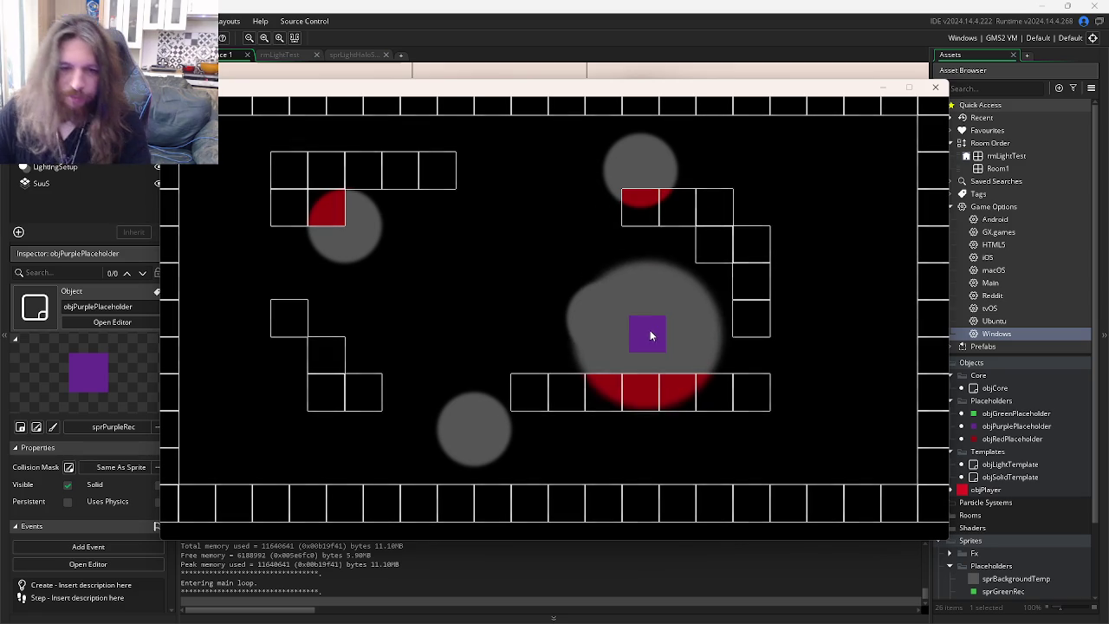
key("Escape")
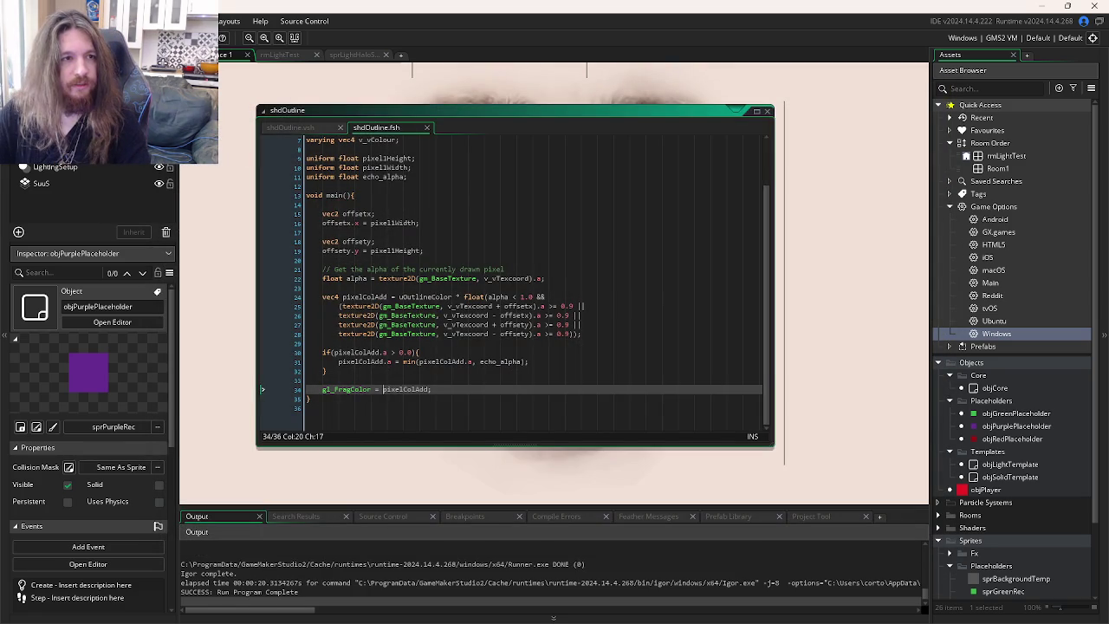
- Run the room, fire the wall echo with Space, then review shdOutline lines 31–34
key("F5")
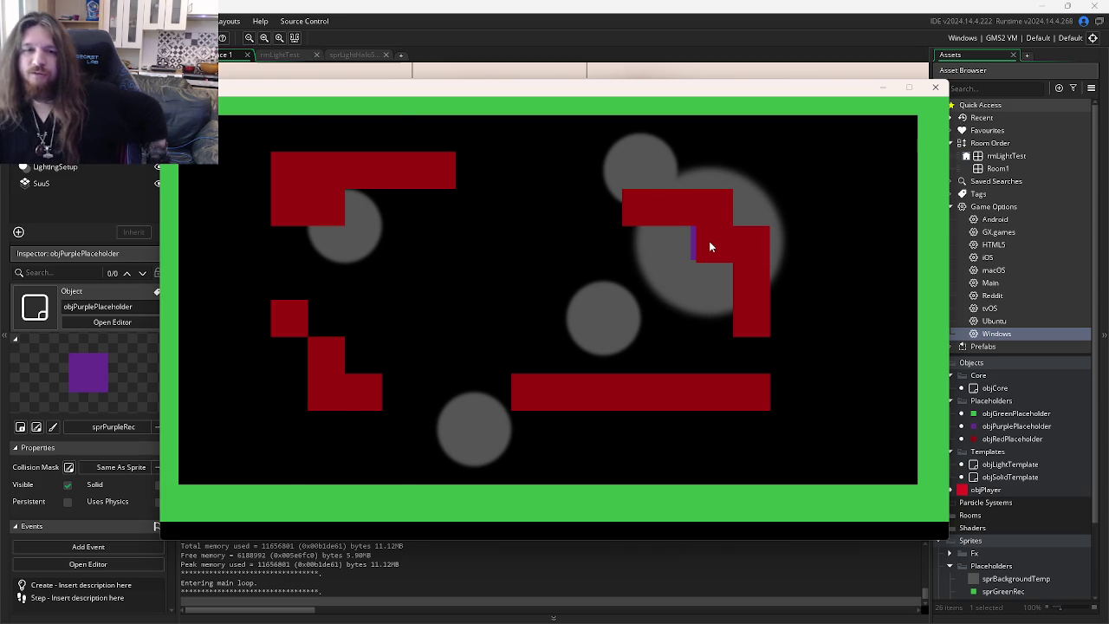
key("space")
key("space")
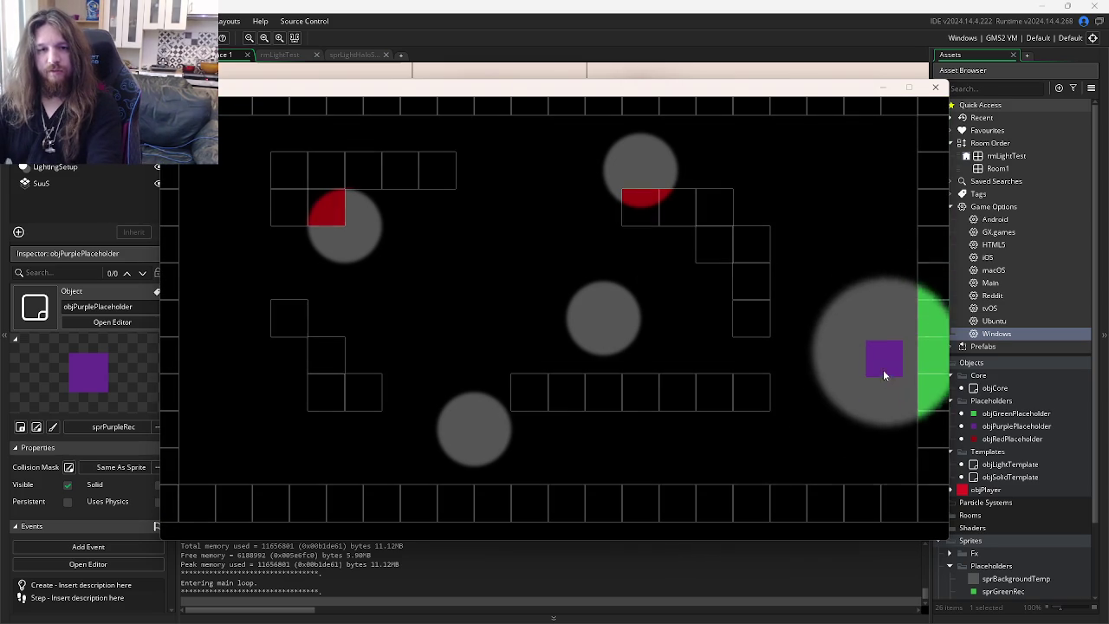
left_click(935, 87)
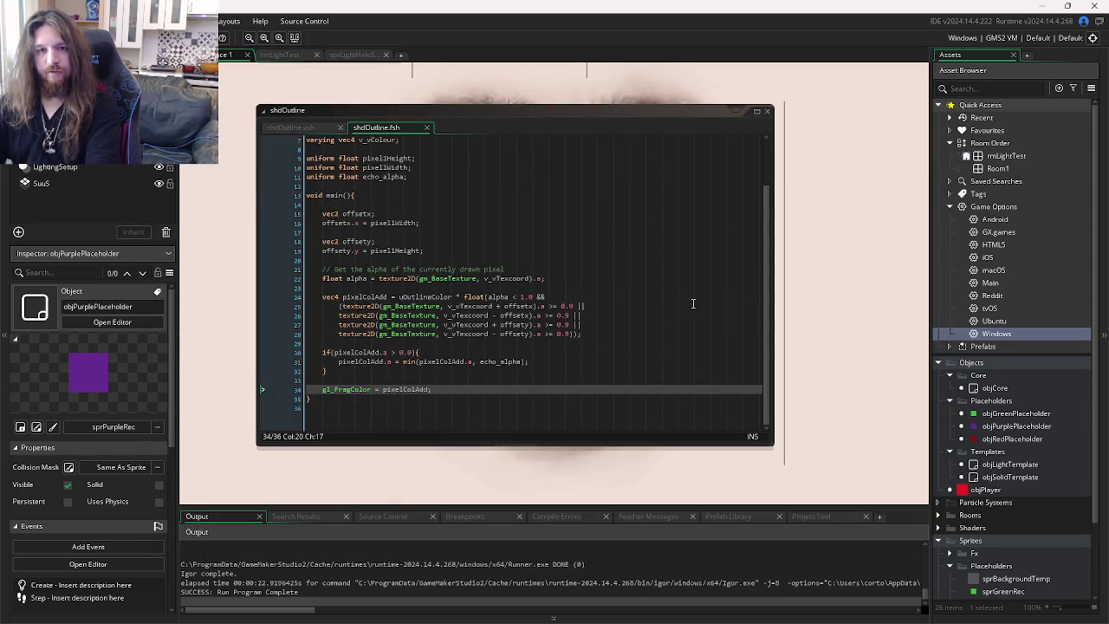
left_click(655, 359)
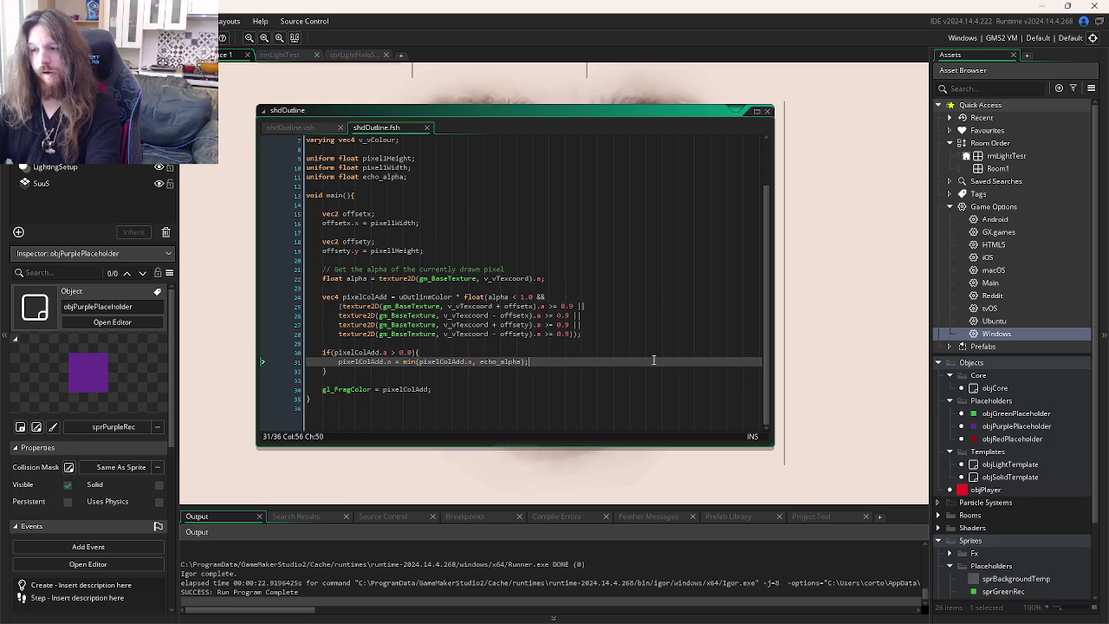
left_click(421, 392)
left_click(474, 380)
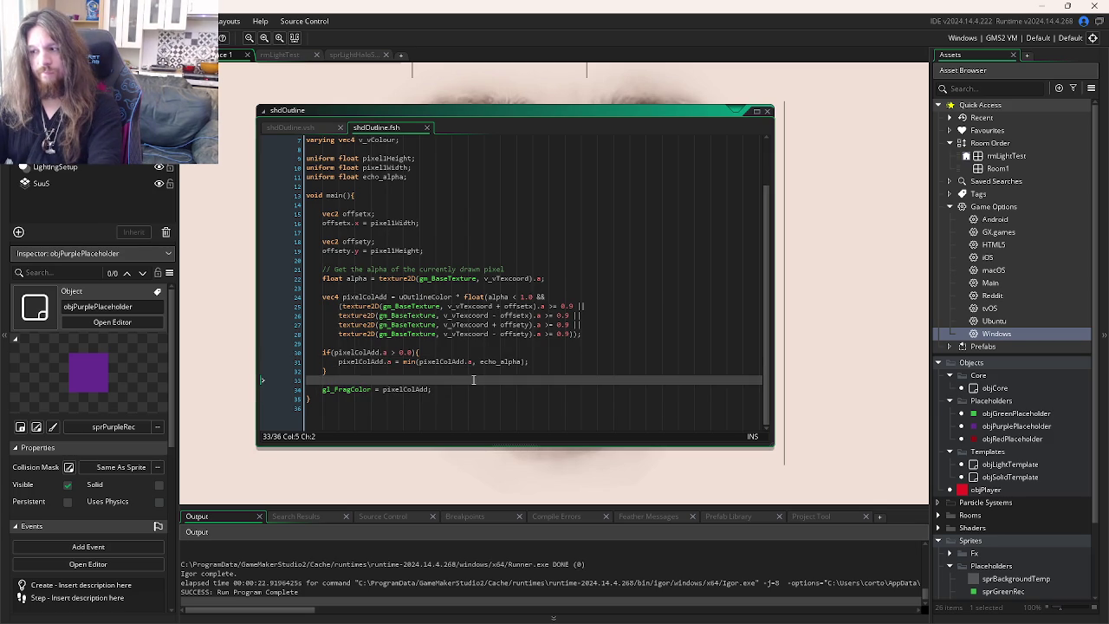
key("ctrl+Tab")
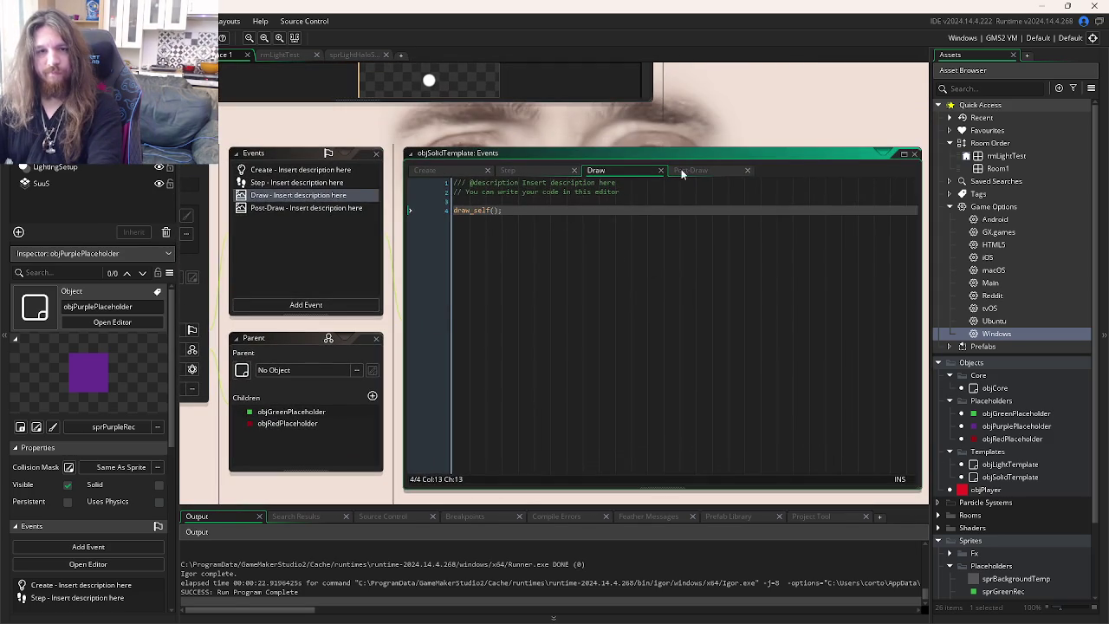
- Move draw_self() inside the if(setOutline) block in Post-Draw and test-run the room
left_click(682, 170)
left_click(631, 247)
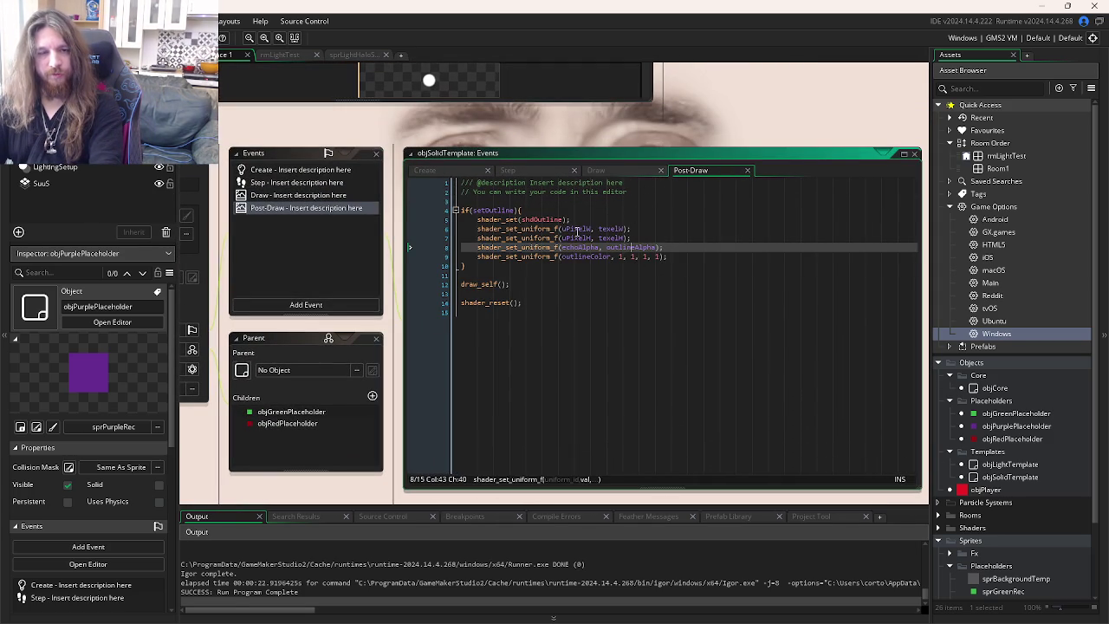
left_click(508, 285)
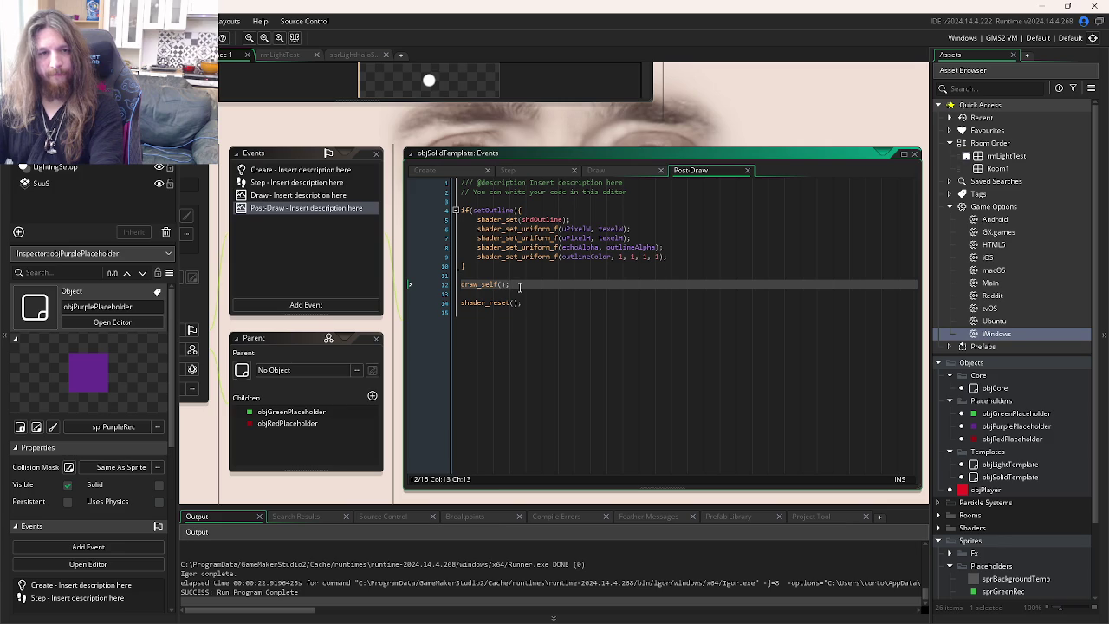
left_click_drag(520, 286, 461, 286)
key("BackSpace")
left_click(684, 256)
key("Return")
key("ctrl+v")
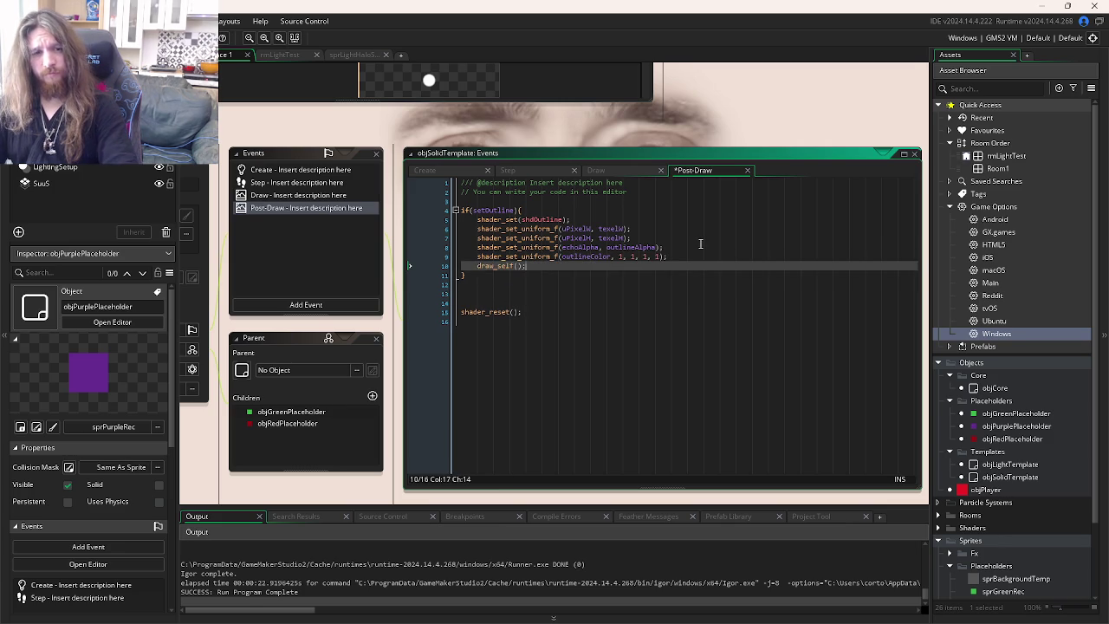
left_click(640, 293)
key("F5")
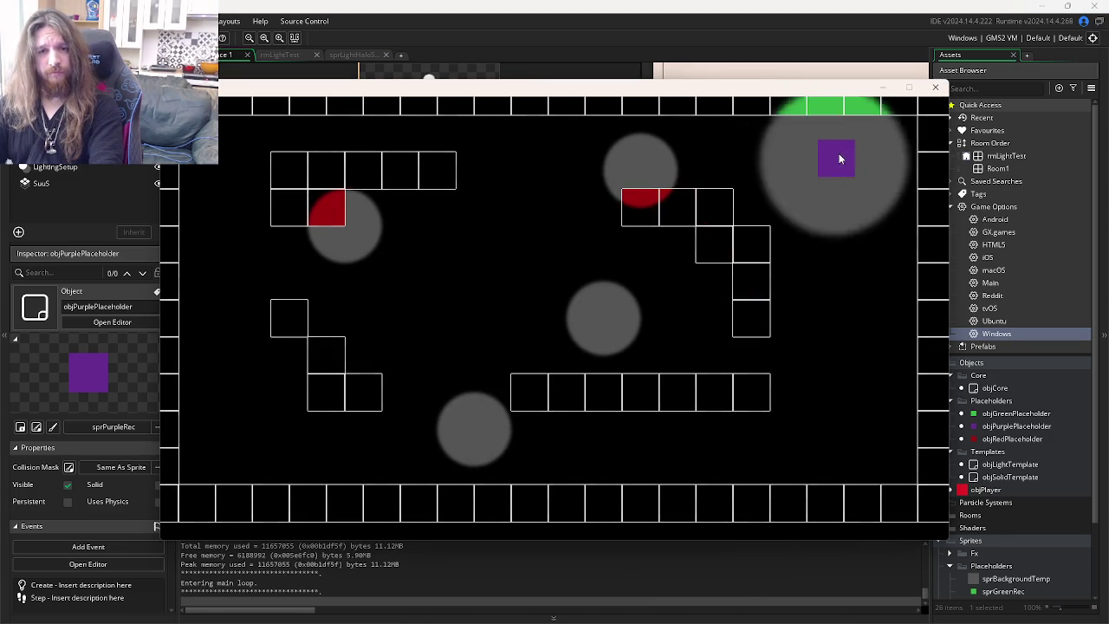
left_click(935, 88)
- Add shader_reset(); after draw_self() inside the outline block and run again
left_click(520, 312)
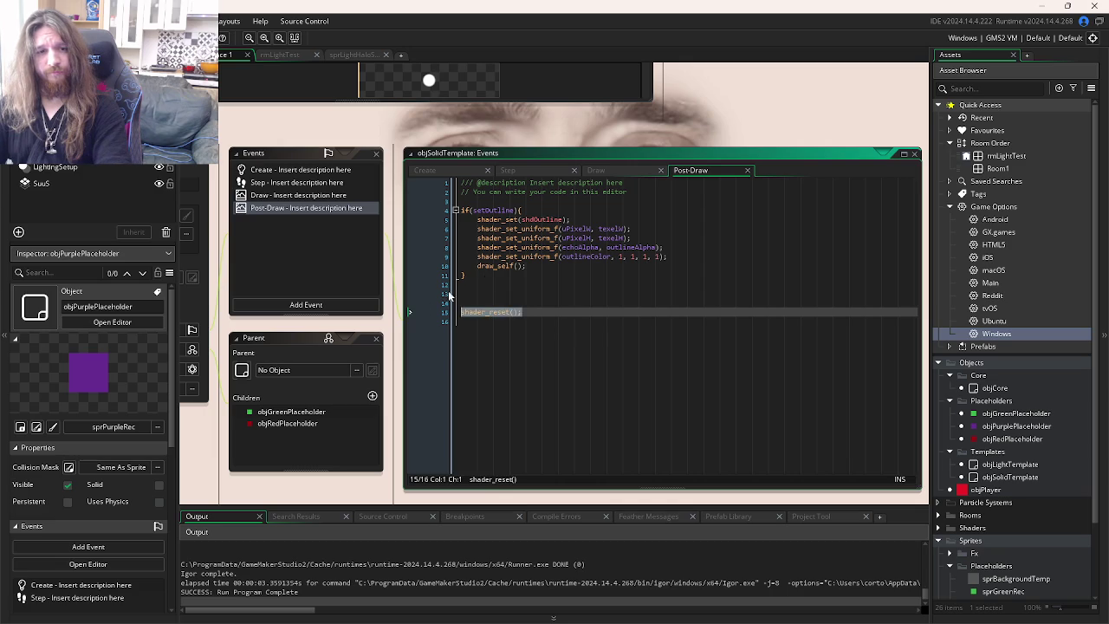
left_click(548, 265)
key("Return")
type("shader_reset();")
left_click(689, 255)
key("Return")
key("F5")
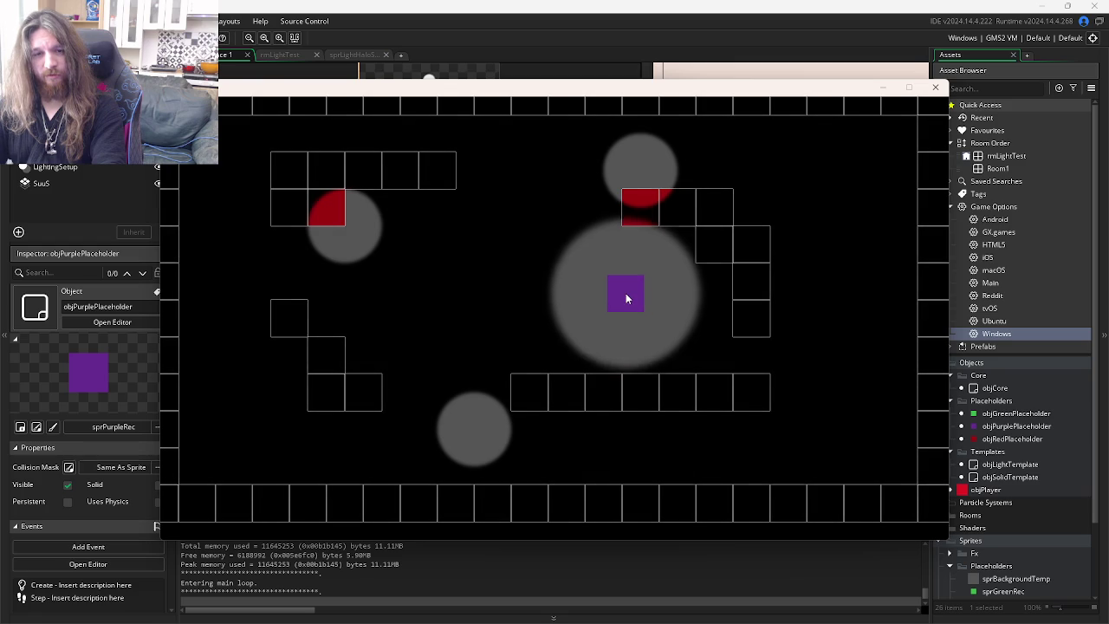
- Stage all 19 files, commit as 'Feature: Echo Base', and push Echo-Shader to origin
mouse_move(388, 617)
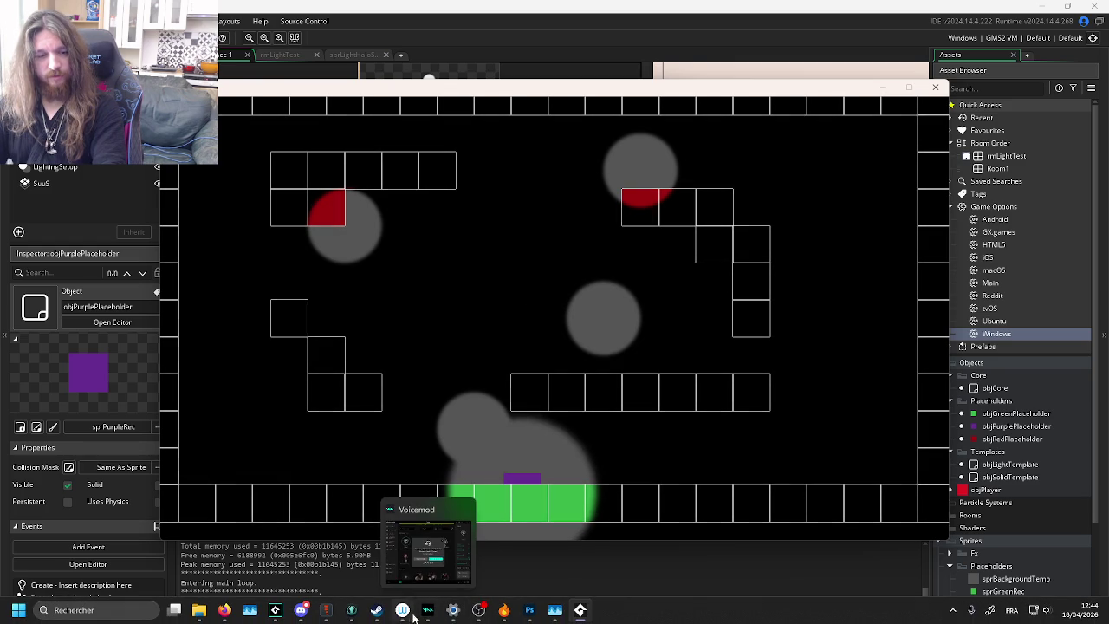
left_click(389, 541)
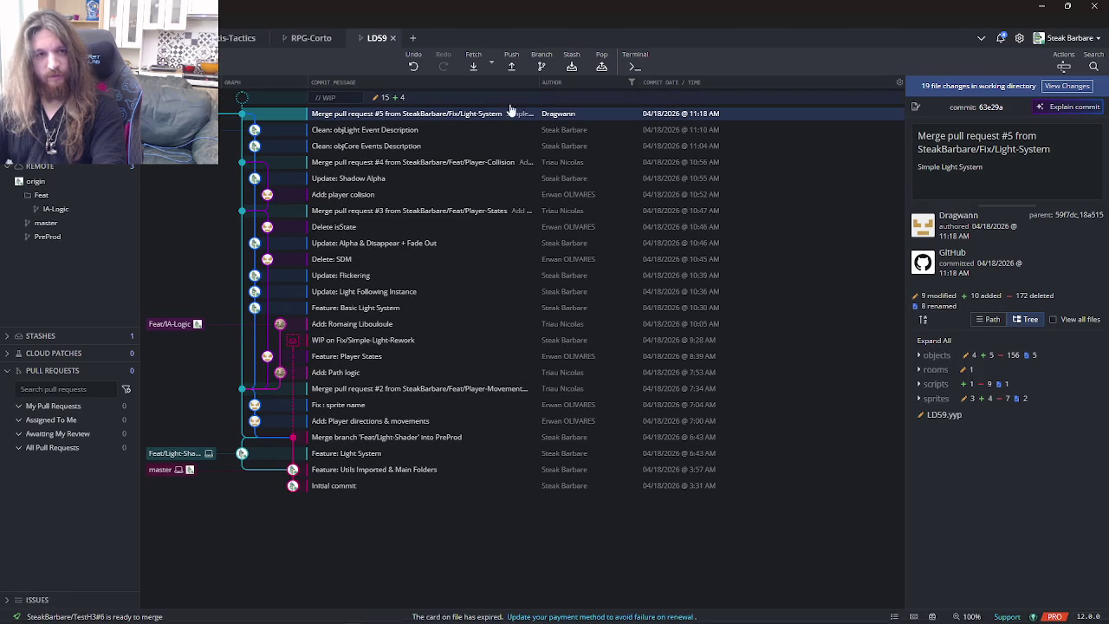
left_click(884, 98)
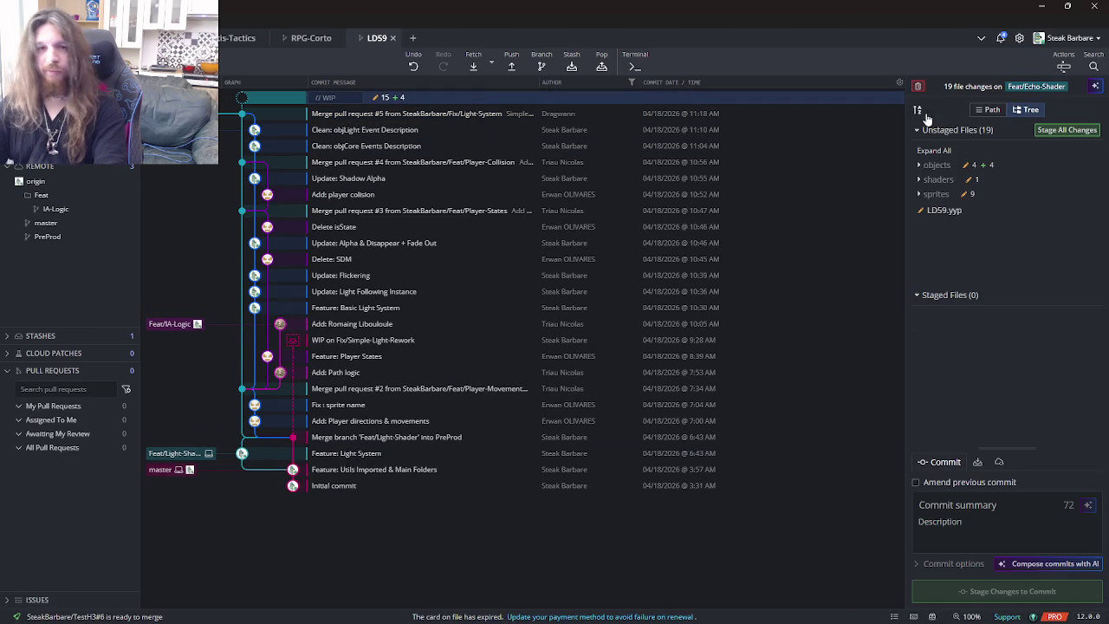
left_click(1066, 130)
type("Feature: Echo Bas")
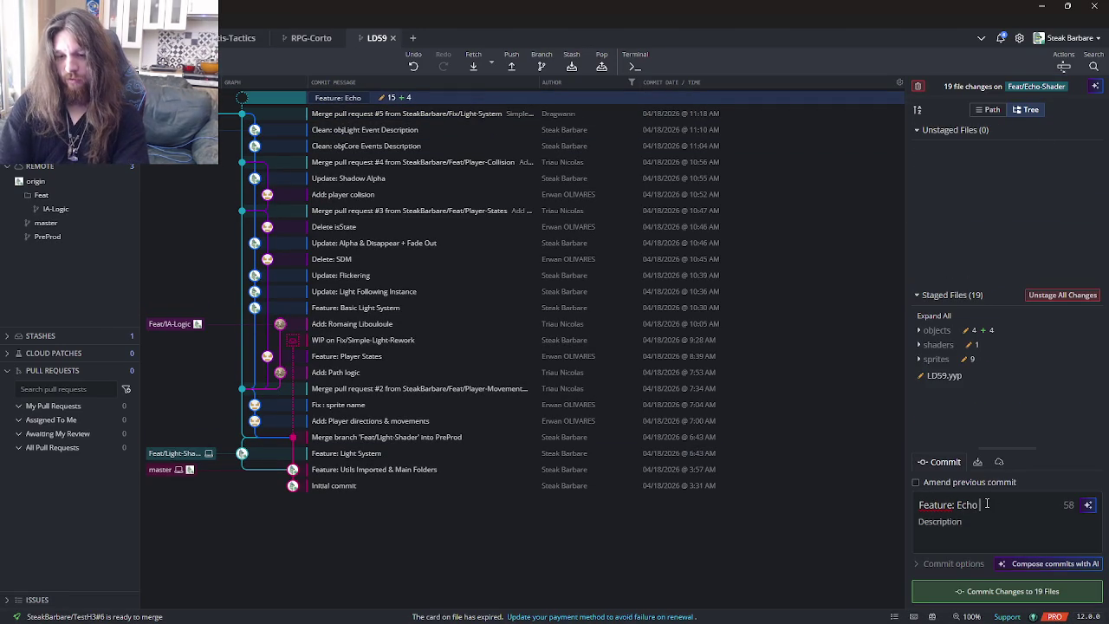
type("e")
left_click(1007, 591)
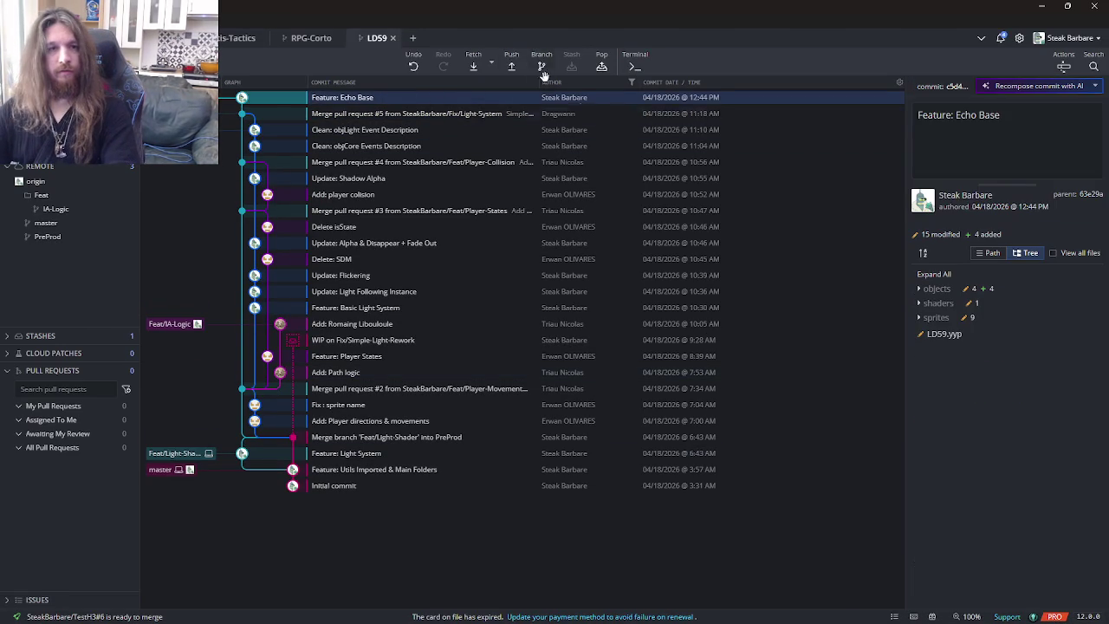
left_click(514, 67)
key("Return")
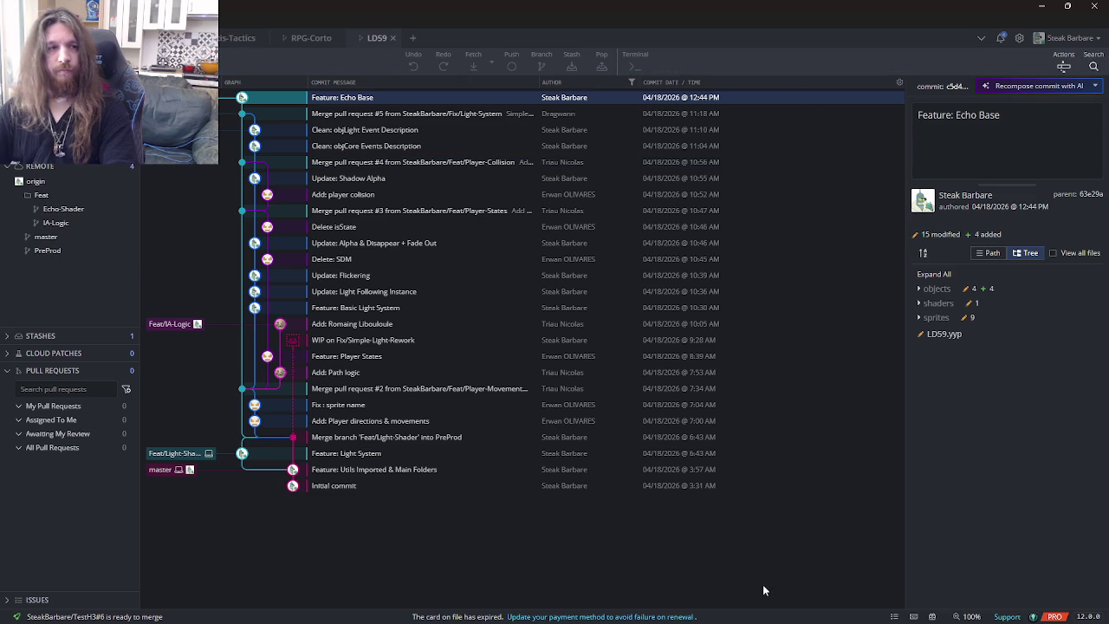
key("alt+Tab")
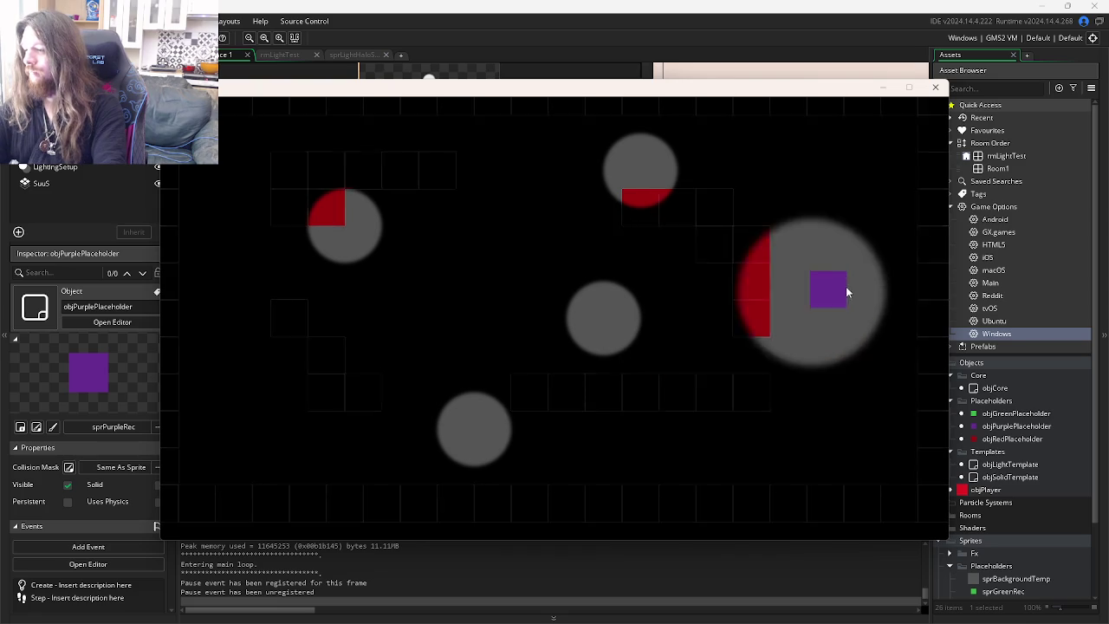
- Close the test game and look over objSolidTemplate's Post-Draw, Draw and Step code
left_click(935, 87)
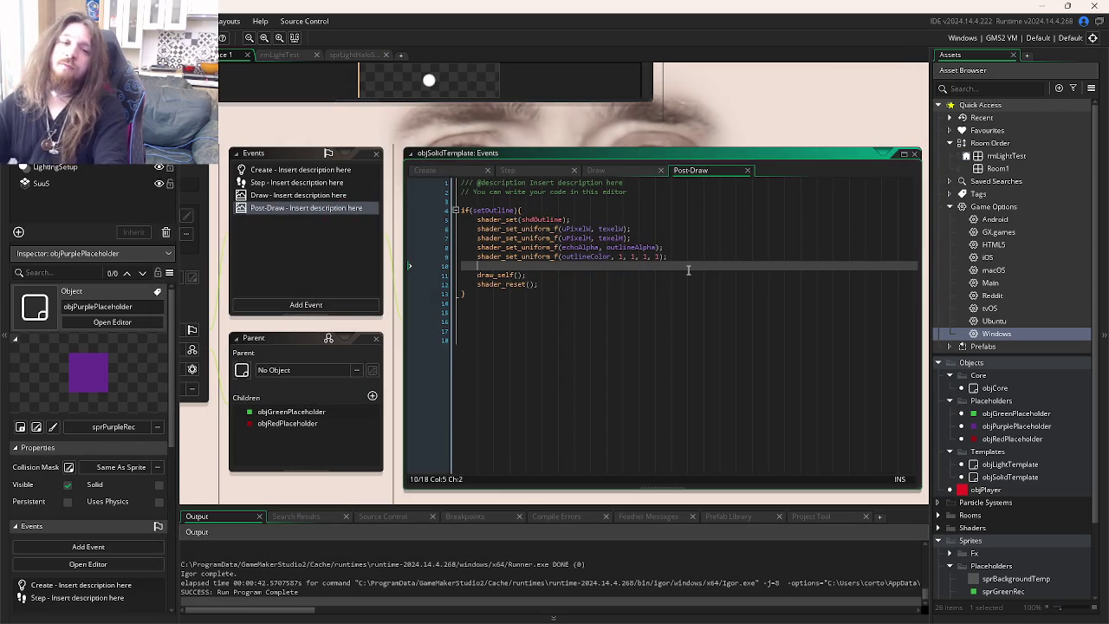
left_click(673, 292)
left_click(745, 313)
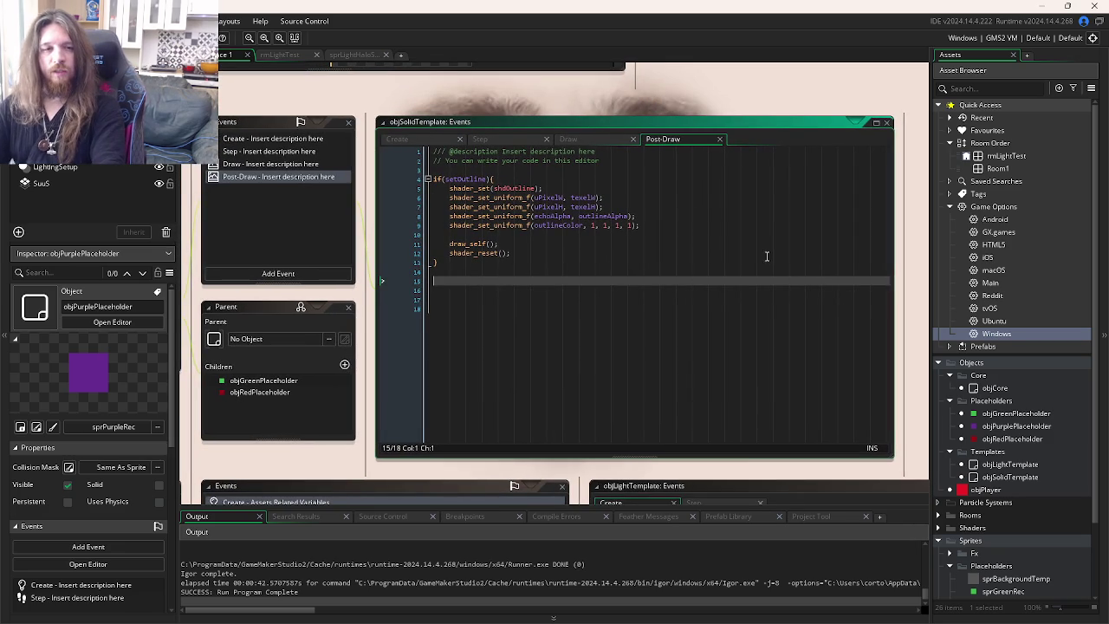
left_click(568, 140)
left_click(513, 140)
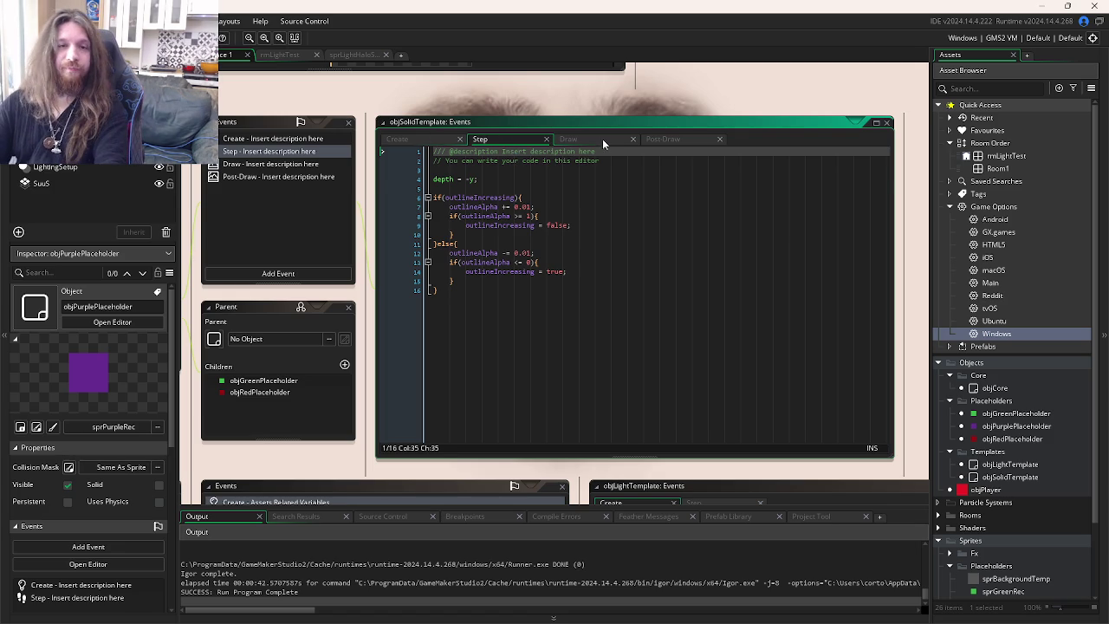
- Review objSolidTemplate's Draw and Post-Draw code, then switch to objCore's Key Down - Space event
left_click(602, 139)
left_click(662, 139)
left_click(611, 253)
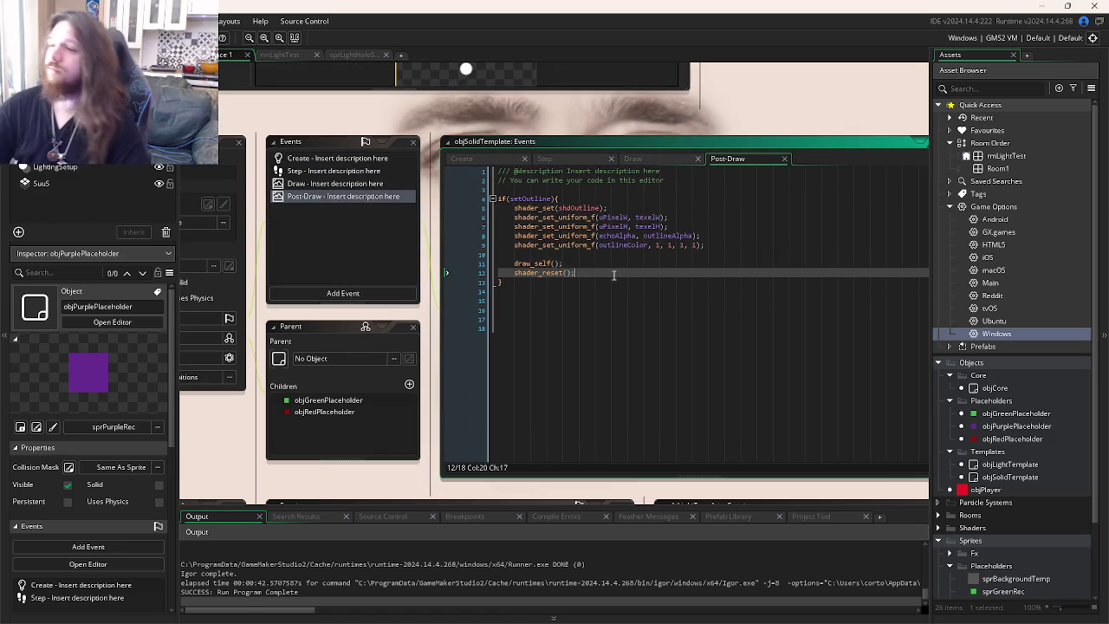
left_click(732, 245)
key("ctrl+Tab")
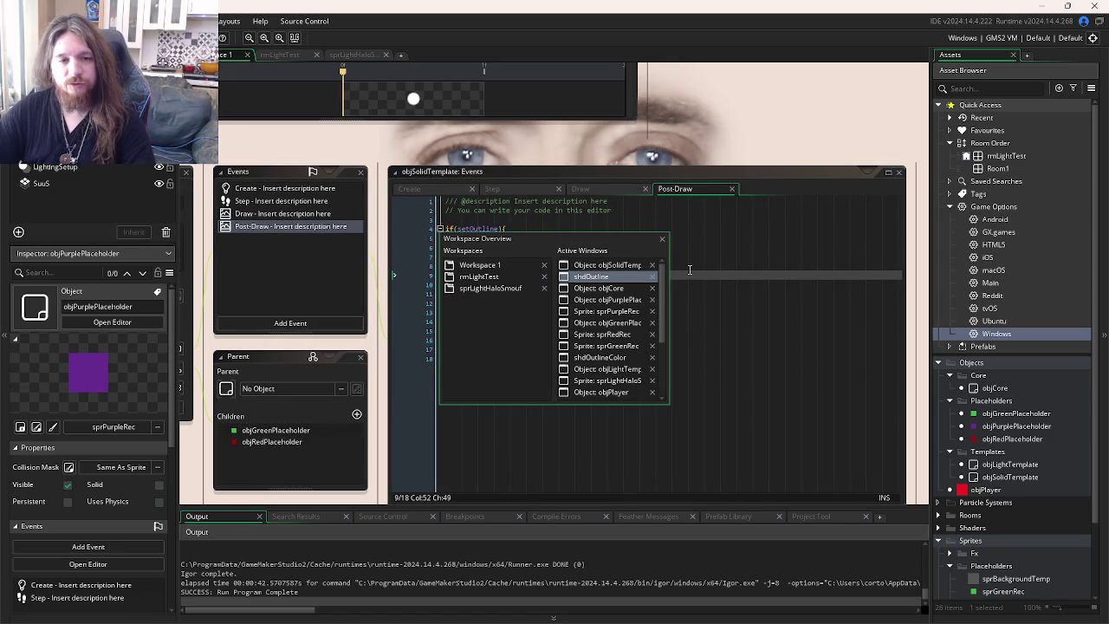
key("ctrl+Tab")
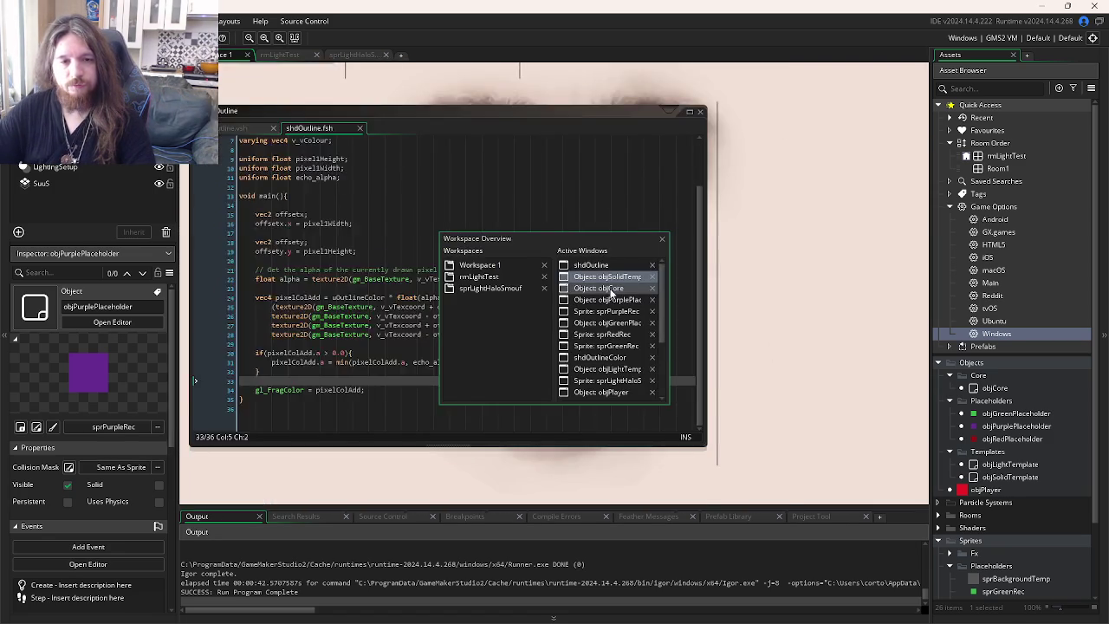
key("Escape")
key("ctrl+Tab")
left_click(654, 188)
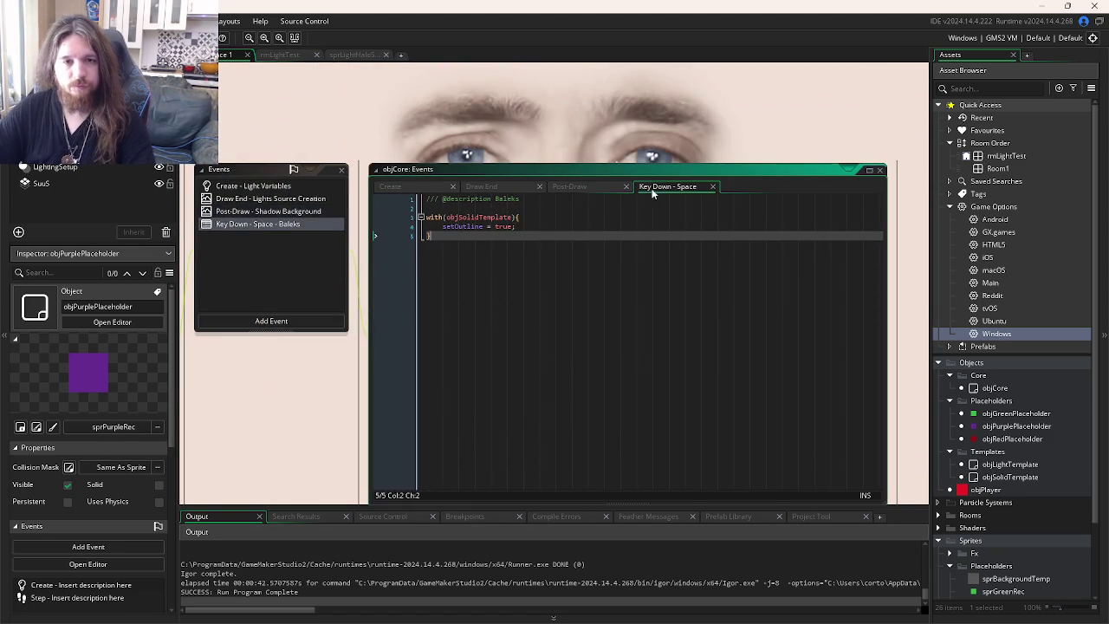
- Check objCore's Post-Draw and Draw End code, then add a blank line after setOutline = true
left_click(579, 190)
left_click(496, 189)
left_click(597, 188)
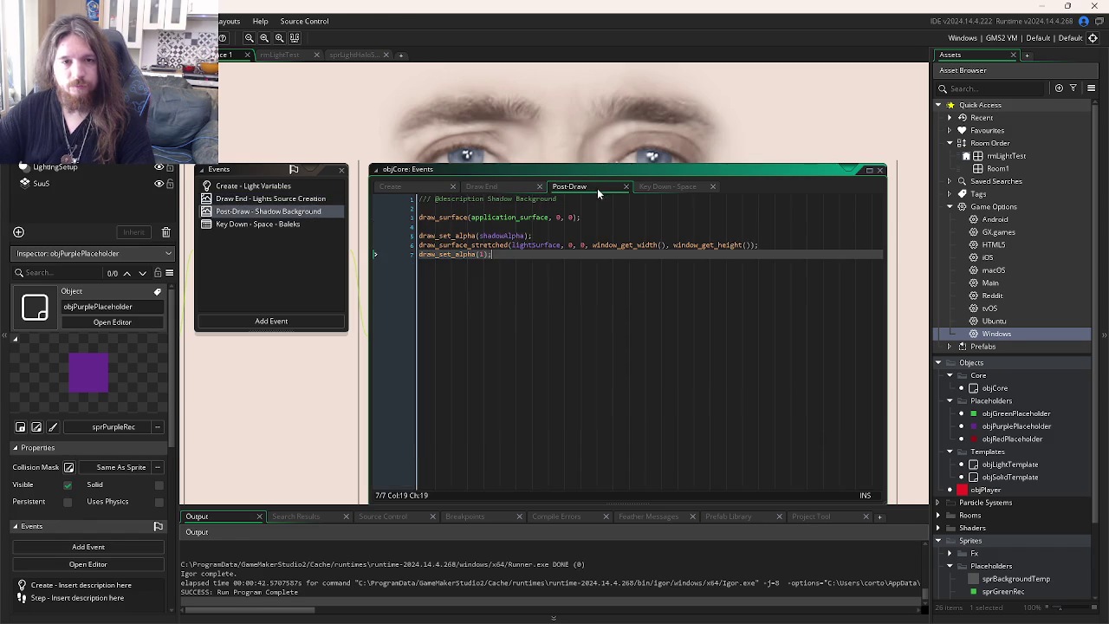
left_click(662, 191)
left_click(548, 231)
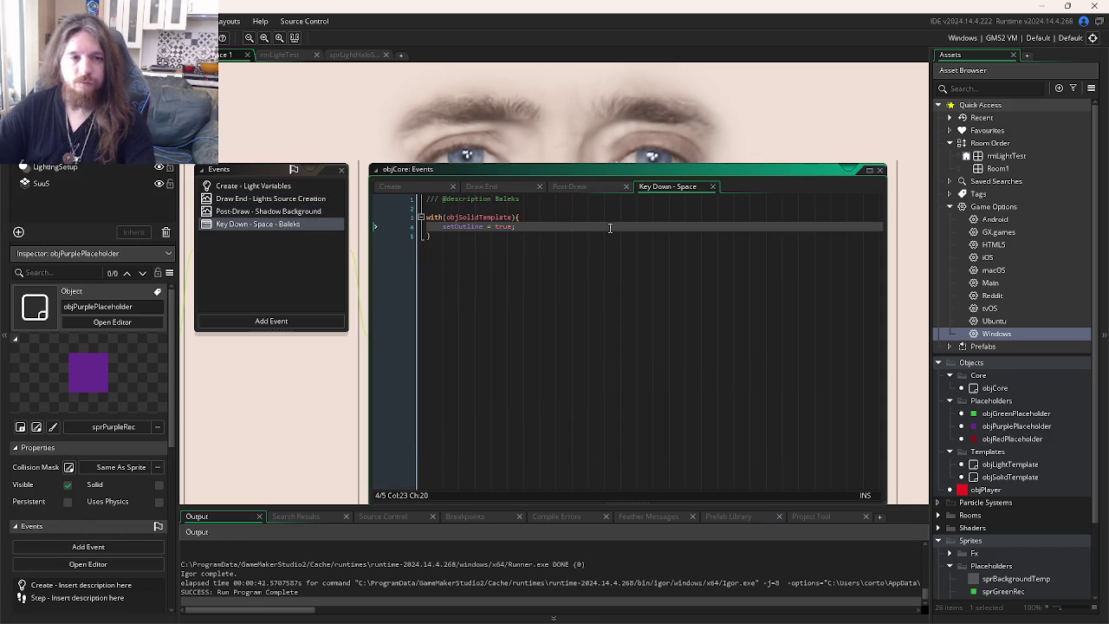
key("Return")
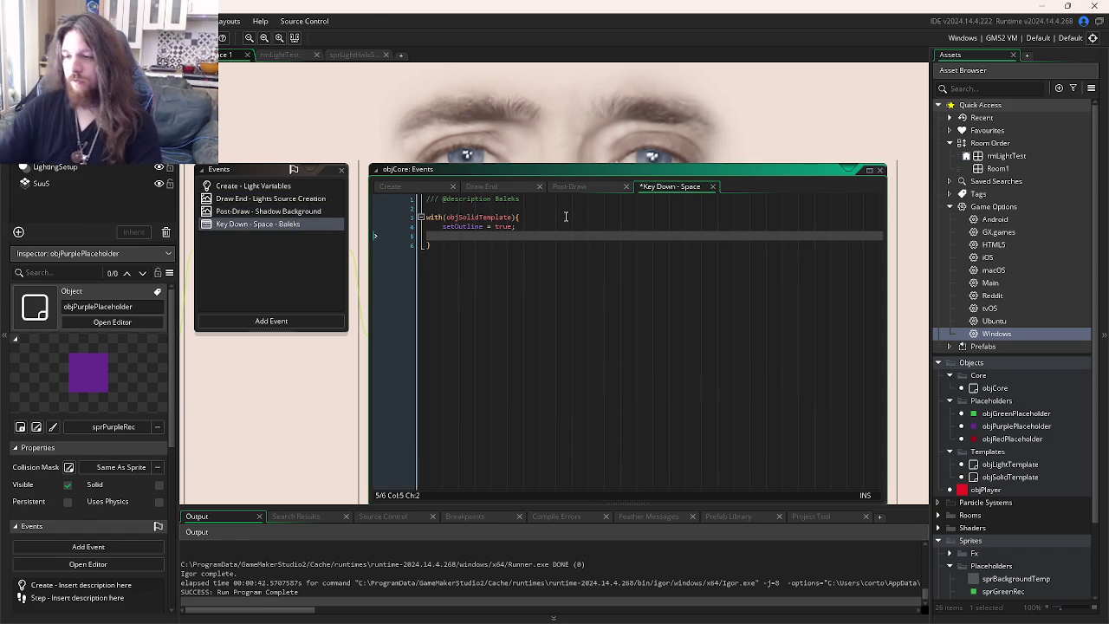
- Search 'gms get distance' and grab the point_distance(x1, y1, x2, y2) syntax from the manual
mouse_move(274, 619)
mouse_move(223, 610)
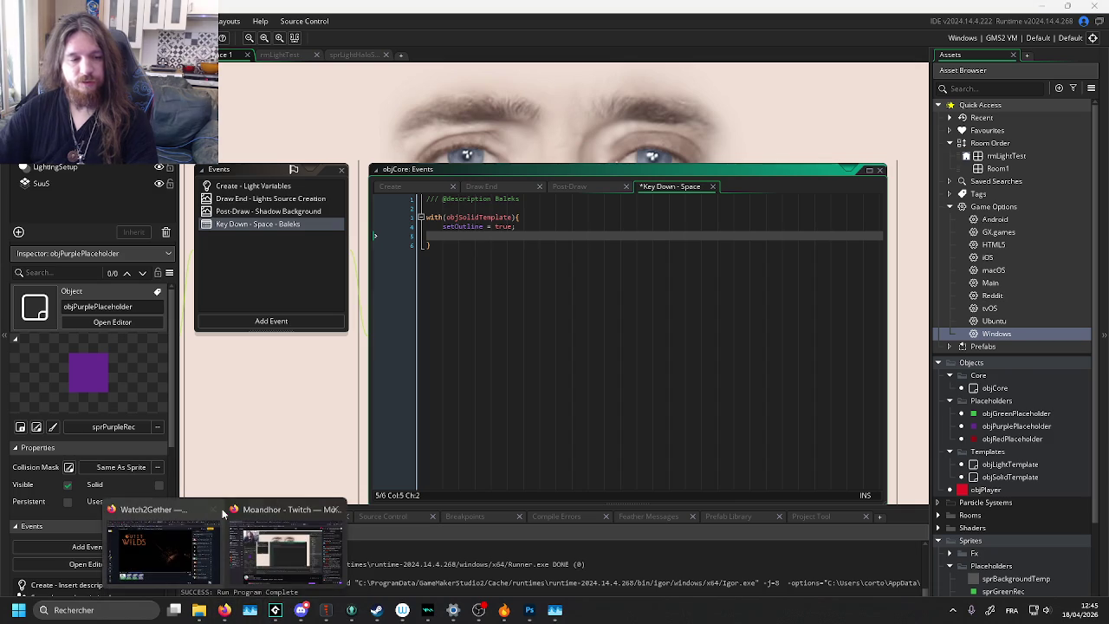
mouse_move(211, 544)
left_click(171, 548)
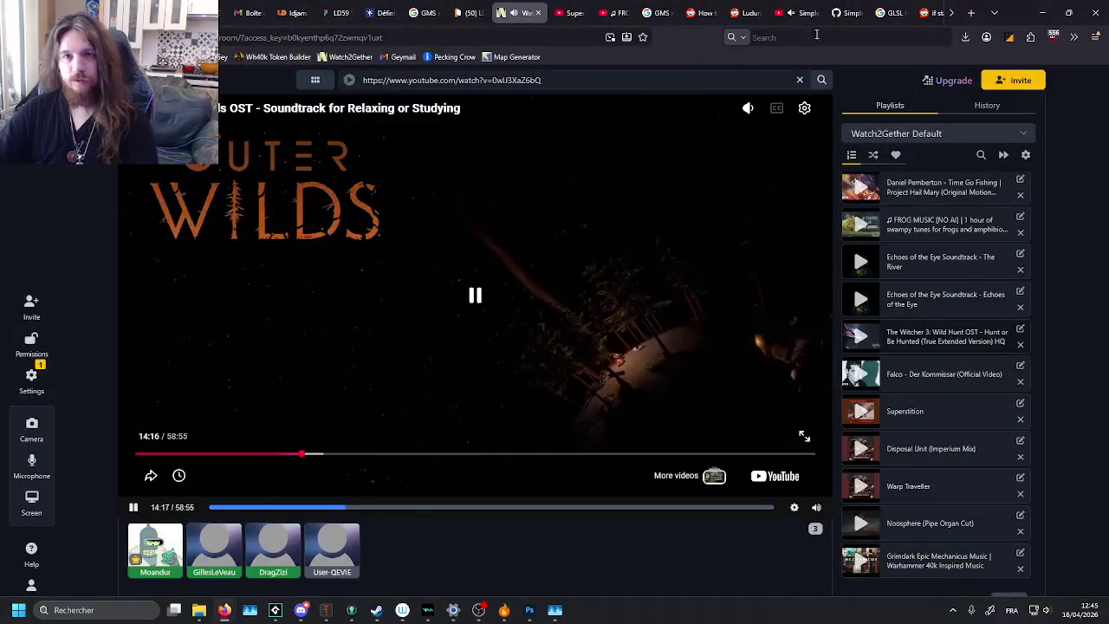
left_click(971, 12)
type("gms get distance")
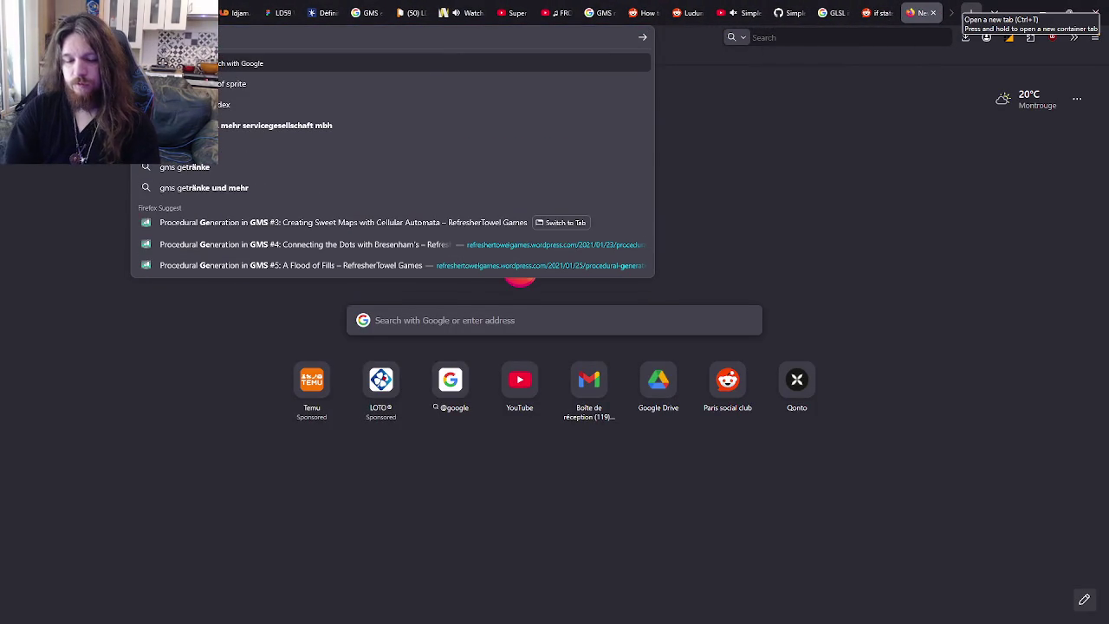
key("Return")
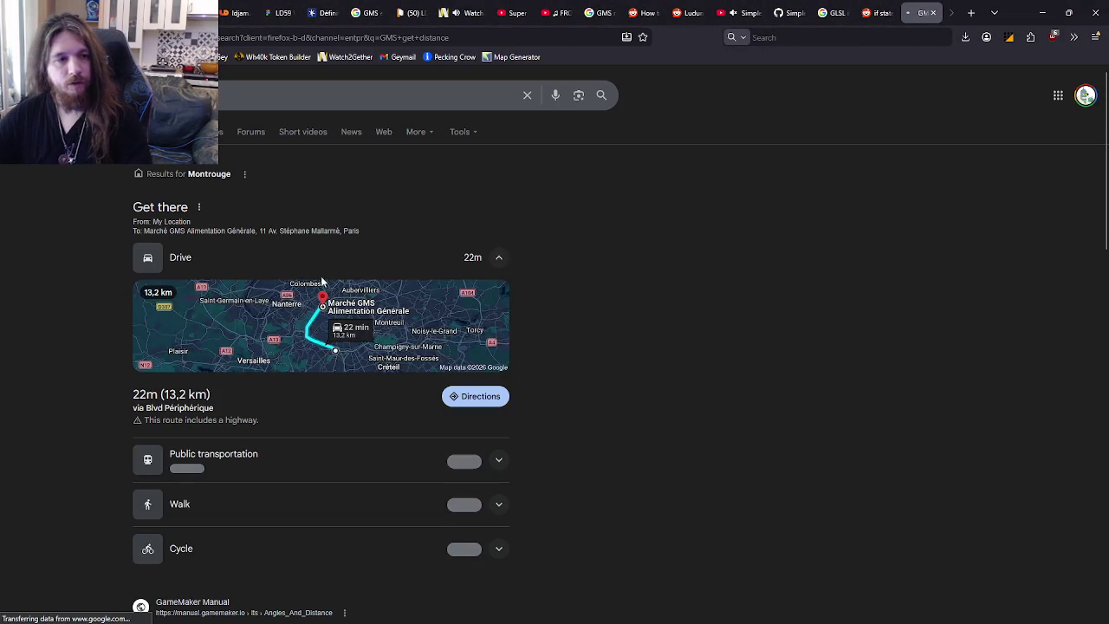
scroll(582, 307, "down", 5)
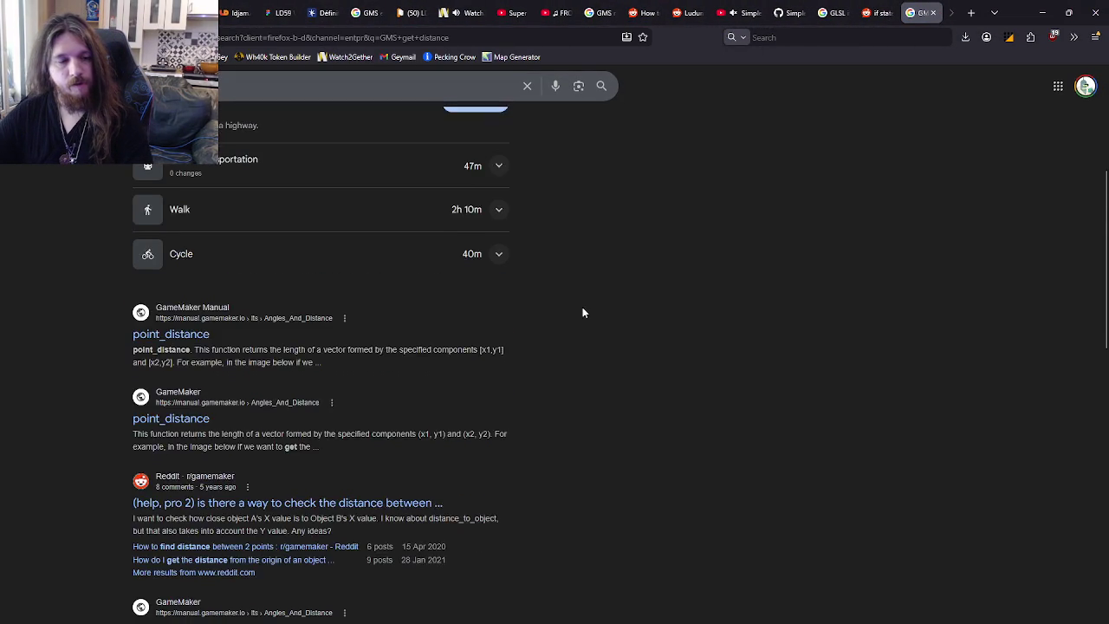
left_click(171, 218)
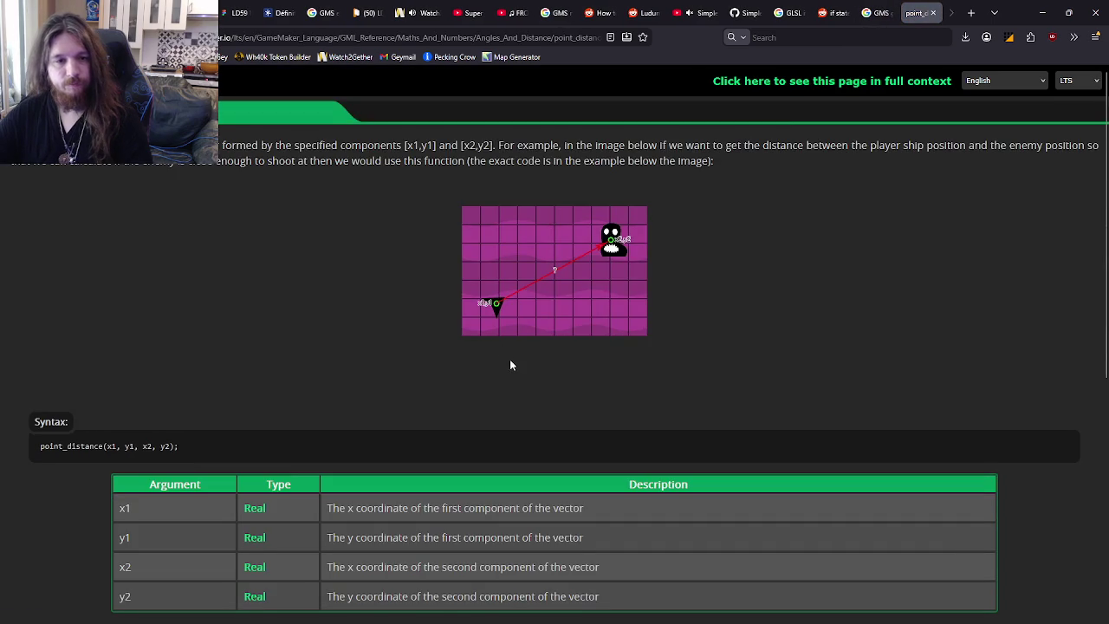
scroll(510, 359, "down", 2)
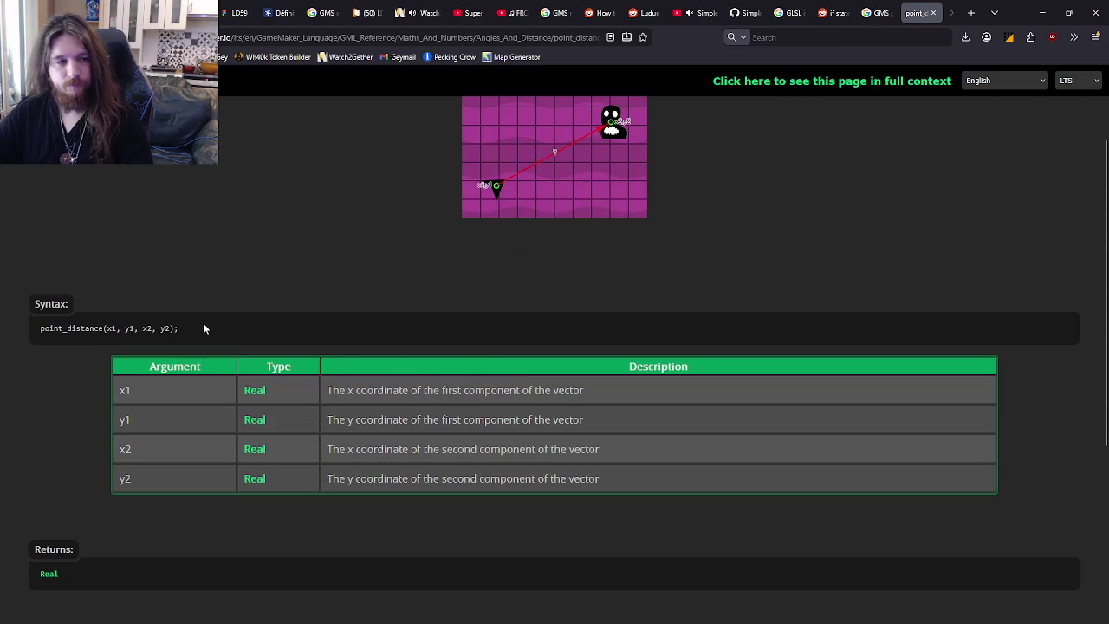
triple_click(154, 327)
key("ctrl+c")
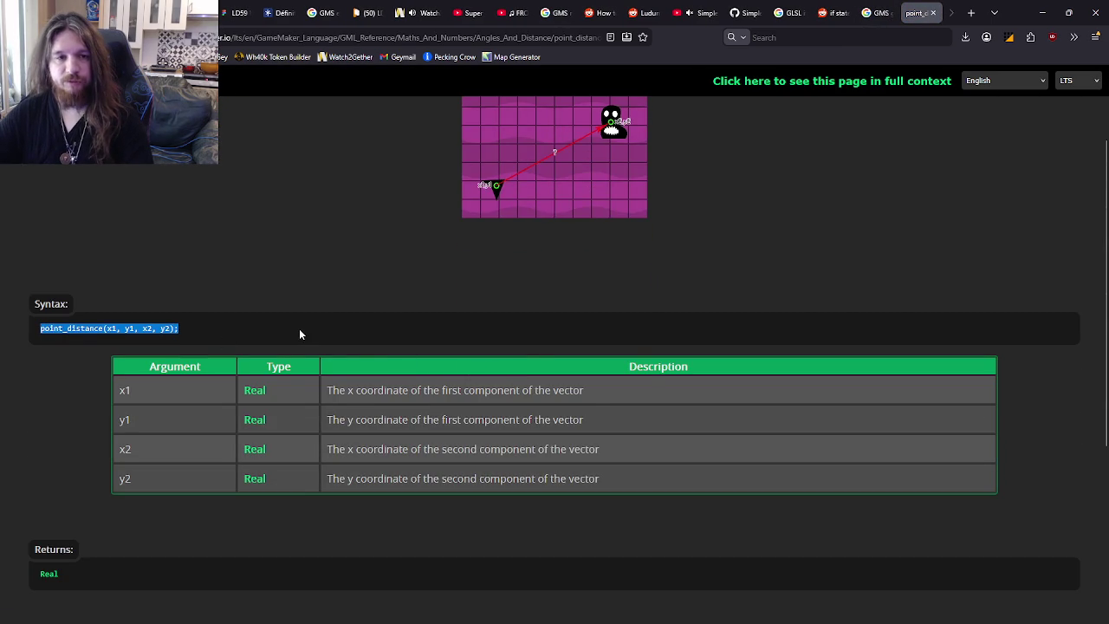
key("alt+Tab")
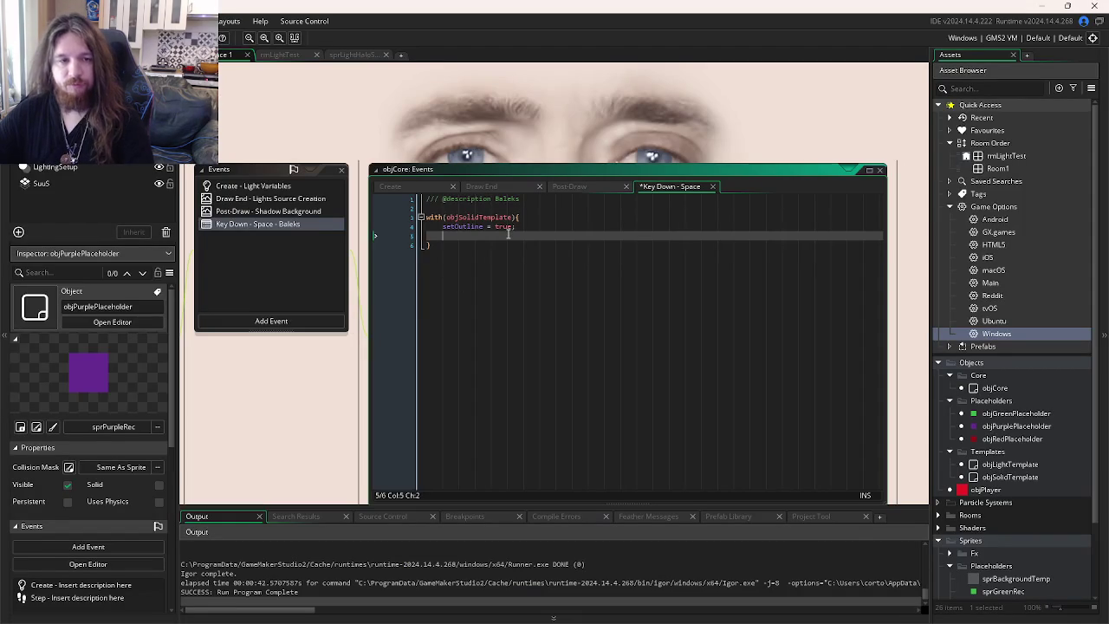
- Insert point_distance(objPurplePlaceholder.x, objPurplePlaceholder.y, x, y) into the with block
key("ctrl+v")
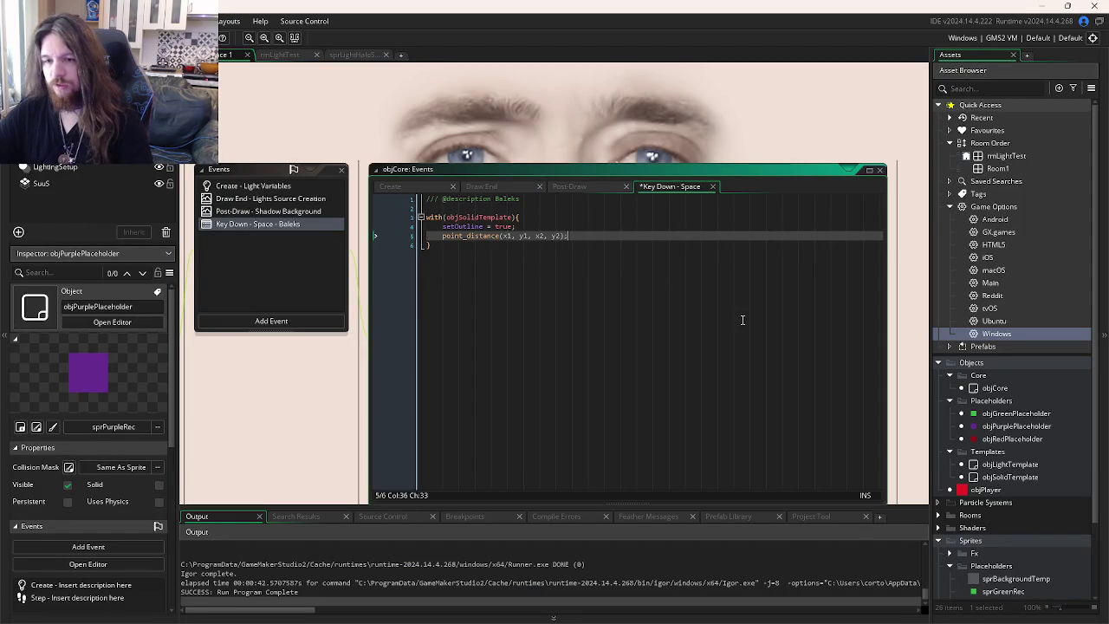
double_click(506, 237)
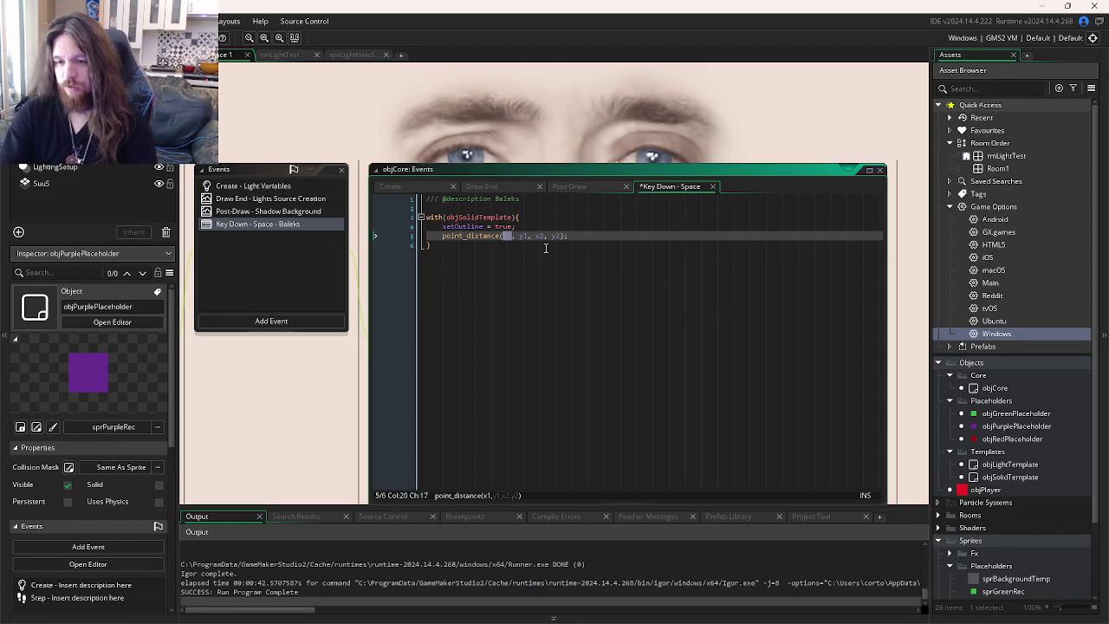
type("objPu")
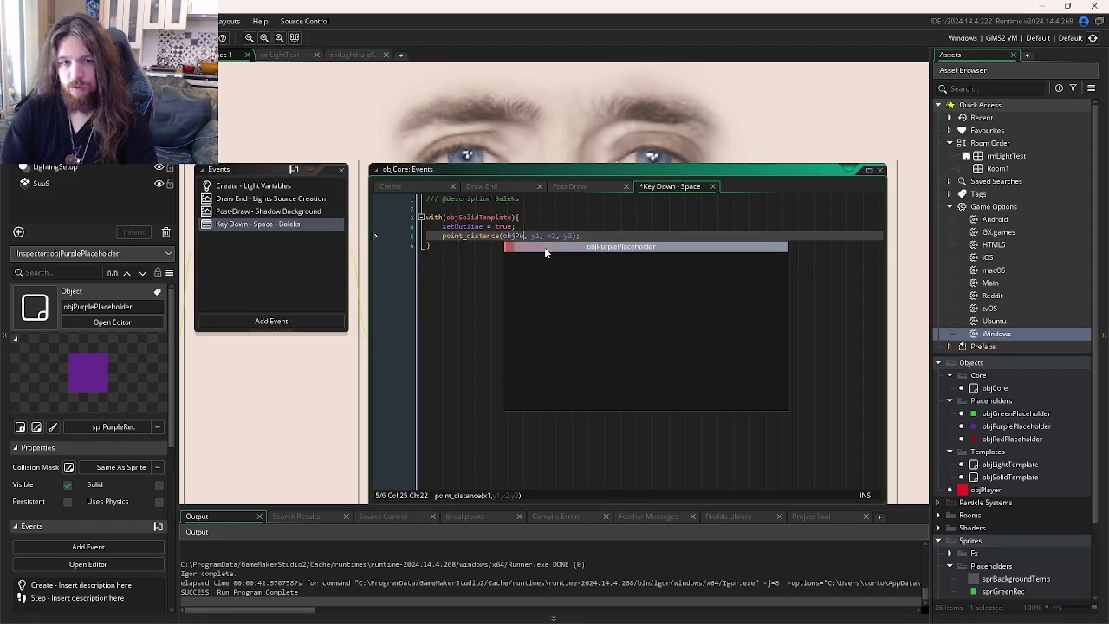
key("Return")
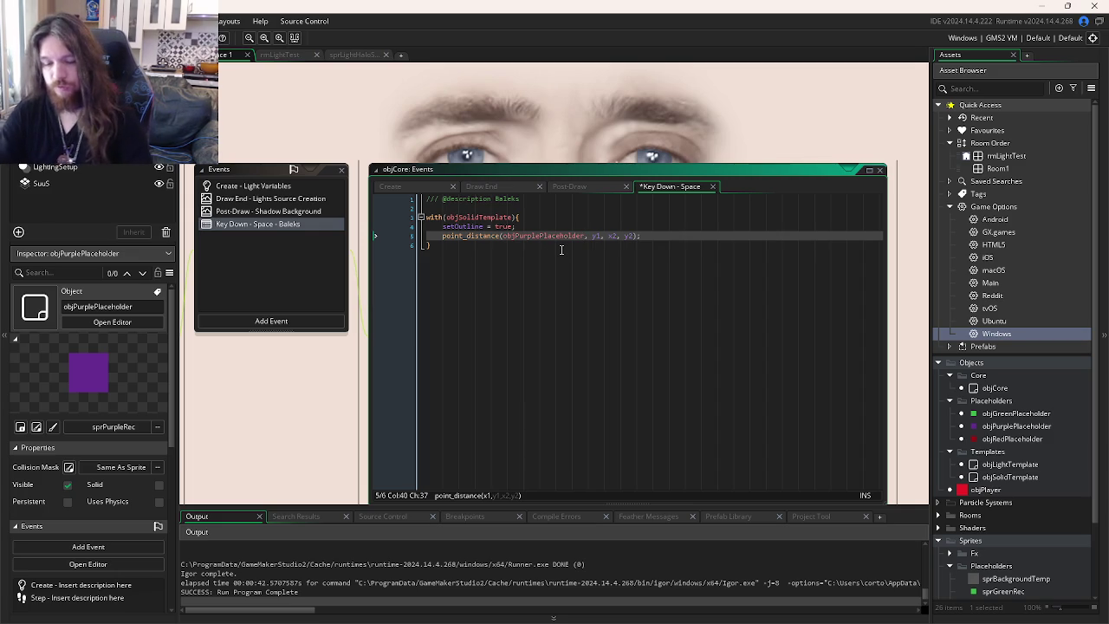
type(".x")
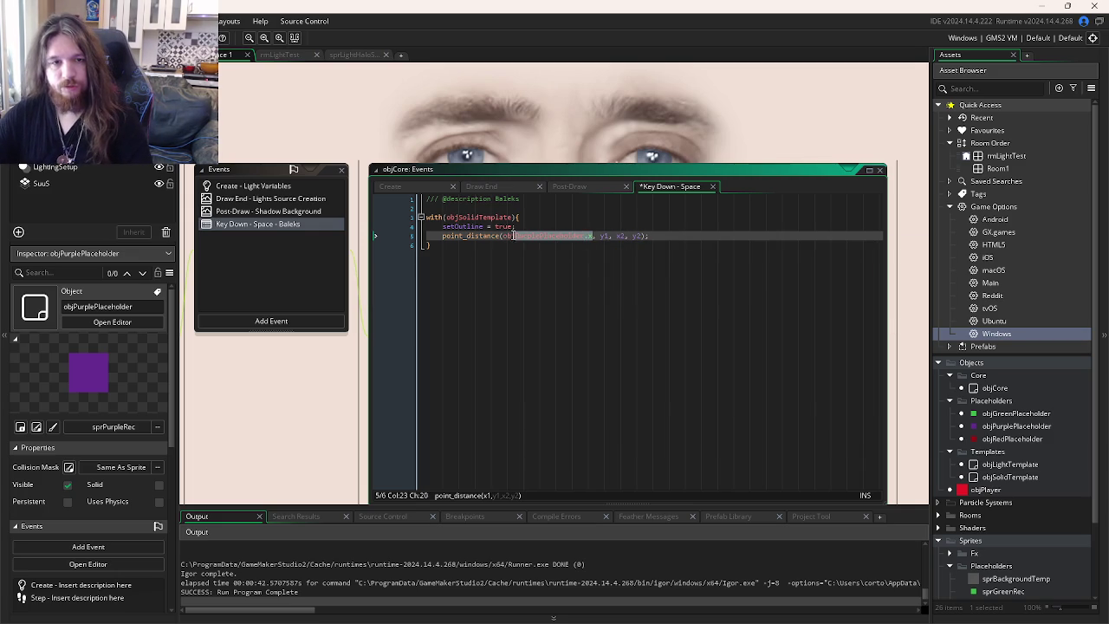
double_click(604, 235)
type("objPurplePlaceholder.x")
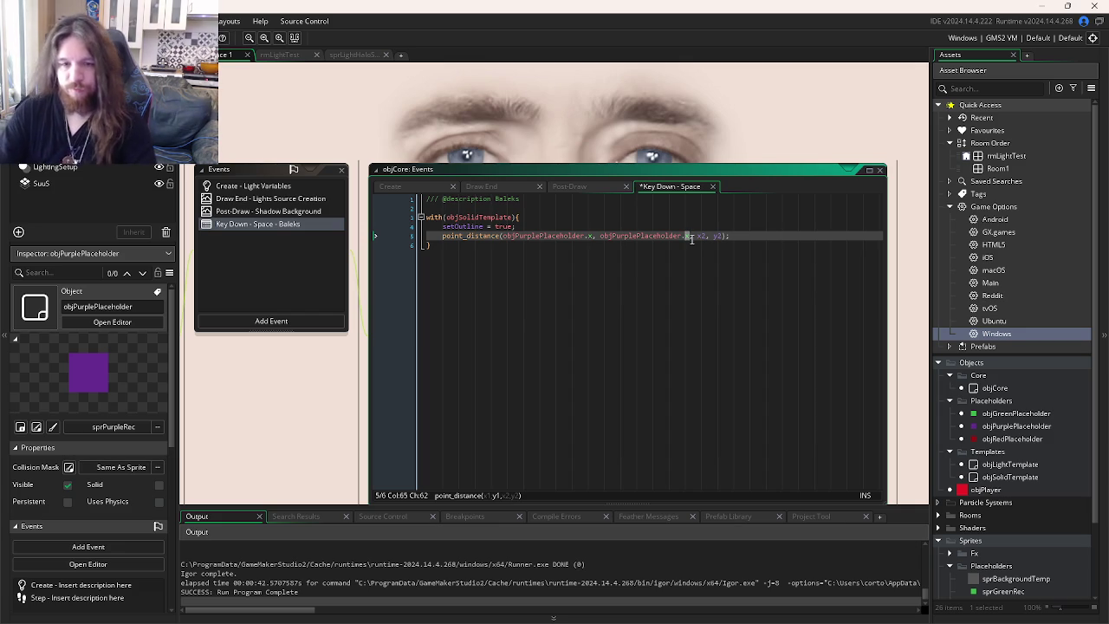
type(",")
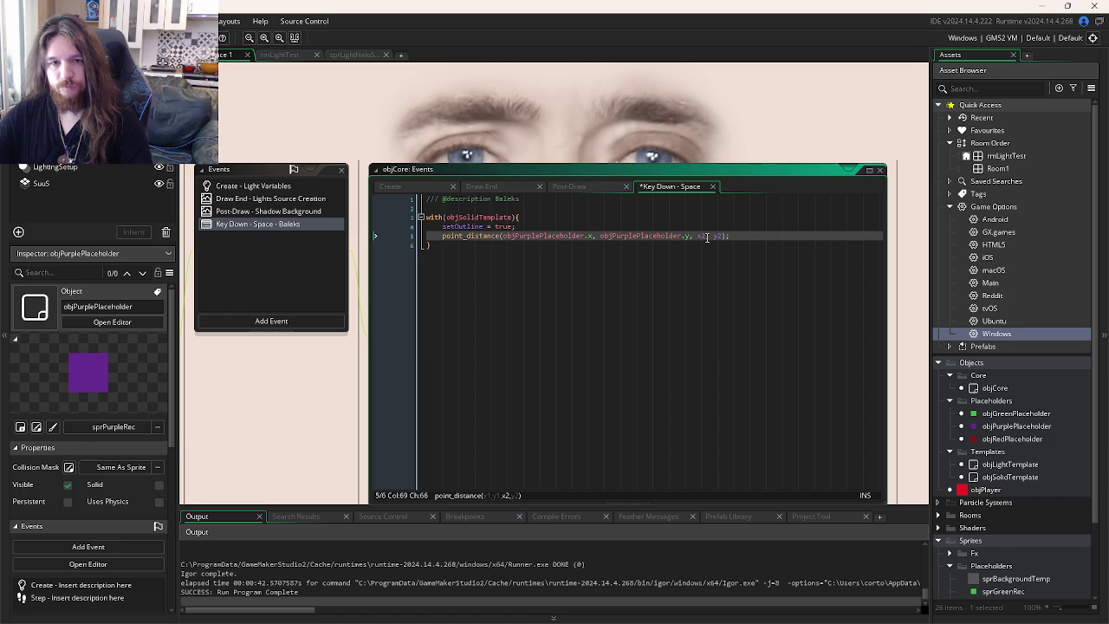
key("Right")
key("Right")
key("Right")
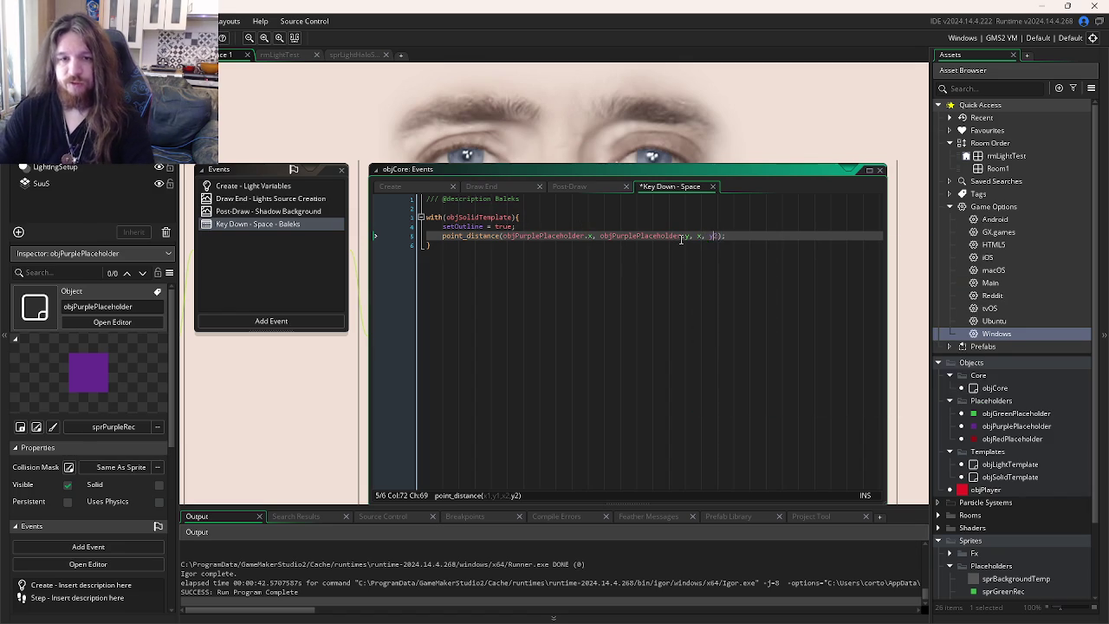
key("BackSpace")
- Start a var distanceT declaration on a new line after setOutline = true
left_click(561, 225)
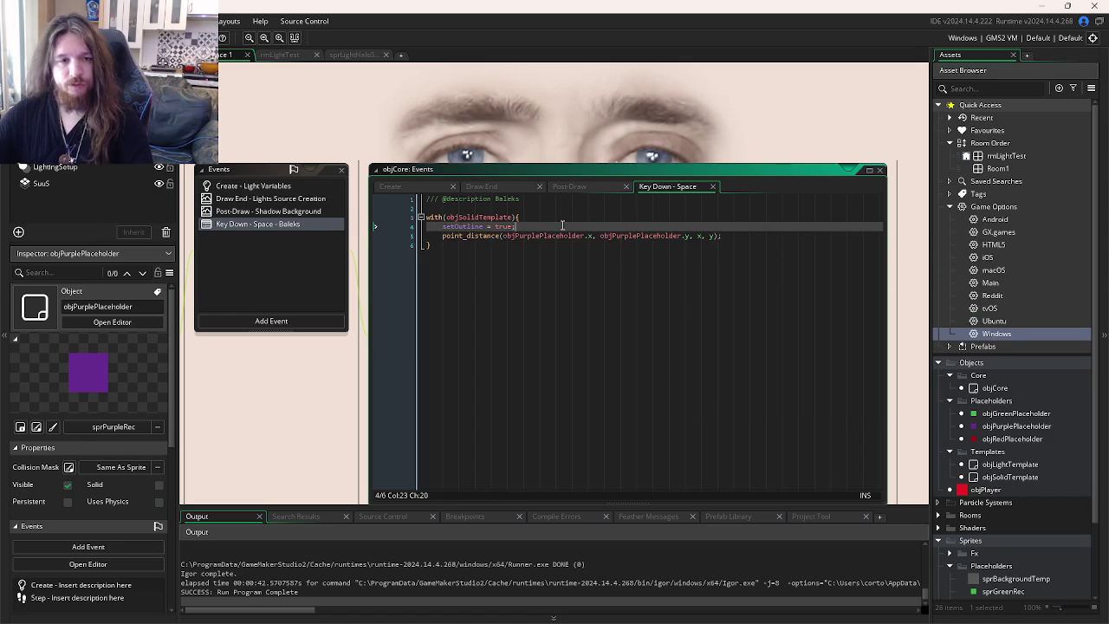
key("Return")
type("var ")
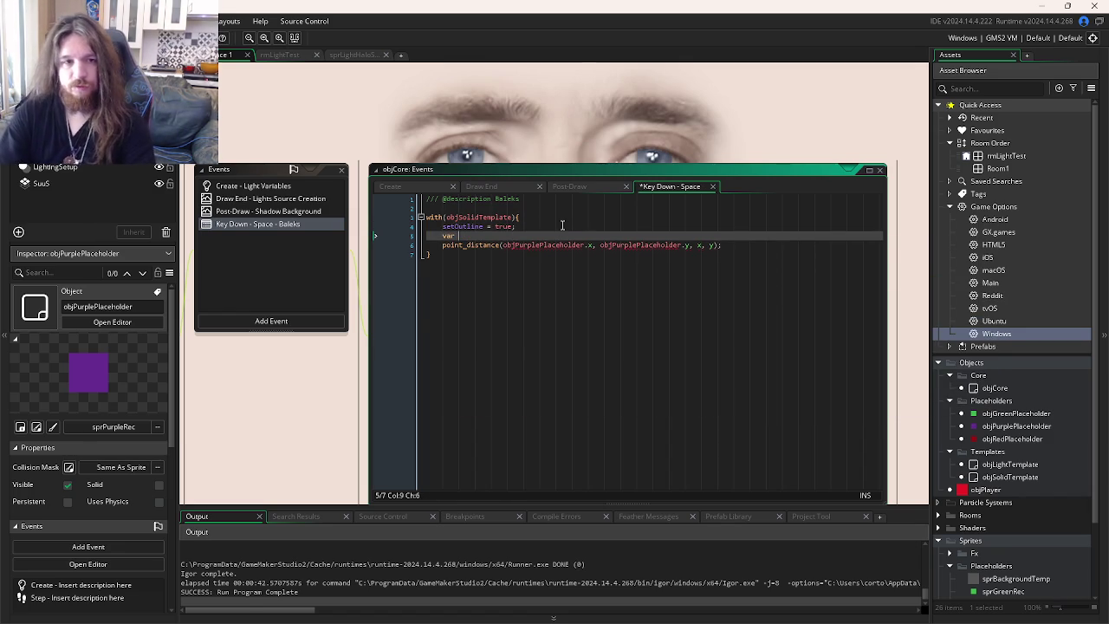
type("distanceT")
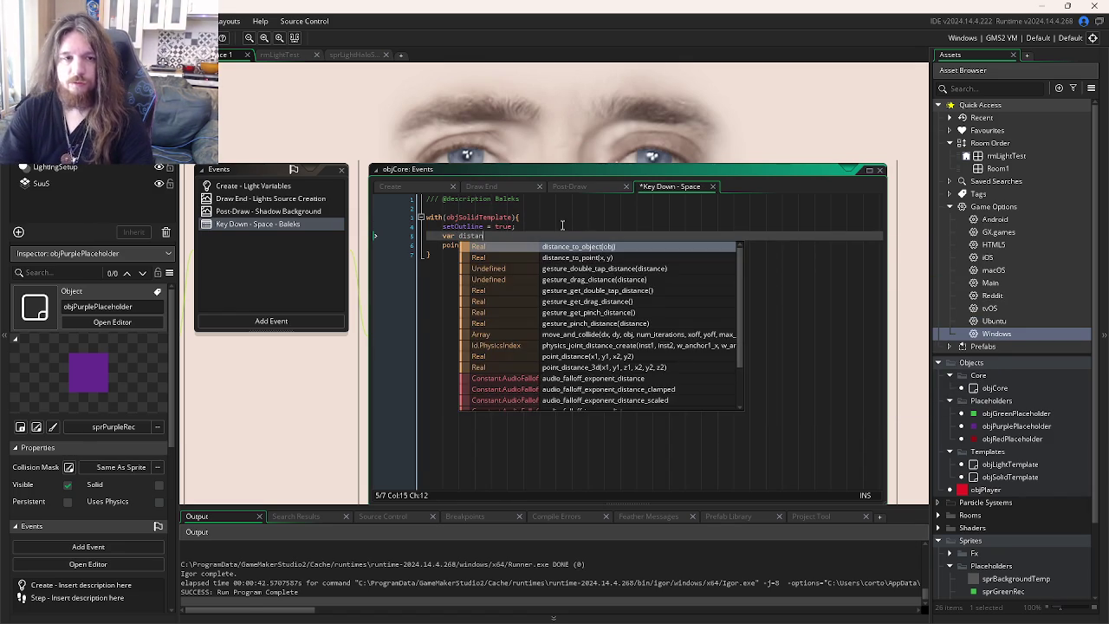
- Name the variable distanceFromOrigin and join the point_distance call onto its declaration line
key("BackSpace")
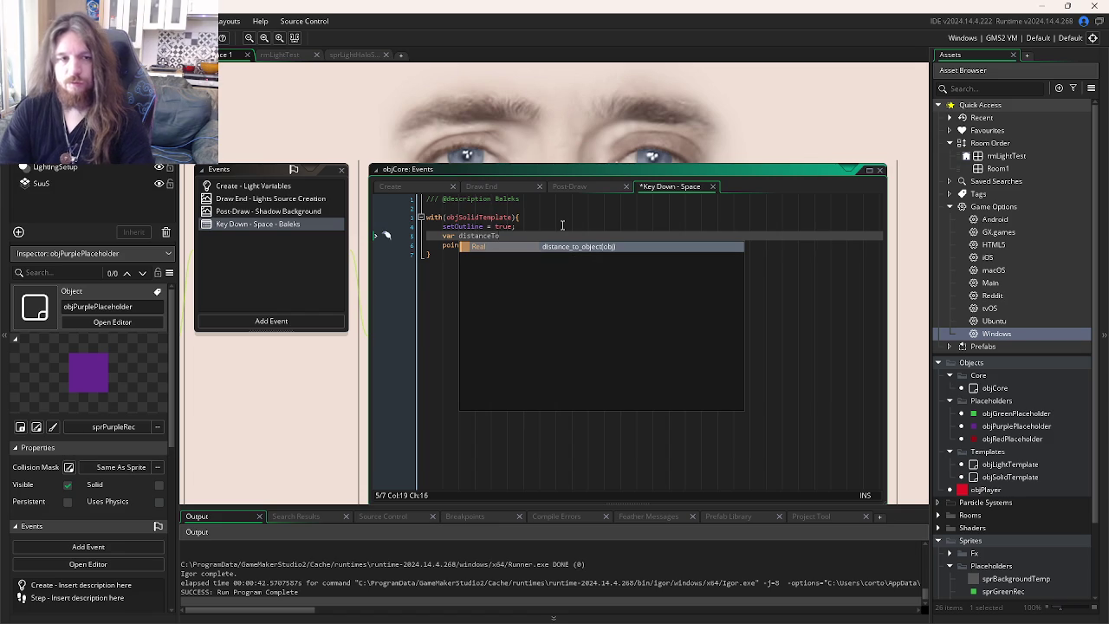
type("FromOrigin =")
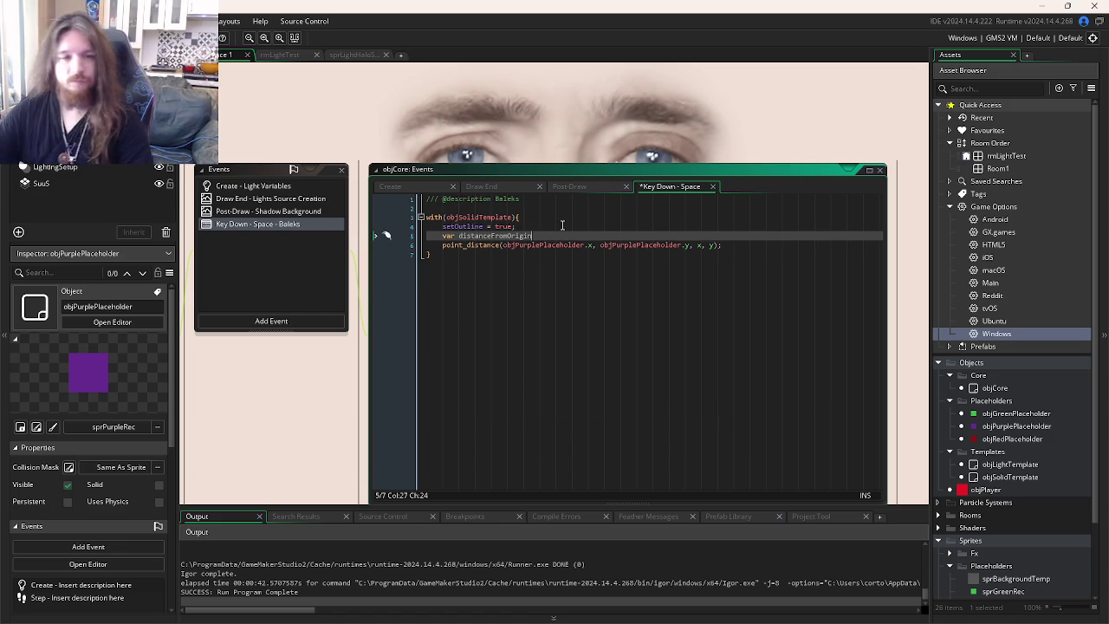
left_click(448, 244)
key("BackSpace")
key("BackSpace")
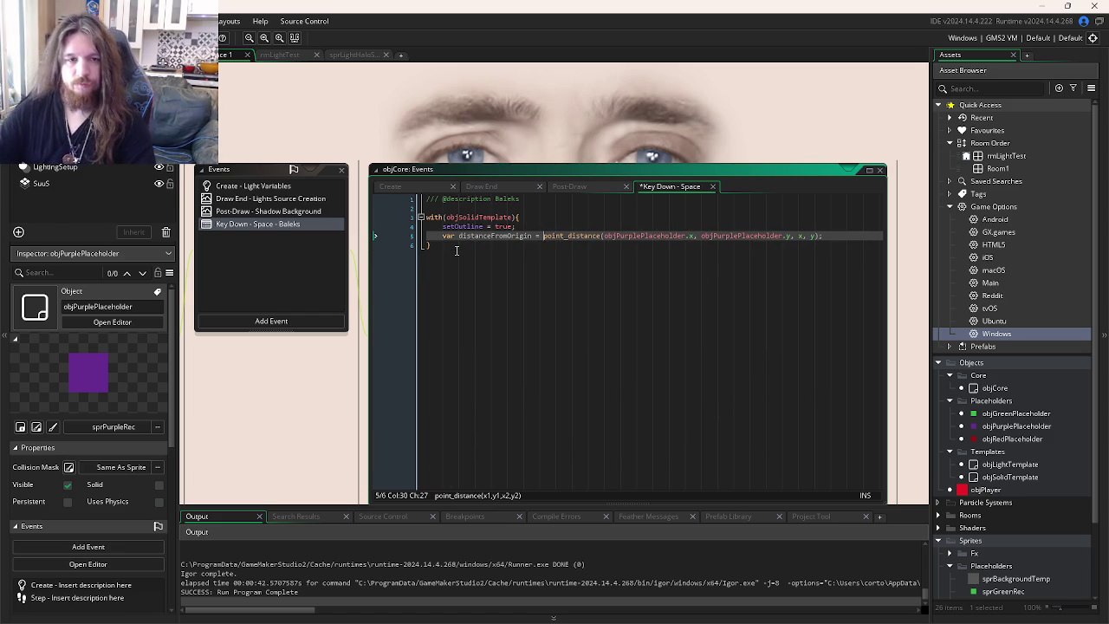
- Add distanceFromOrigin = max(distanceFromOrigin, 100); below the declaration and save
left_click(847, 235)
key("Return")
key("Return")
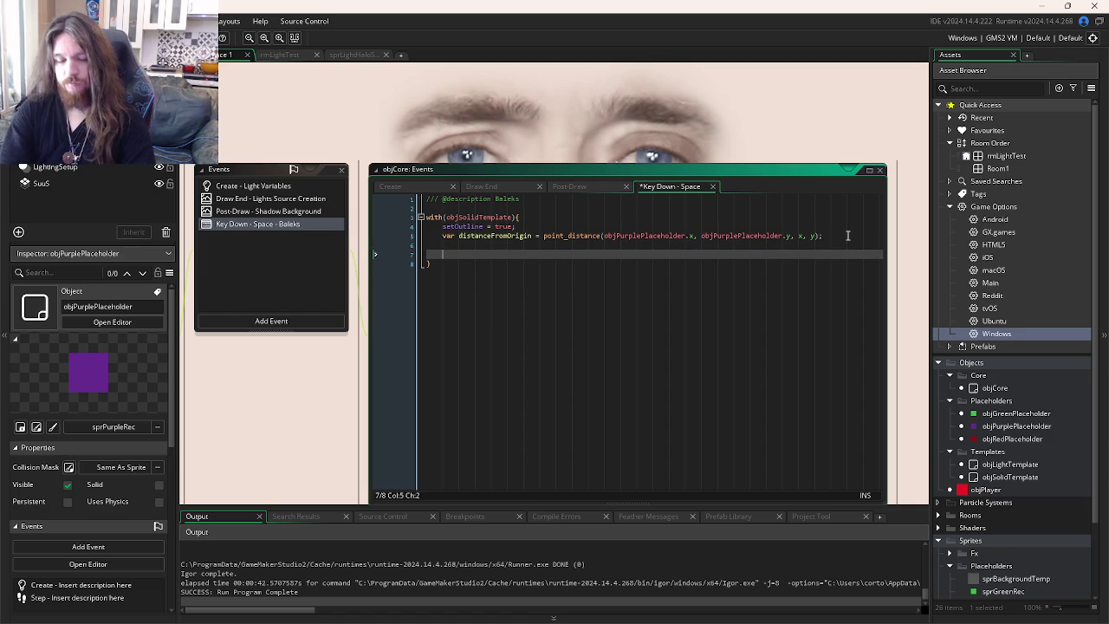
type("distanceFromOrigin = ")
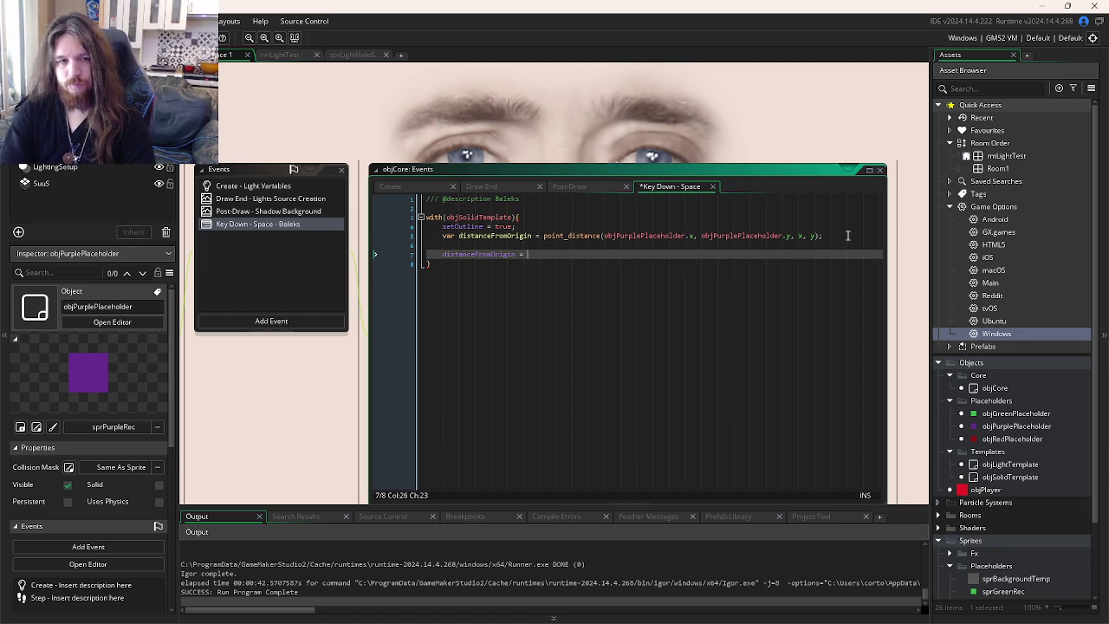
type("max(")
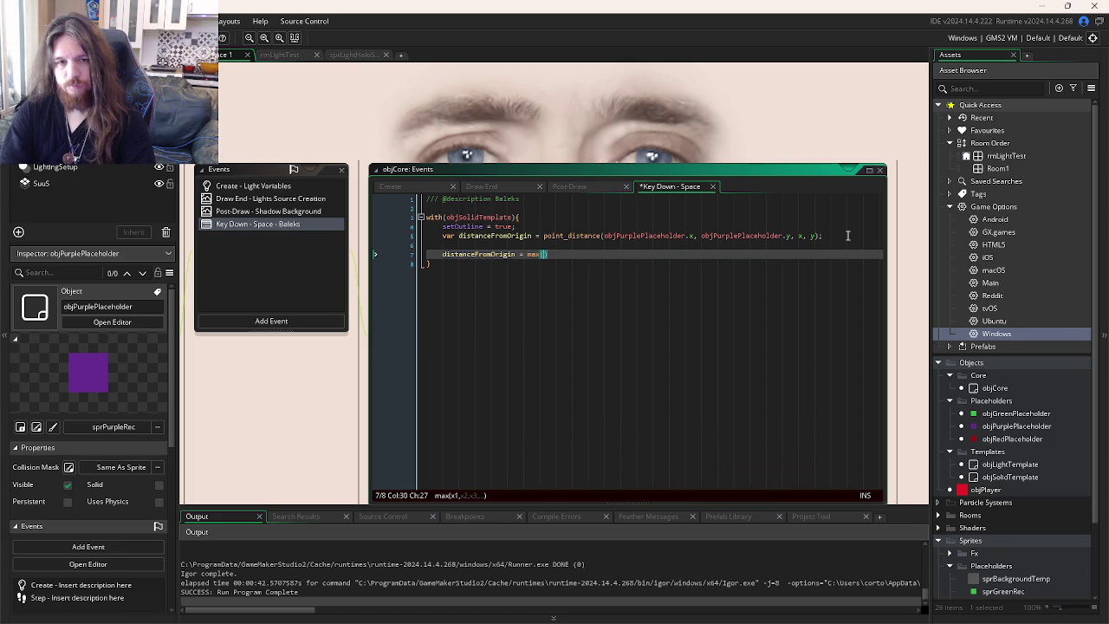
double_click(495, 235)
key("ctrl+c")
left_click(545, 254)
key("ctrl+v")
type(", 10")
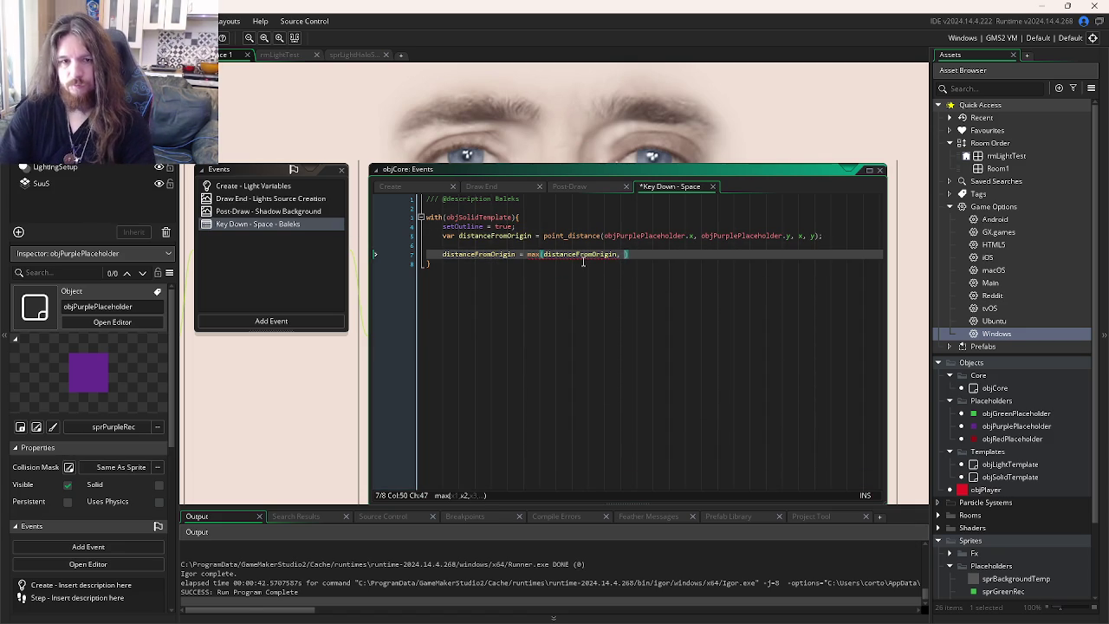
type("0);")
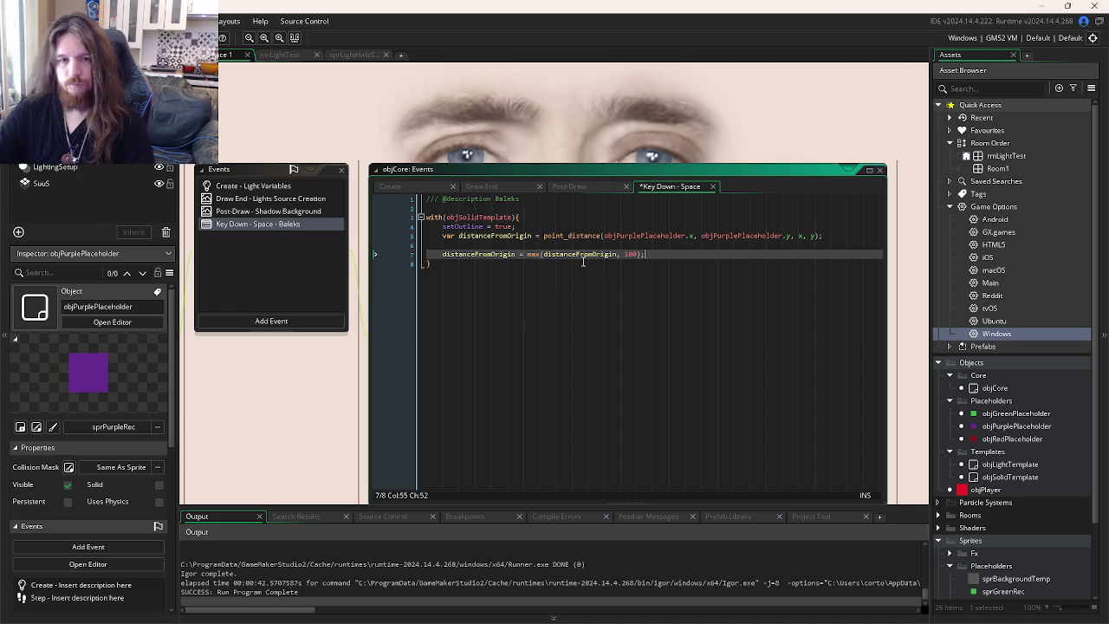
key("ctrl+s")
- Swap max for min so the line caps distanceFromOrigin at 100
left_click(541, 255)
left_click(518, 254)
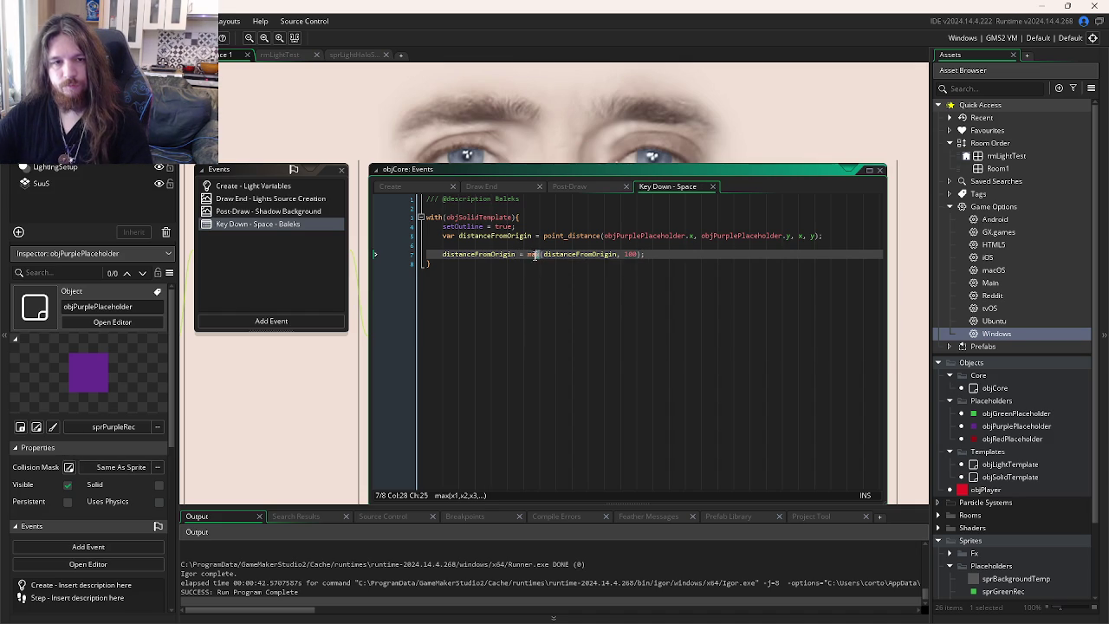
left_click(650, 254)
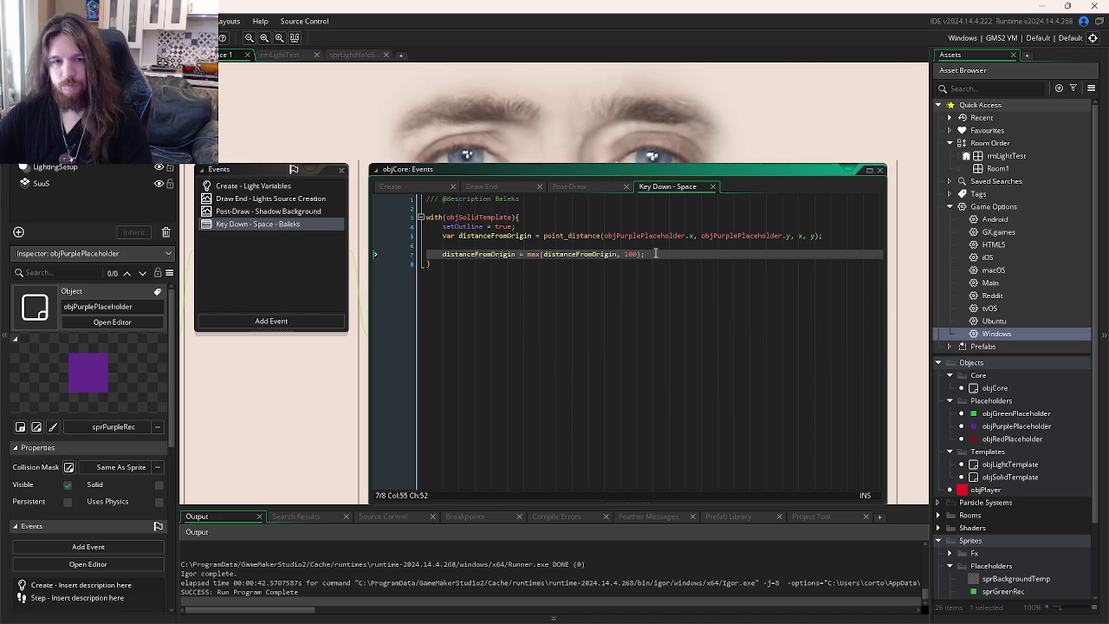
double_click(531, 254)
type("min")
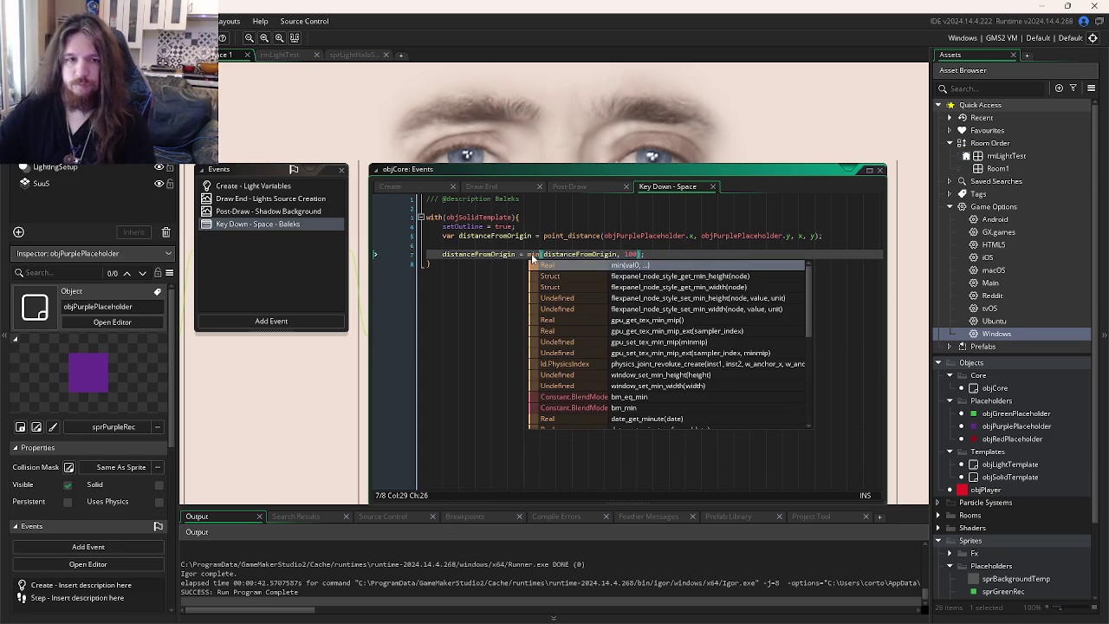
left_click(680, 247)
left_click(675, 254)
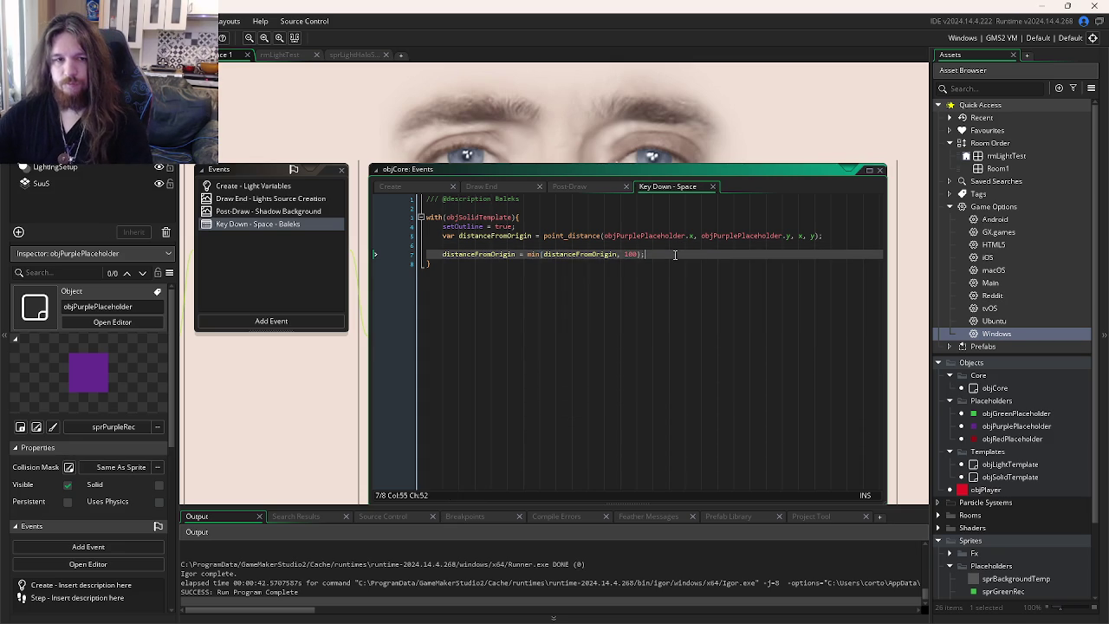
key("Return")
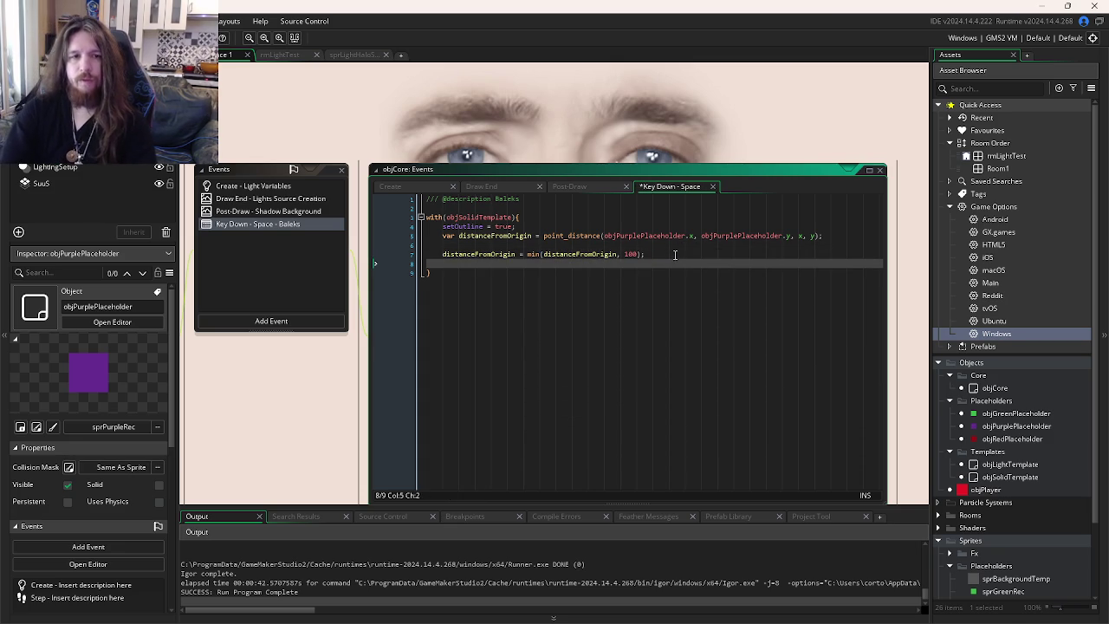
- Scroll to objSolidTemplate's Post-Draw event to inspect the outline shader code
scroll(675, 254, "down", 10)
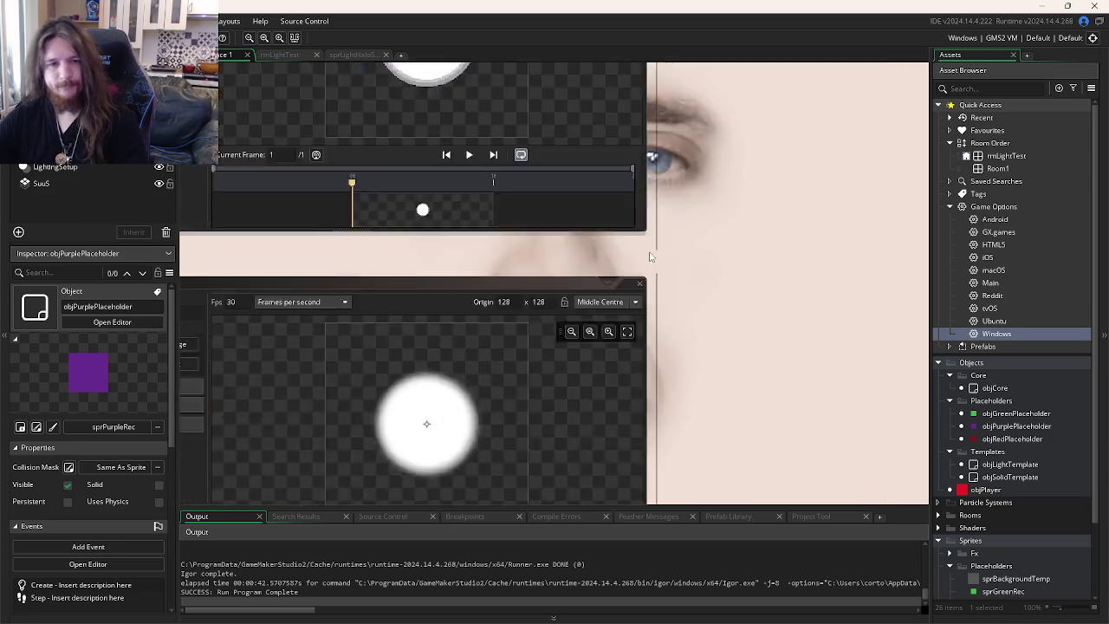
scroll(691, 268, "down", 10)
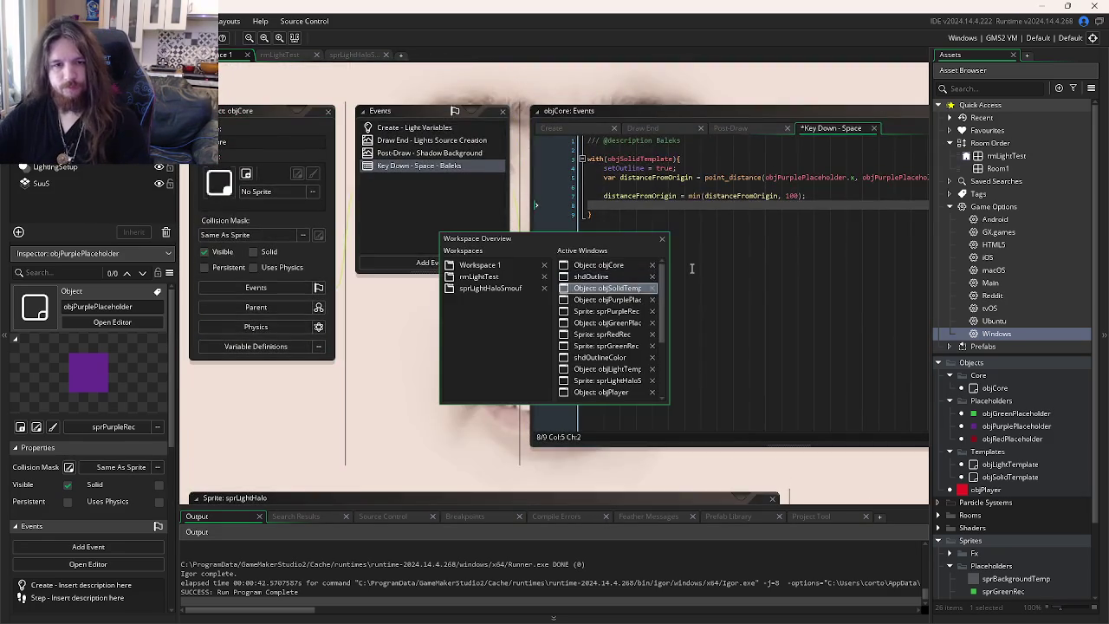
left_click(656, 233)
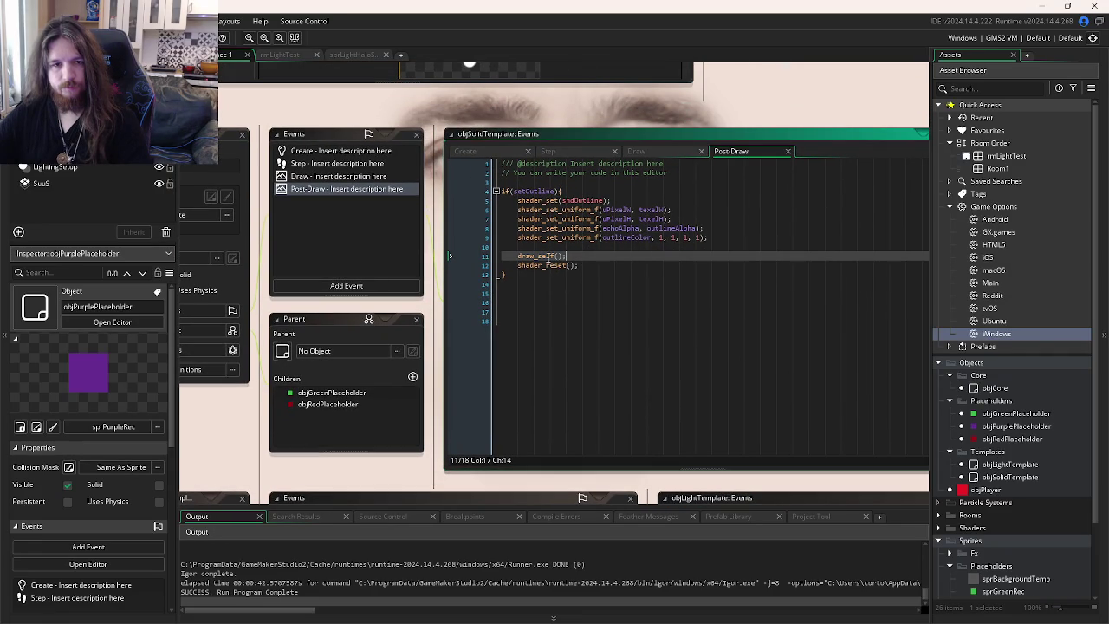
- Review objSolidTemplate's Create event code
left_click(506, 153)
double_click(555, 275)
double_click(519, 266)
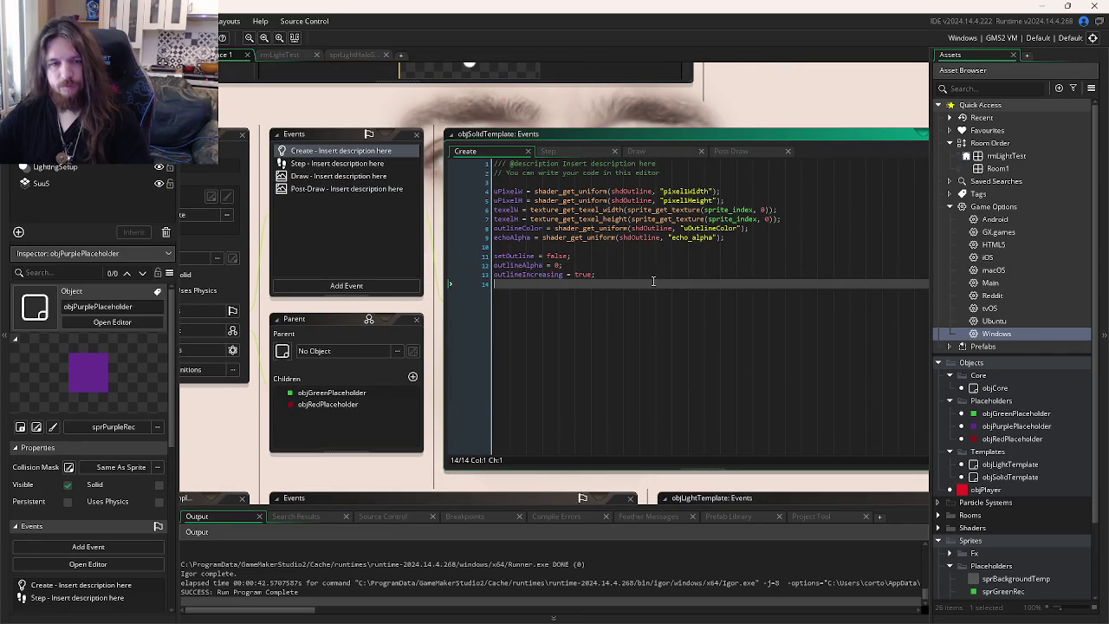
- Write outlineAlpha = 100 - distanceFromOrigin; on line 8 of objCore's Space event and run the game
key("ctrl+Tab")
key("ctrl+Tab")
left_click(698, 217)
type("outlineAlpha )")
key("BackSpace")
type("= ")
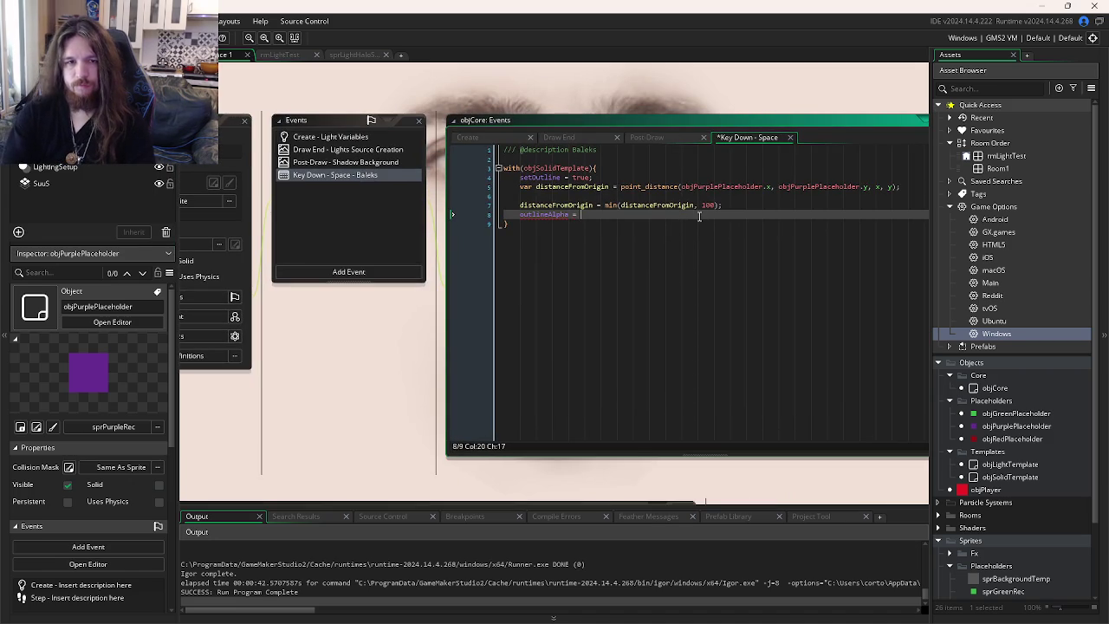
type("d")
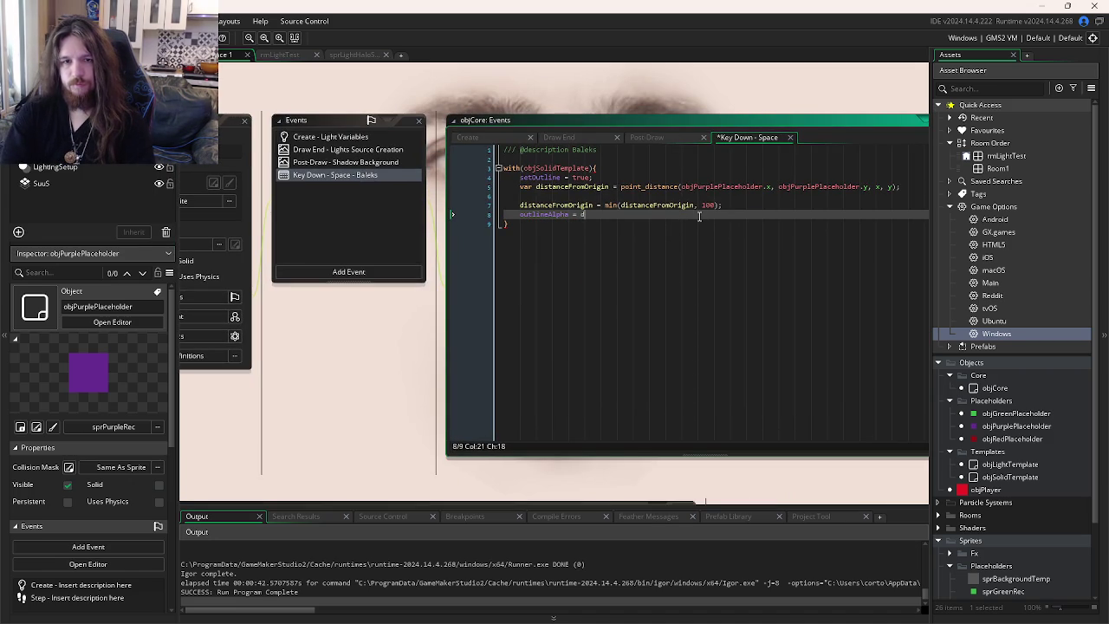
key("BackSpace")
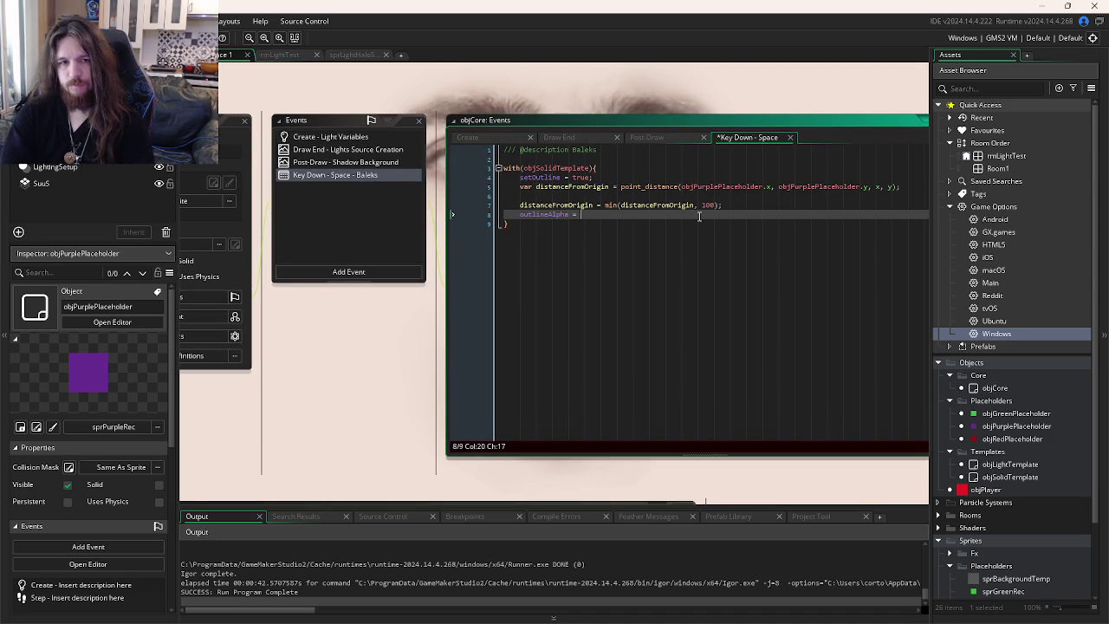
type("d")
key("BackSpace")
type("100 - ")
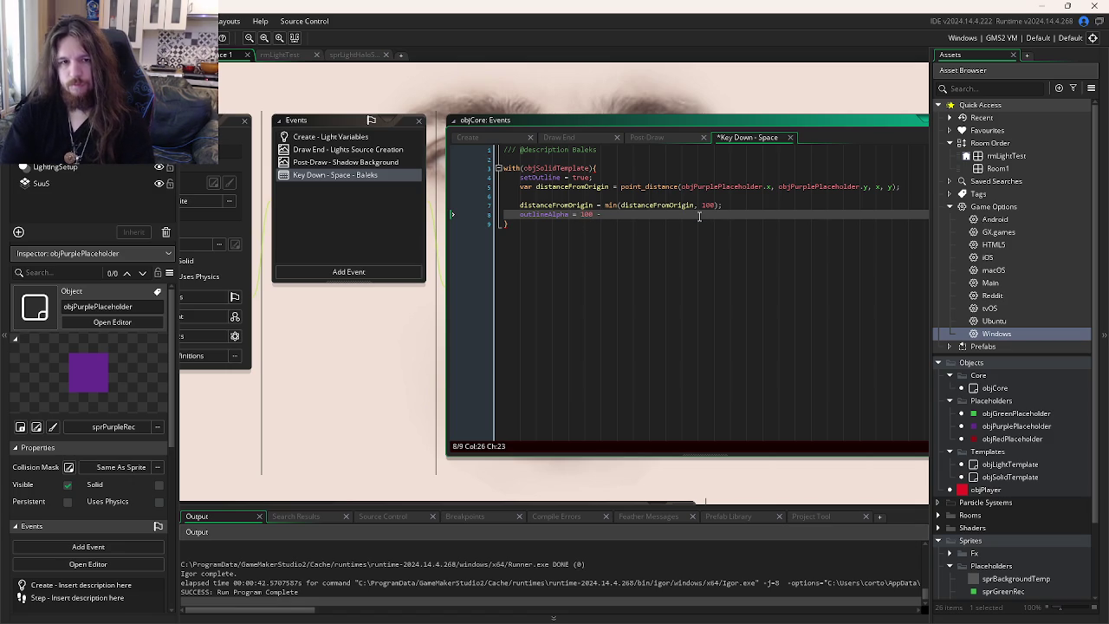
type("distance")
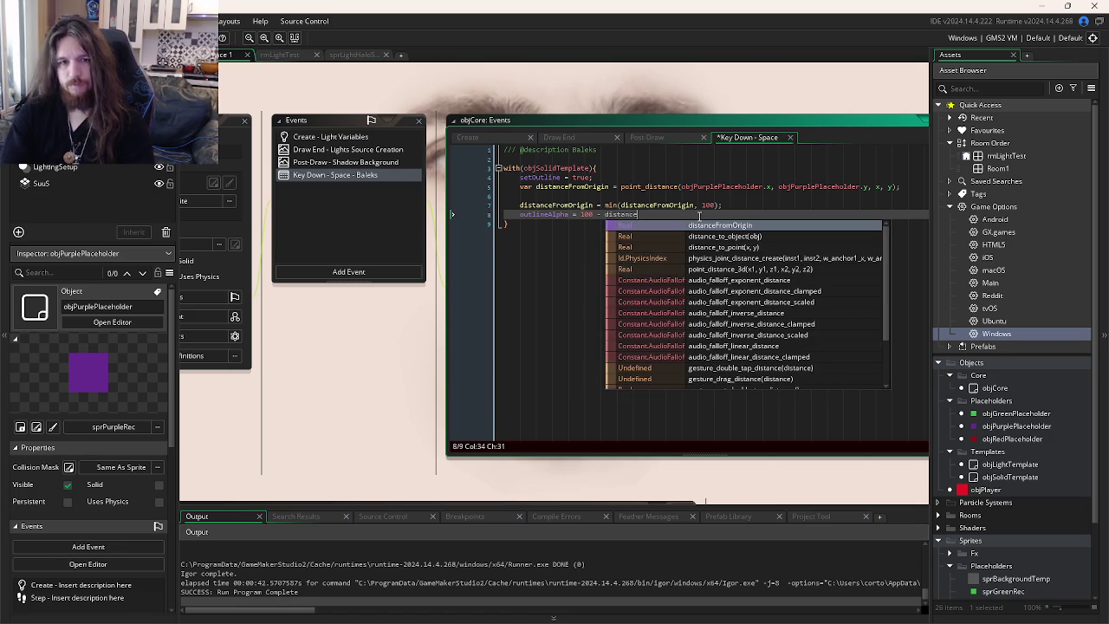
key("Return")
type(";")
key("F5")
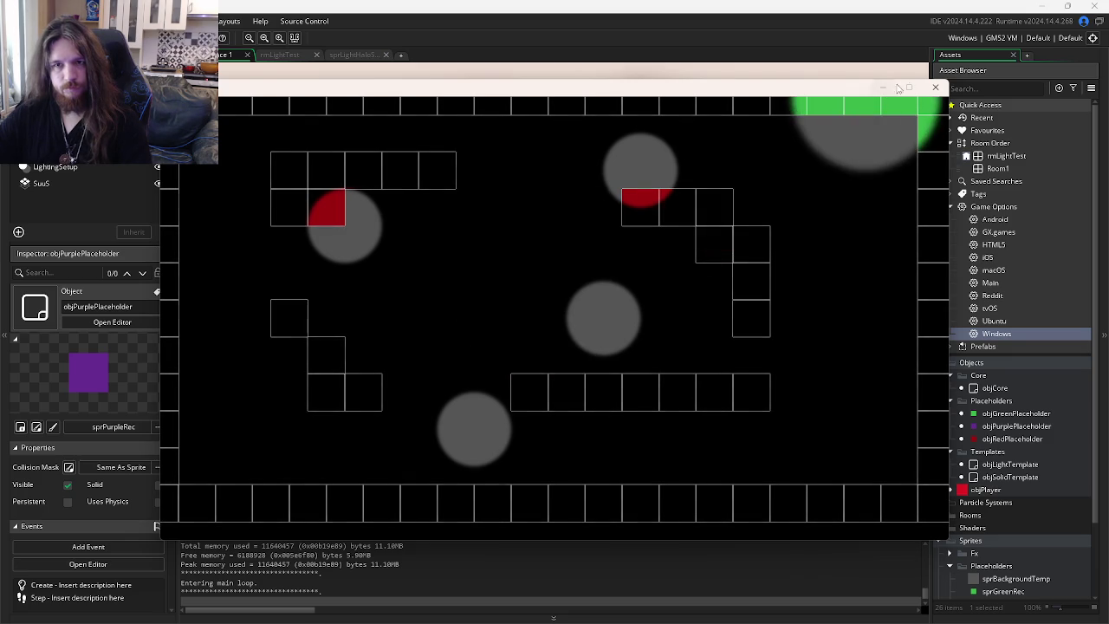
key("Escape")
- Check objSolidTemplate's Step, Draw and Post-Draw event code
key("ctrl+Tab")
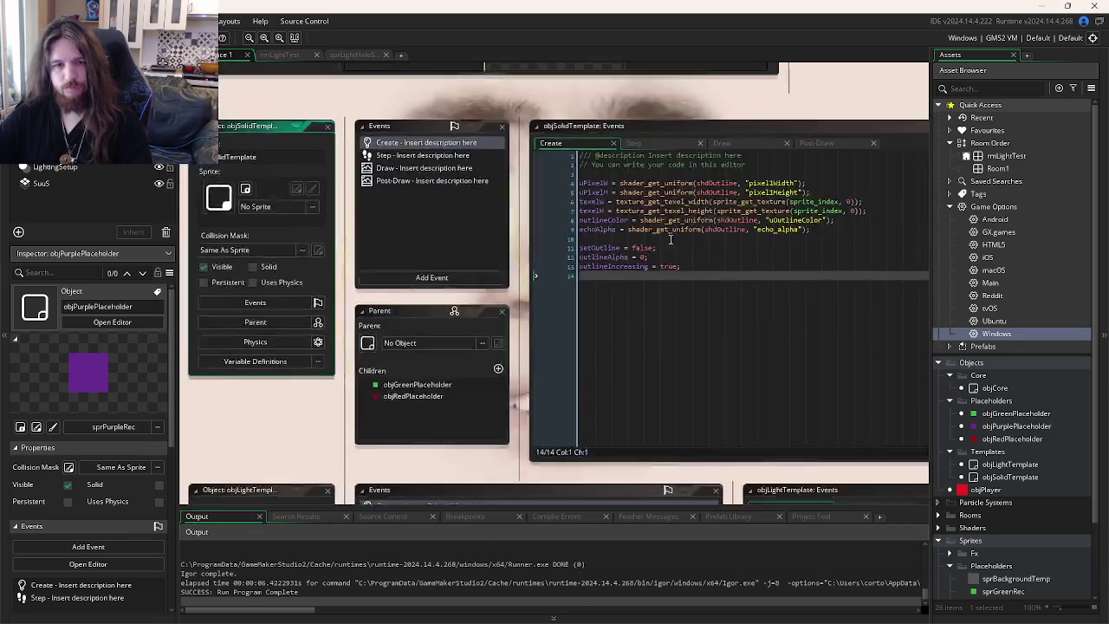
left_click(584, 158)
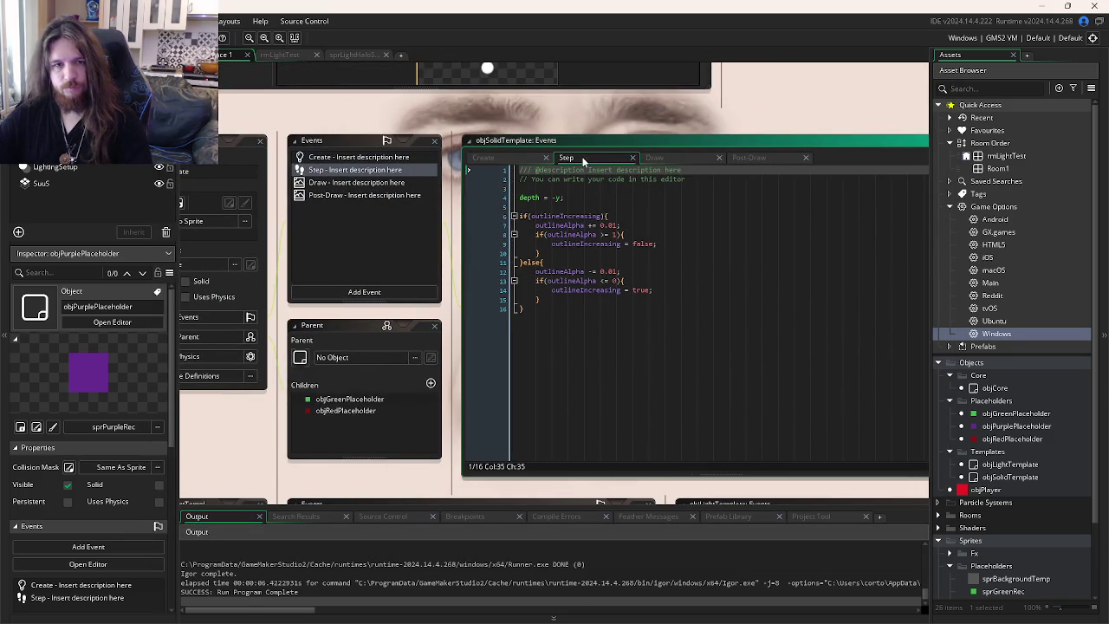
left_click(682, 160)
left_click(759, 161)
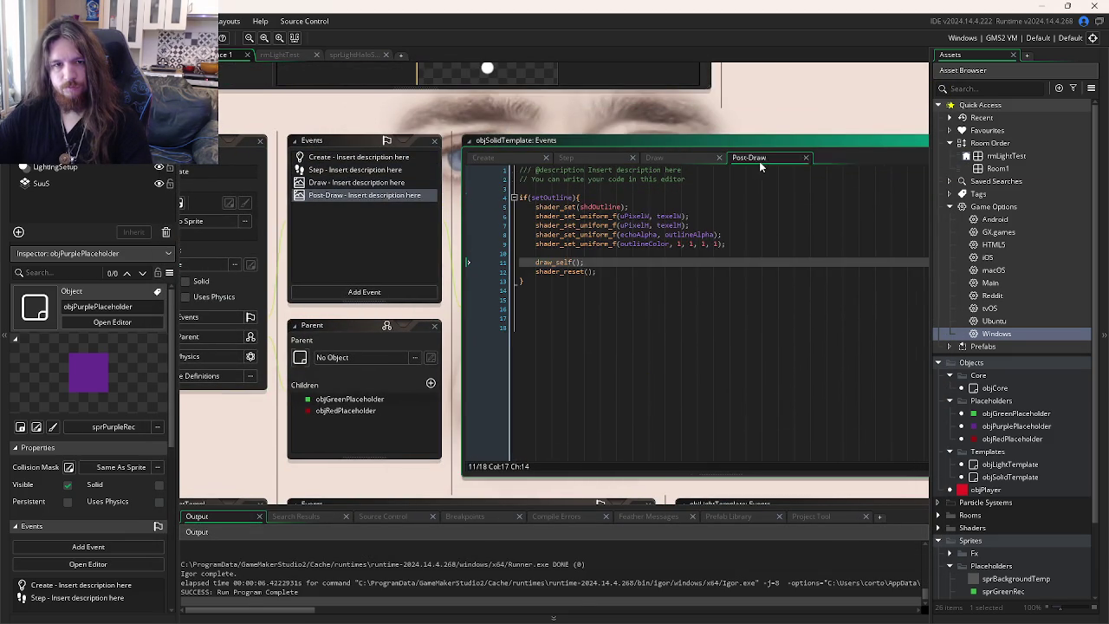
left_click(691, 251)
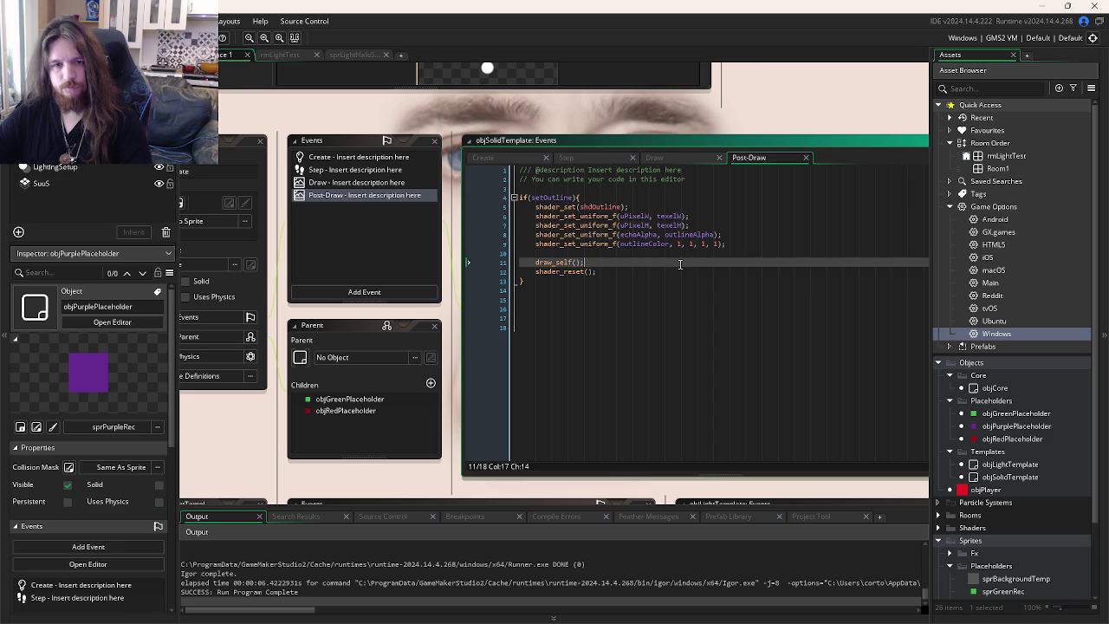
- Raise the min() distance cap in objCore's Space event from 100 to 300 and run
key("ctrl+Tab")
left_click(656, 259)
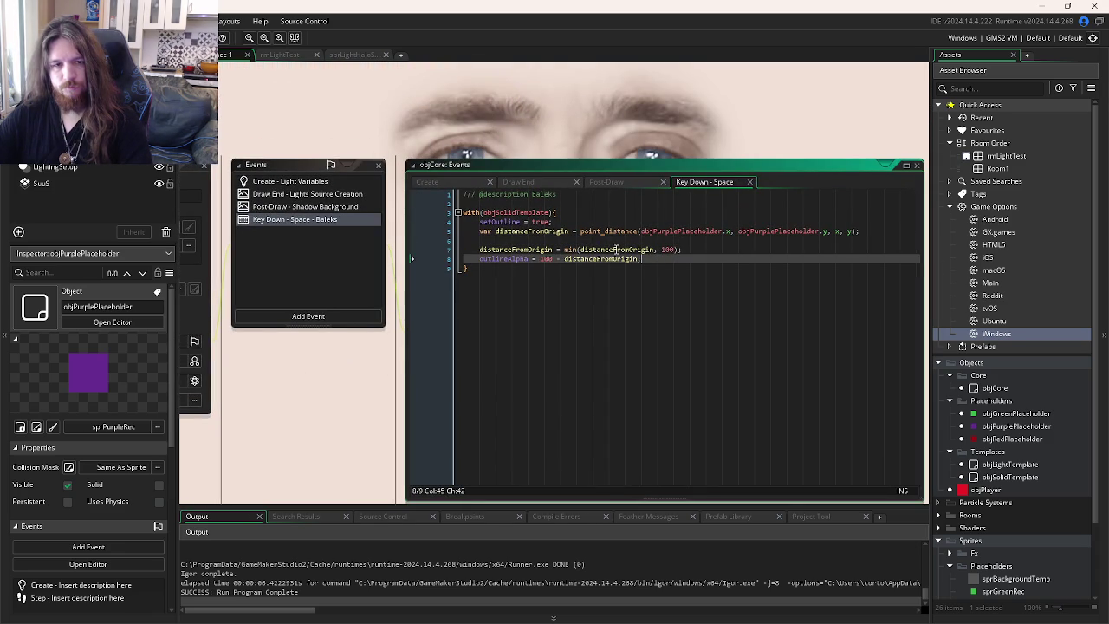
left_click(665, 250)
key("BackSpace")
type("3")
key("F5")
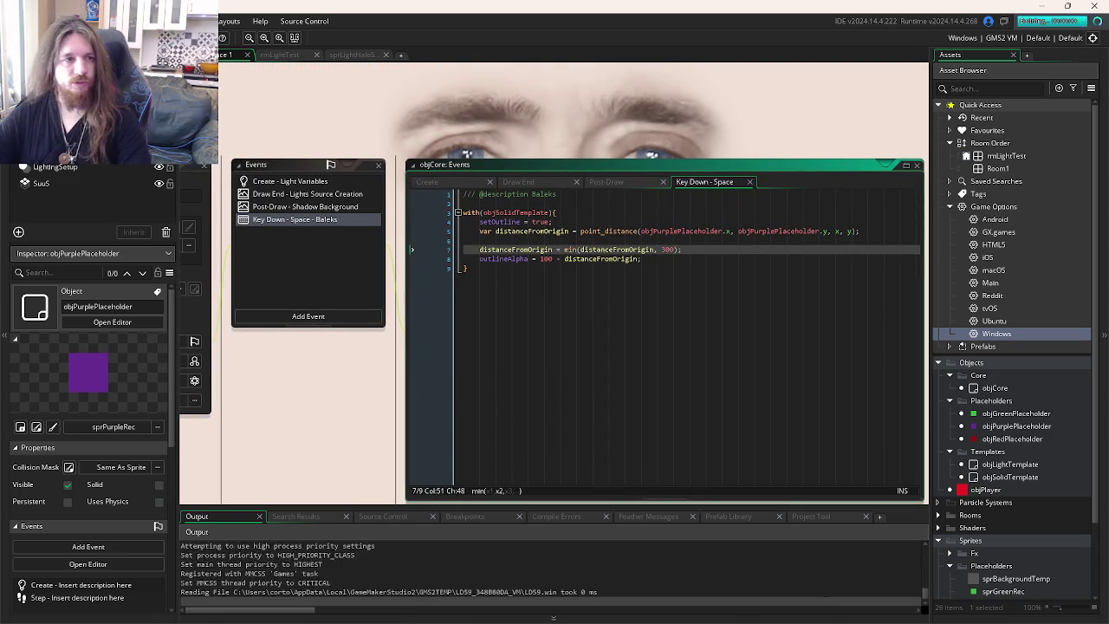
- Change outlineAlpha's base to 300, run the game and press Space to test the echo
left_click(546, 259)
key("BackSpace")
type("3")
key("F5")
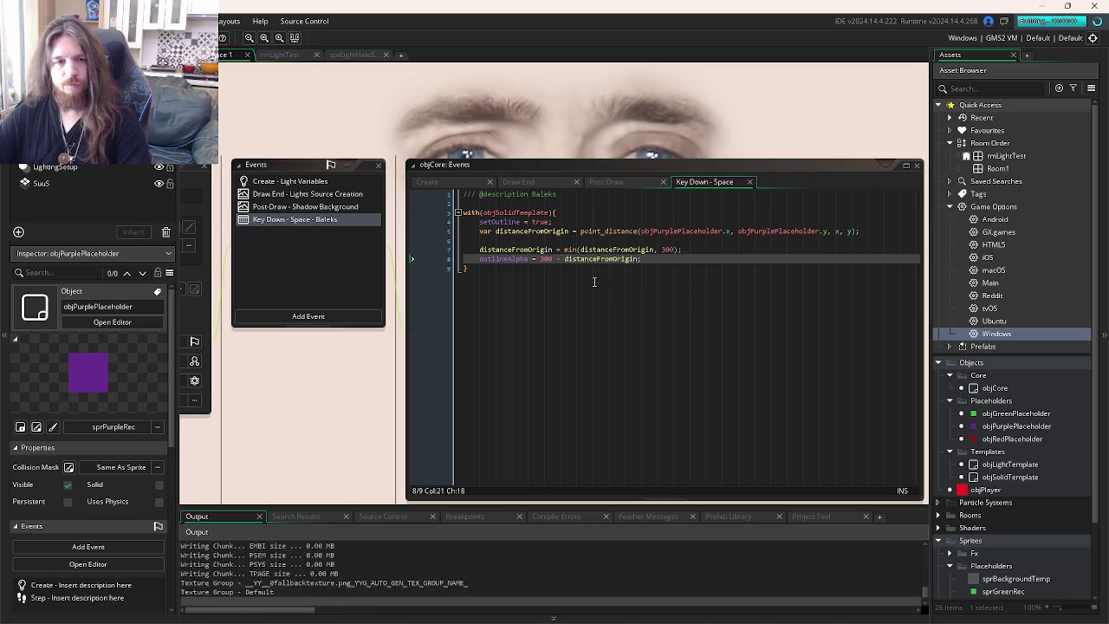
key("space")
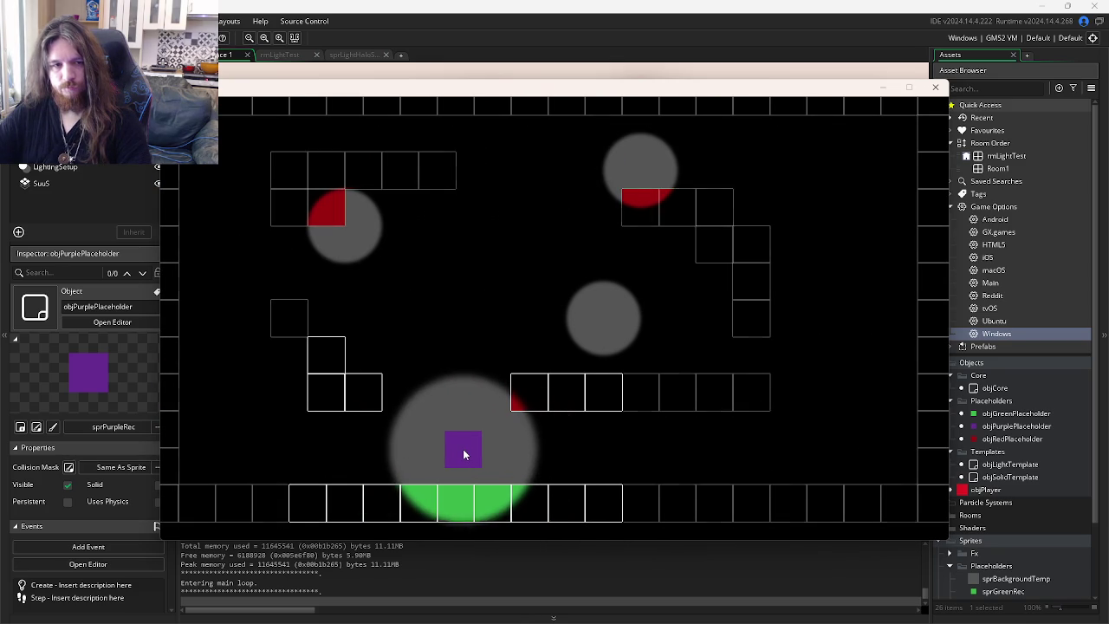
left_click(935, 87)
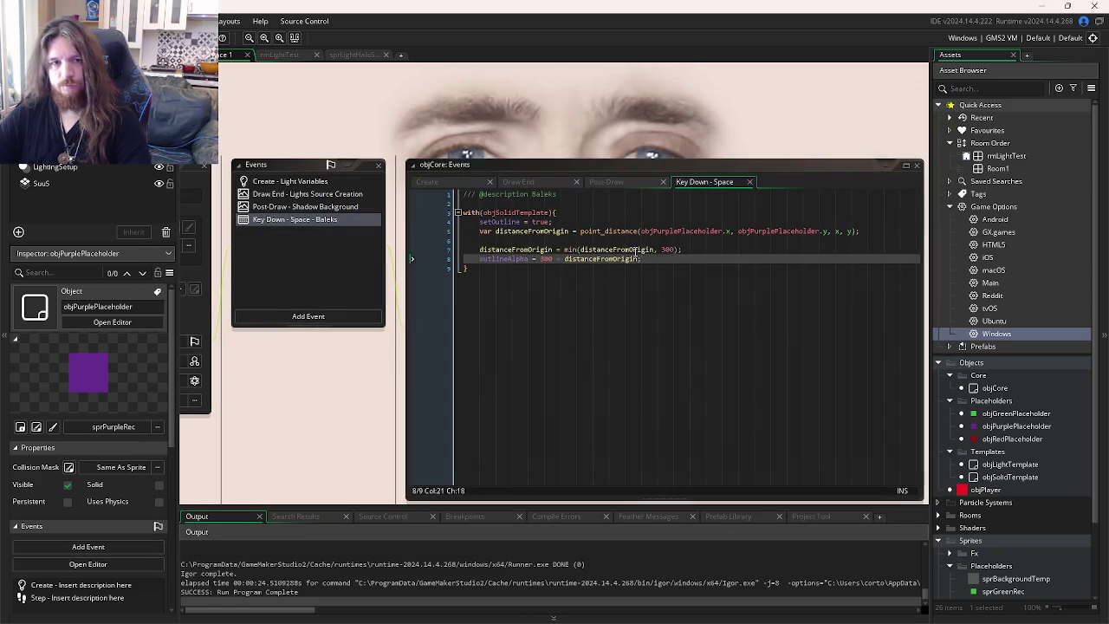
- Add an outlineIncreasing line 9 to objCore's Space event, taken from objSolidTemplate's Create event
left_click(680, 257)
key("ctrl+Tab")
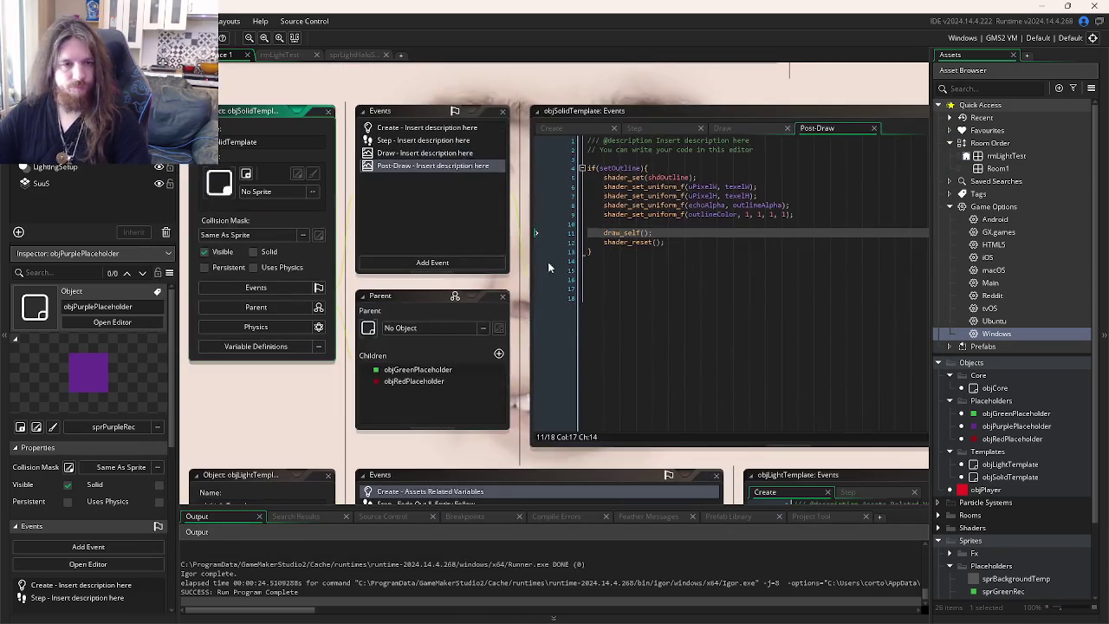
left_click(579, 130)
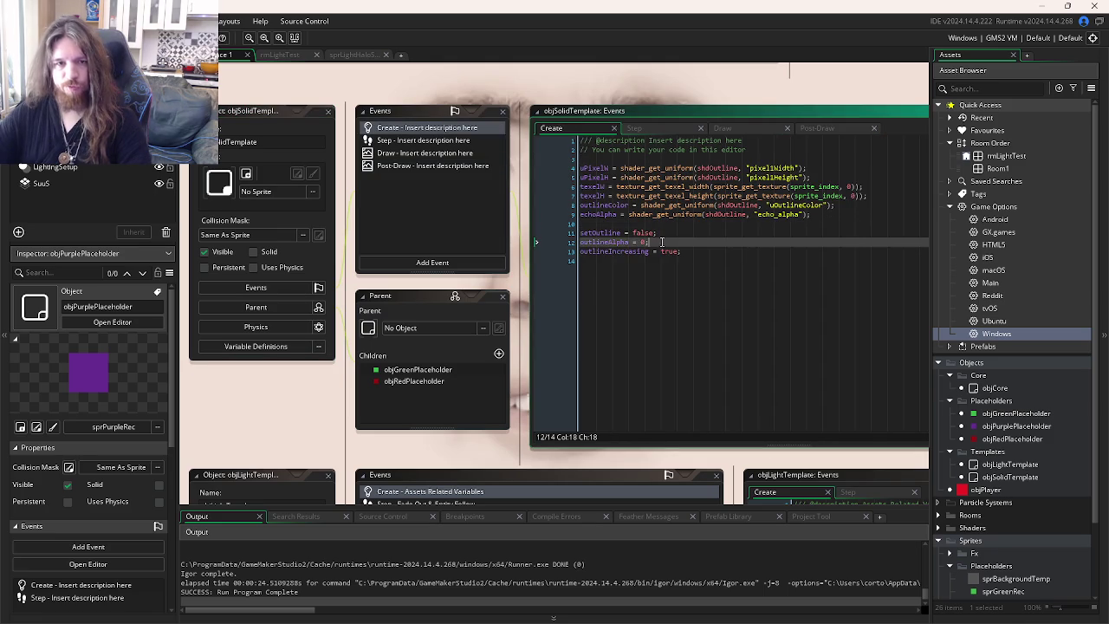
left_click(608, 234)
left_click(618, 251)
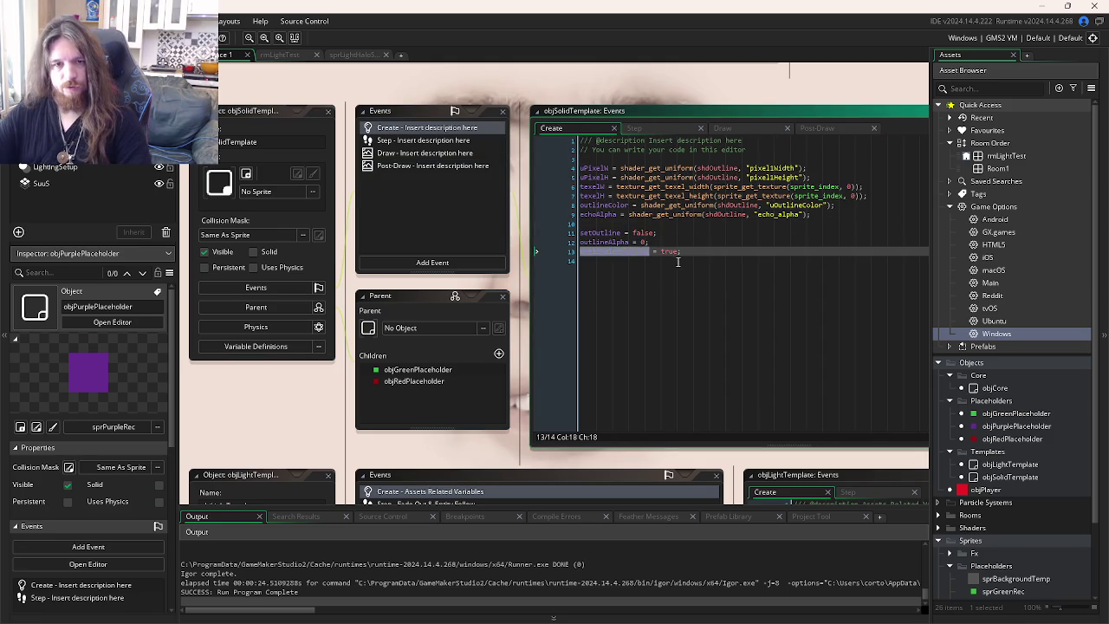
key("ctrl+Tab")
key("ctrl+Tab")
left_click(720, 221)
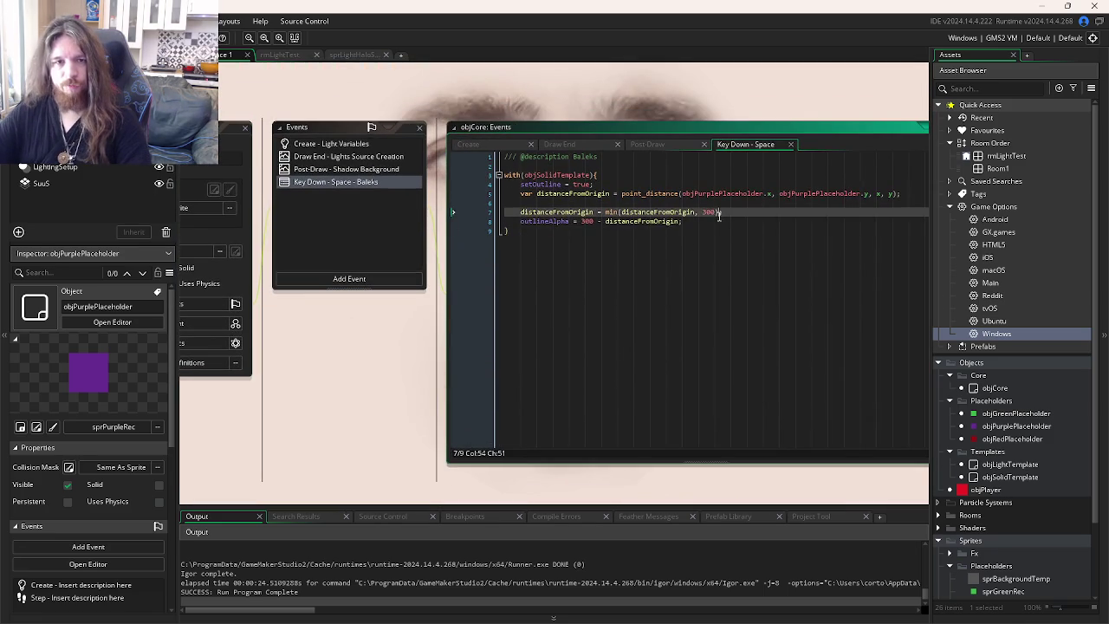
key("Return")
type("outlineIncreasing = true;")
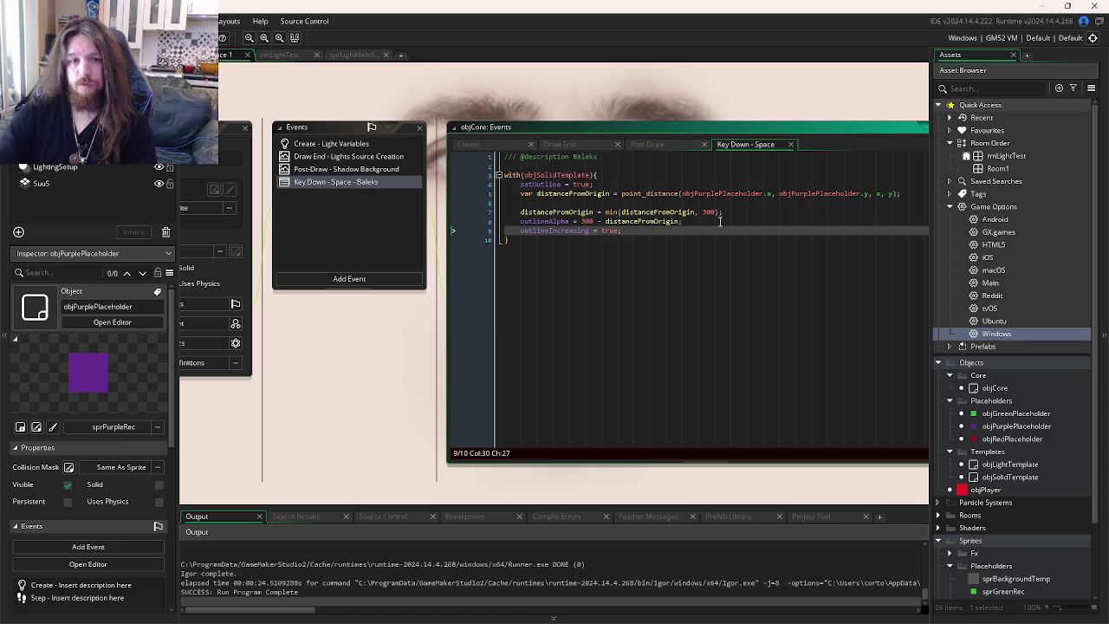
- Change outlineAlpha's base from 300 to 500 and test-run the game
key("ctrl+Tab")
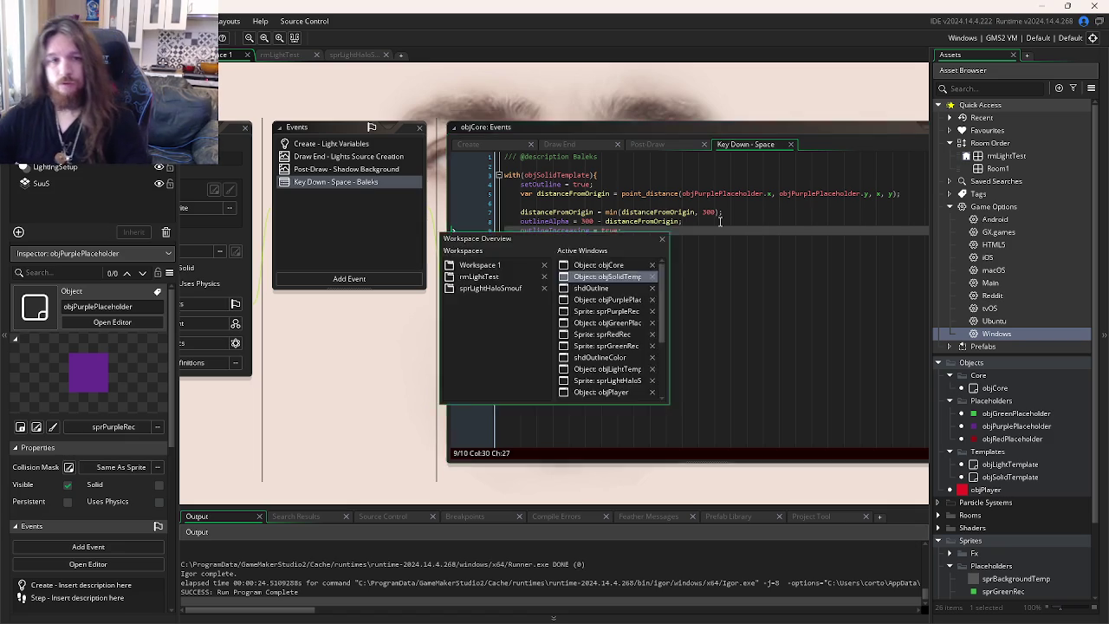
key("ctrl+Tab")
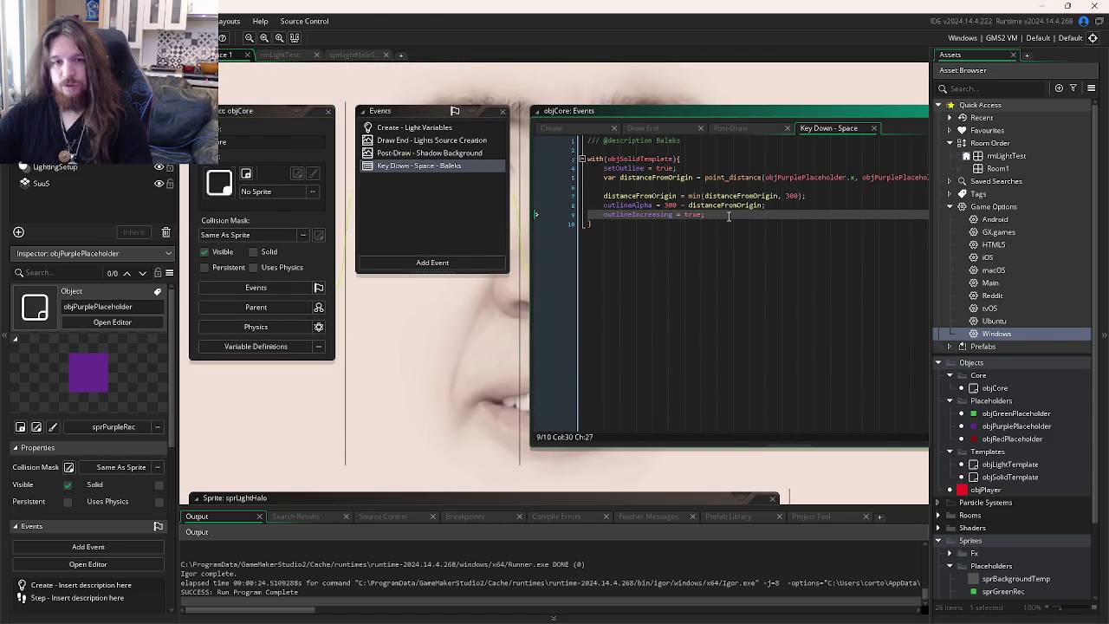
key("ctrl+Tab")
key("ctrl+Tab")
key("ctrl+Tab")
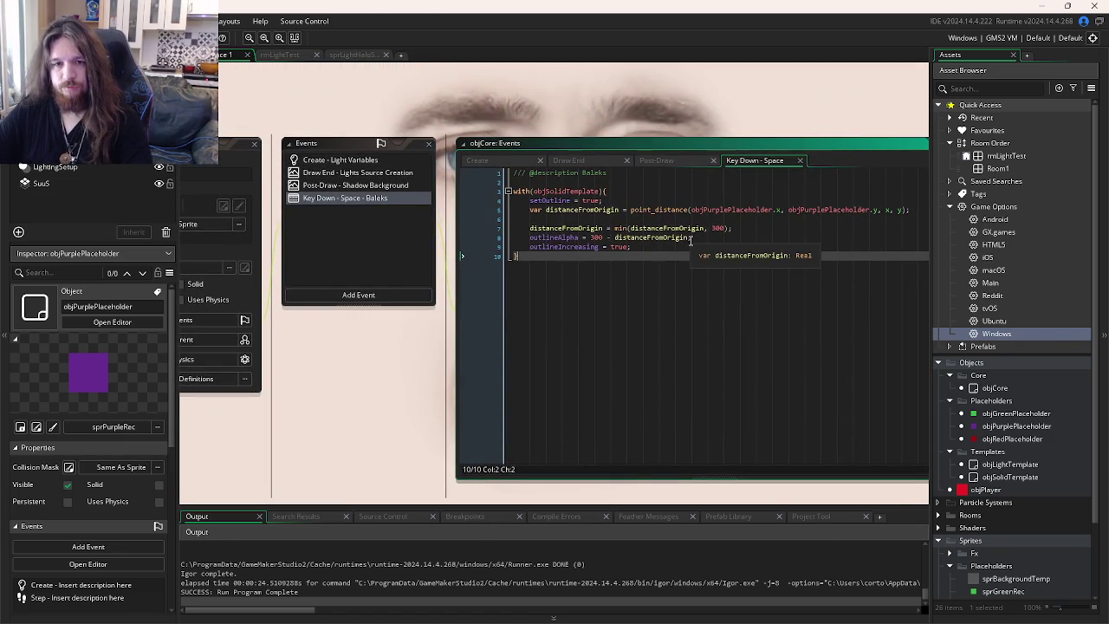
left_click(691, 238)
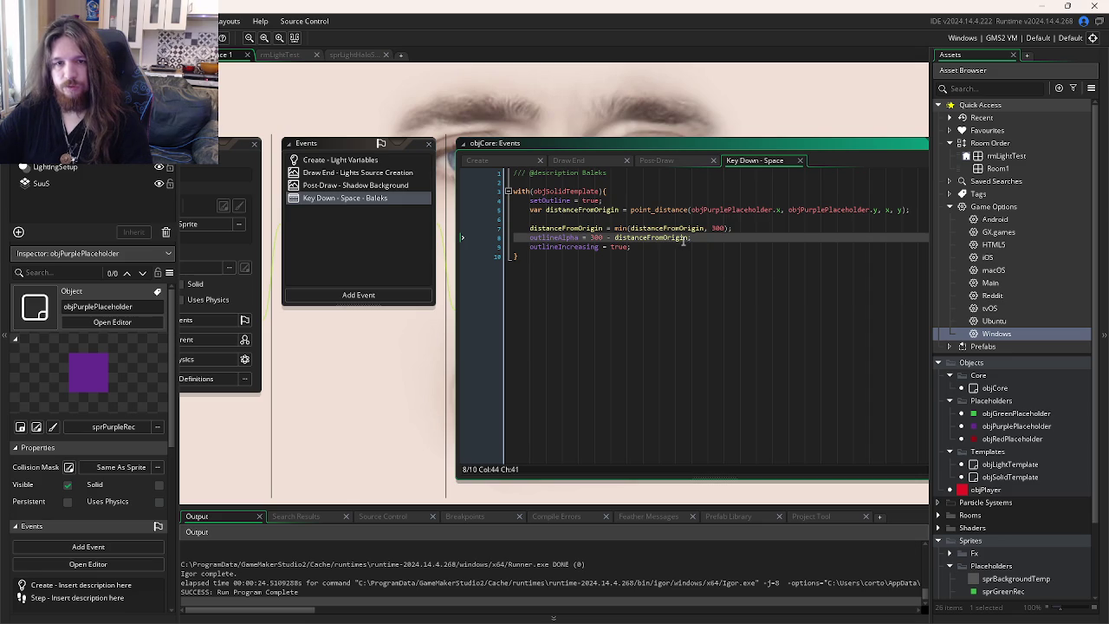
double_click(598, 237)
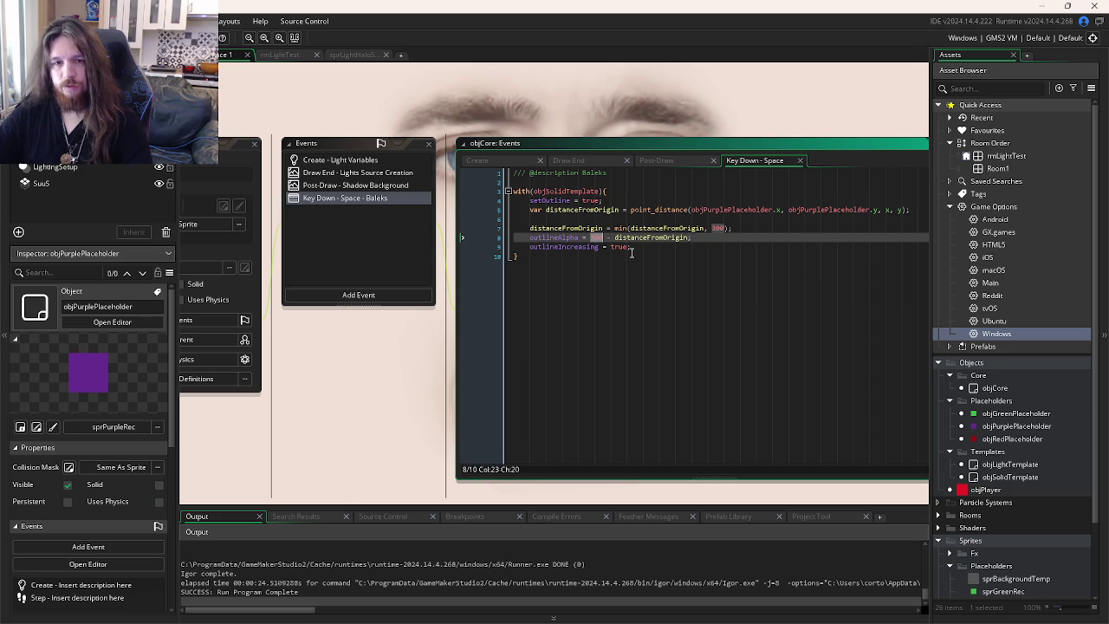
type("500")
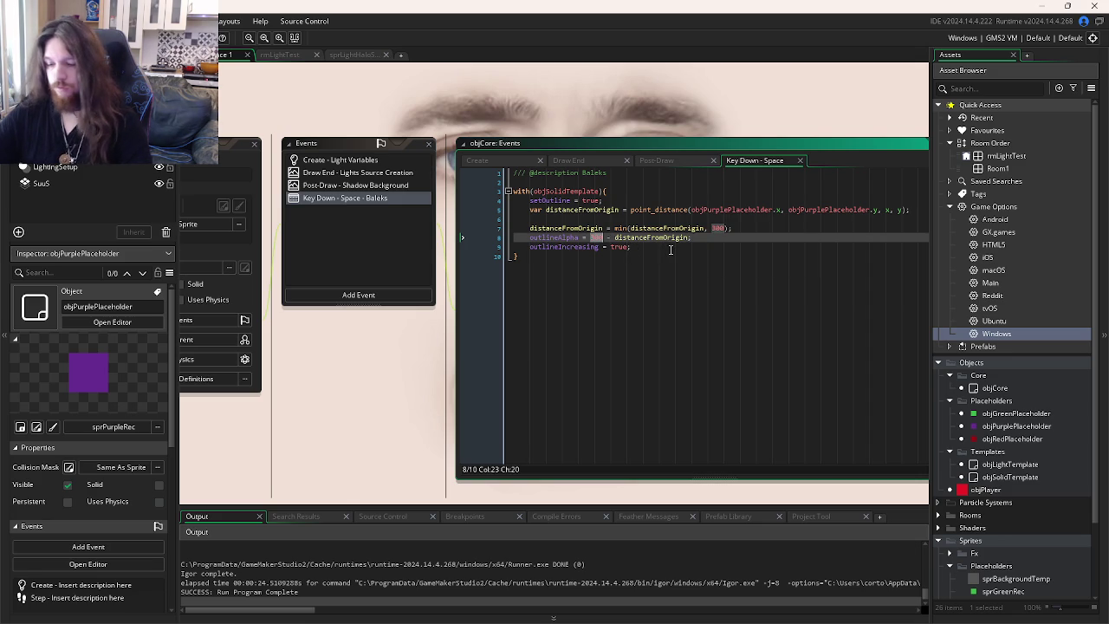
key("F5")
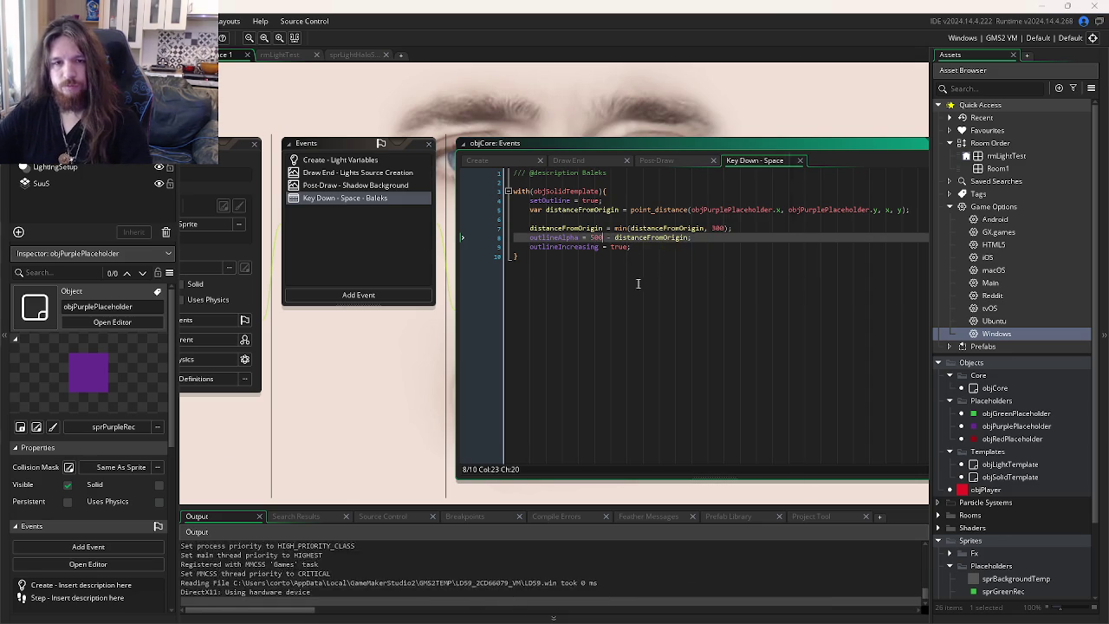
key("Escape")
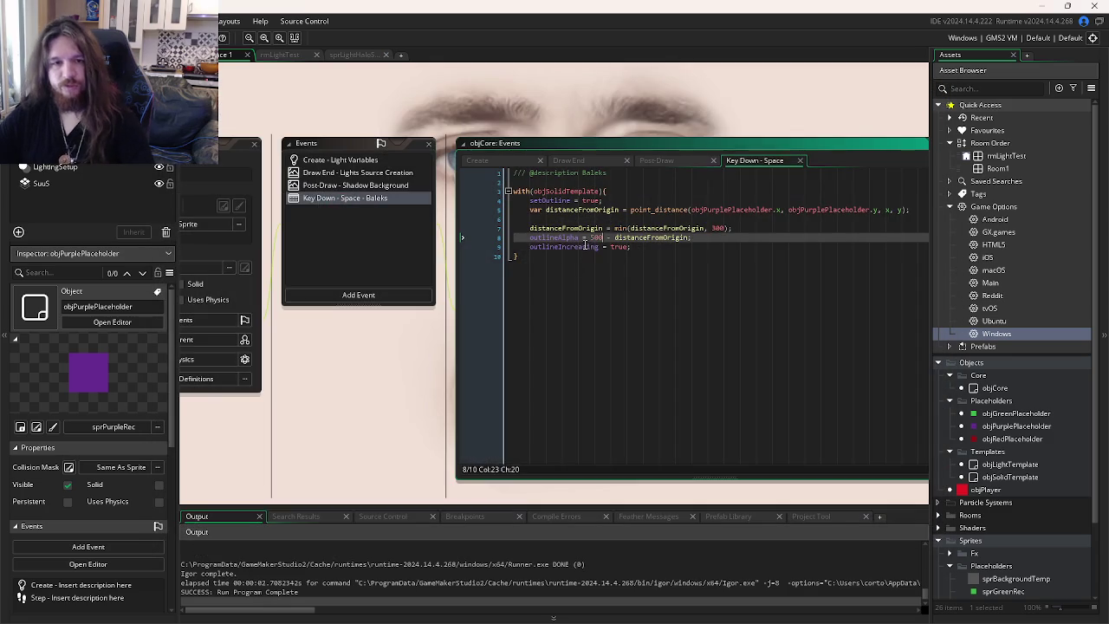
- Set outlineAlpha's base to 100 and run the game again
key("BackSpace")
key("BackSpace")
key("BackSpace")
type("100")
key("F5")
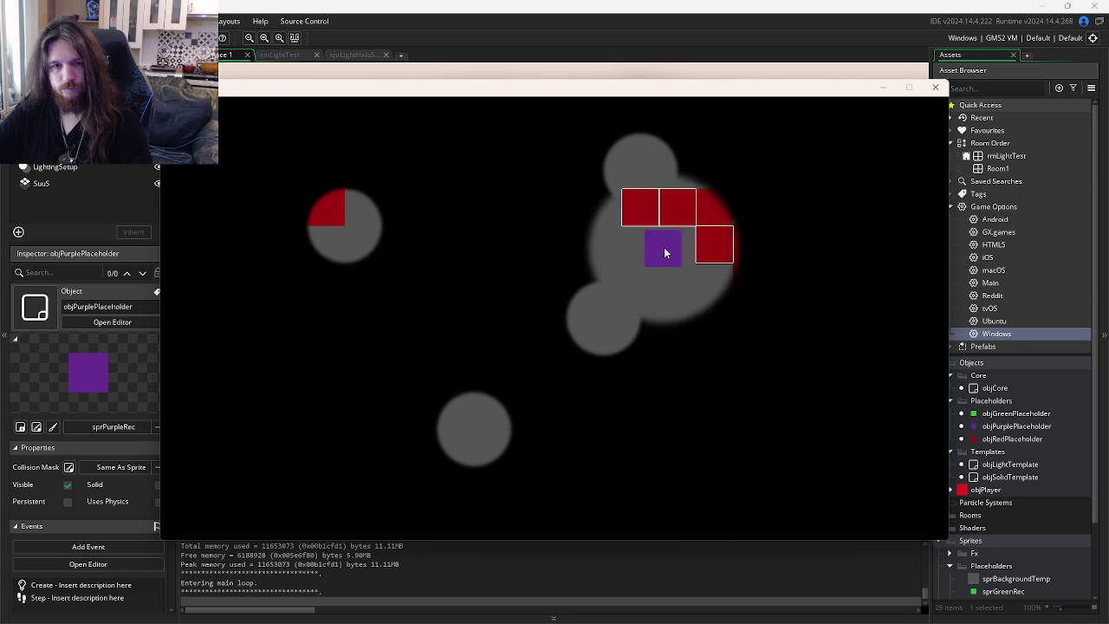
left_click(935, 86)
- Edit the base number in outlineAlpha = N - distanceFromOrigin, ending with the value selected
key("Up")
key("Up")
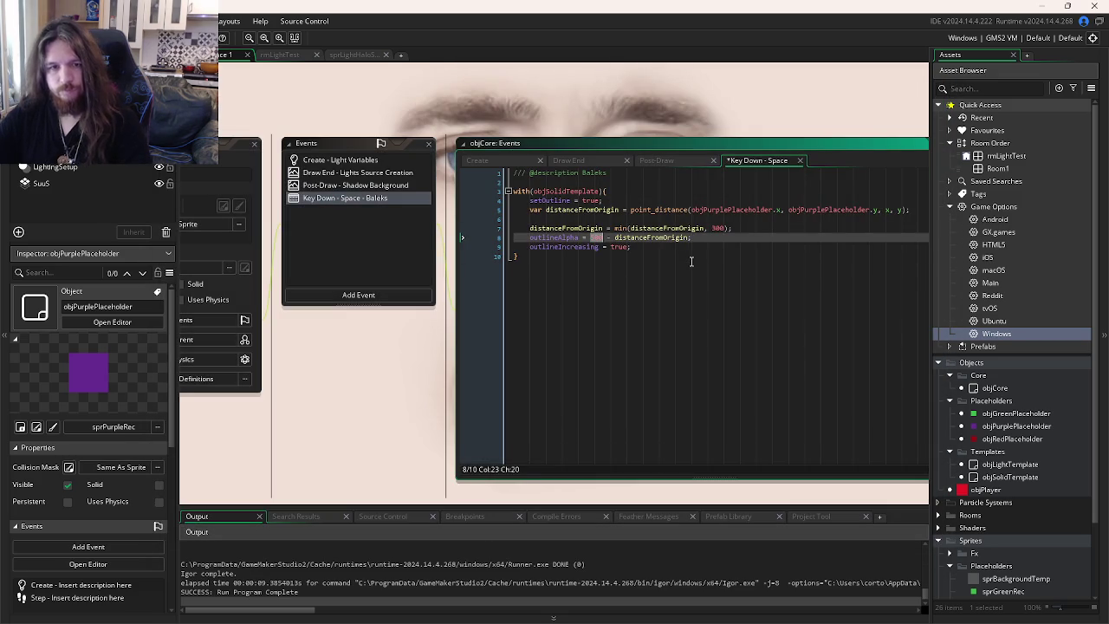
type("5")
key("Down")
key("Down")
key("Up")
key("Up")
key("ctrl+Right")
key("ctrl+Right")
key("ctrl+shift+Right")
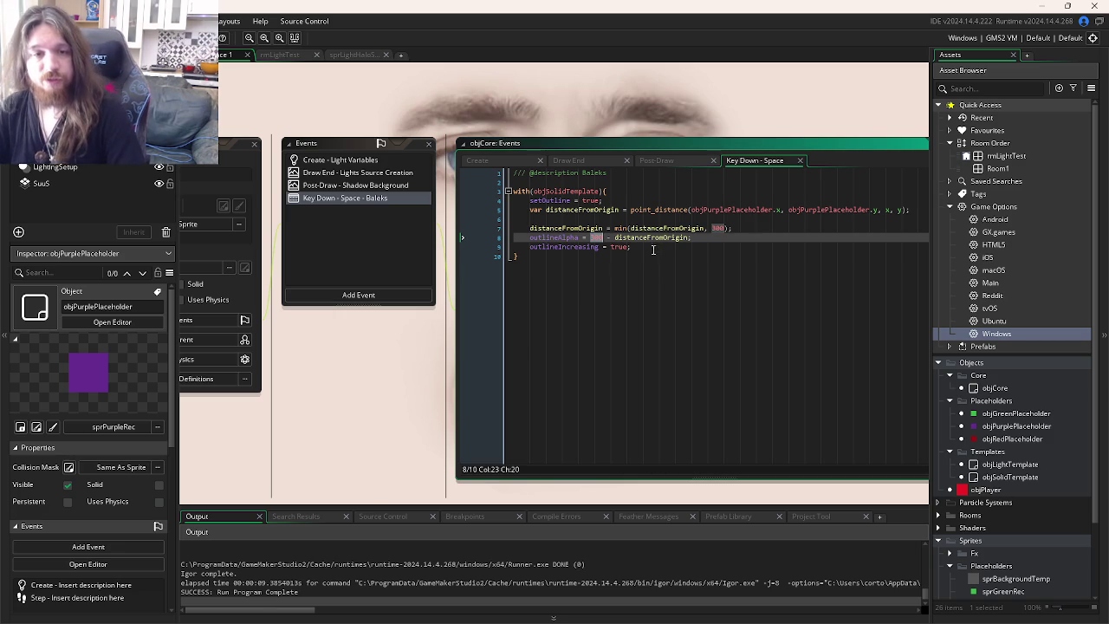
- Delete code lines from objCore's Space event, then undo to restore them
left_click(663, 245)
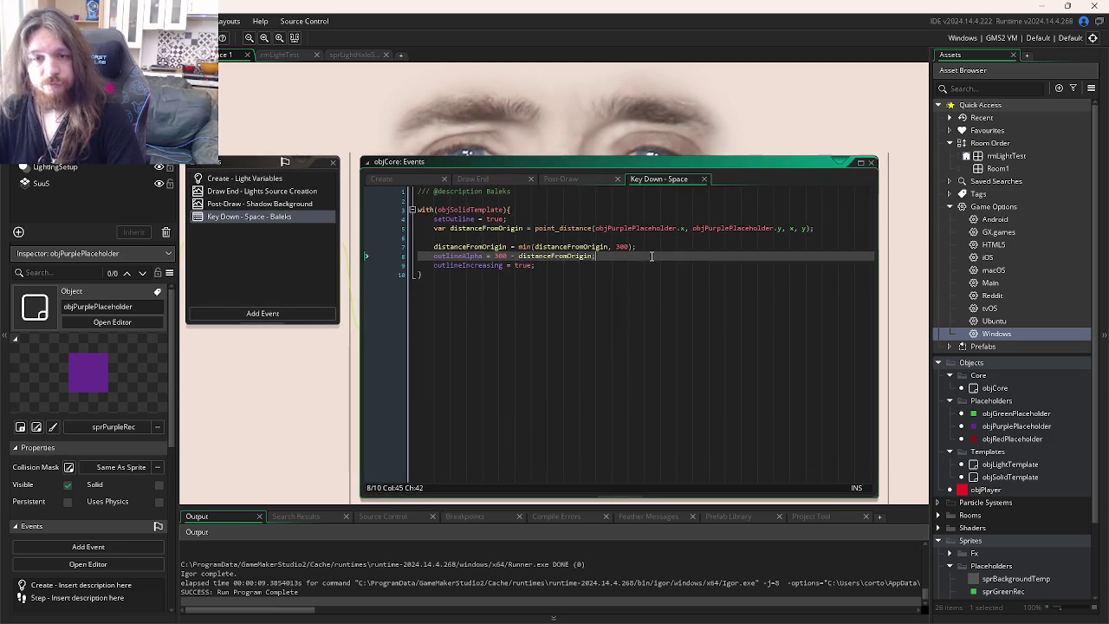
left_click(657, 245)
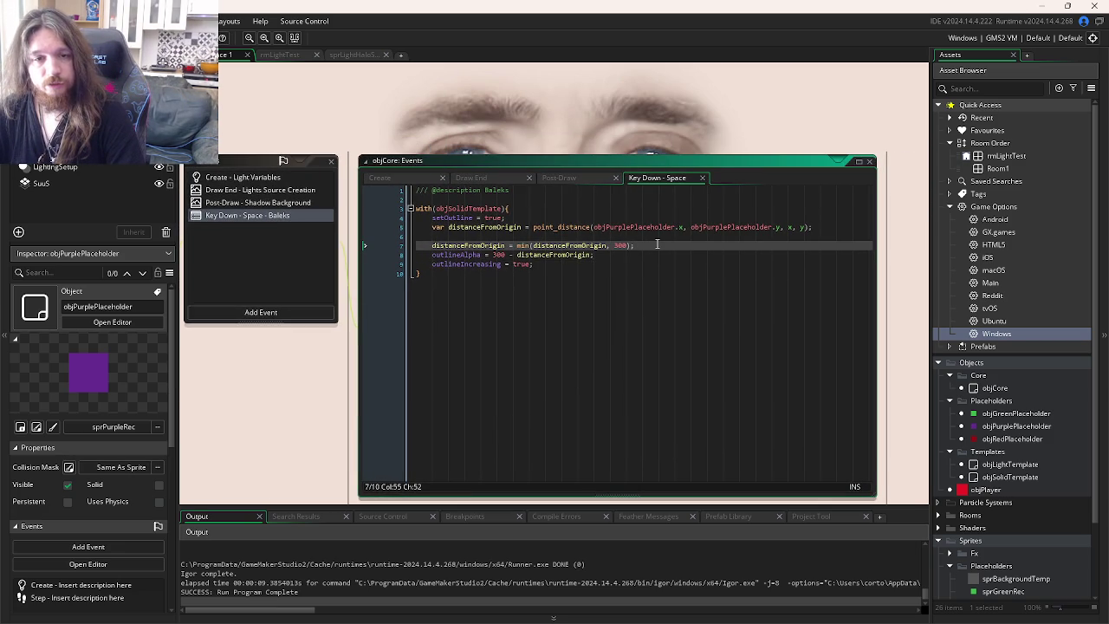
mouse_move(657, 244)
left_mouse_down()
mouse_move(412, 246)
mouse_move(389, 227)
left_mouse_up()
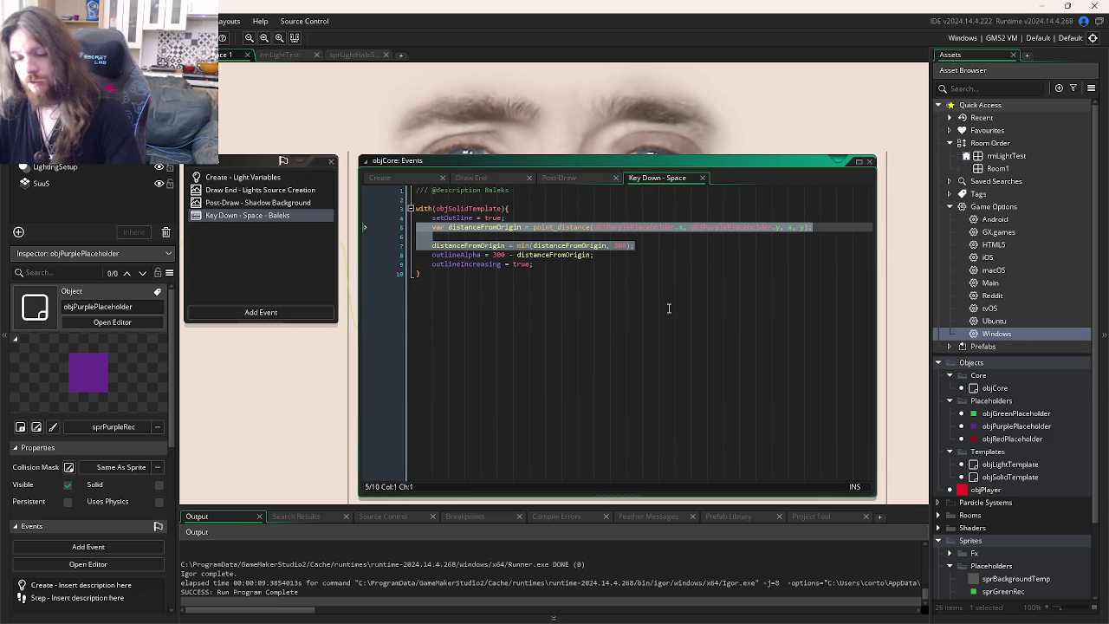
key("Delete")
left_click_drag(569, 256, 364, 227)
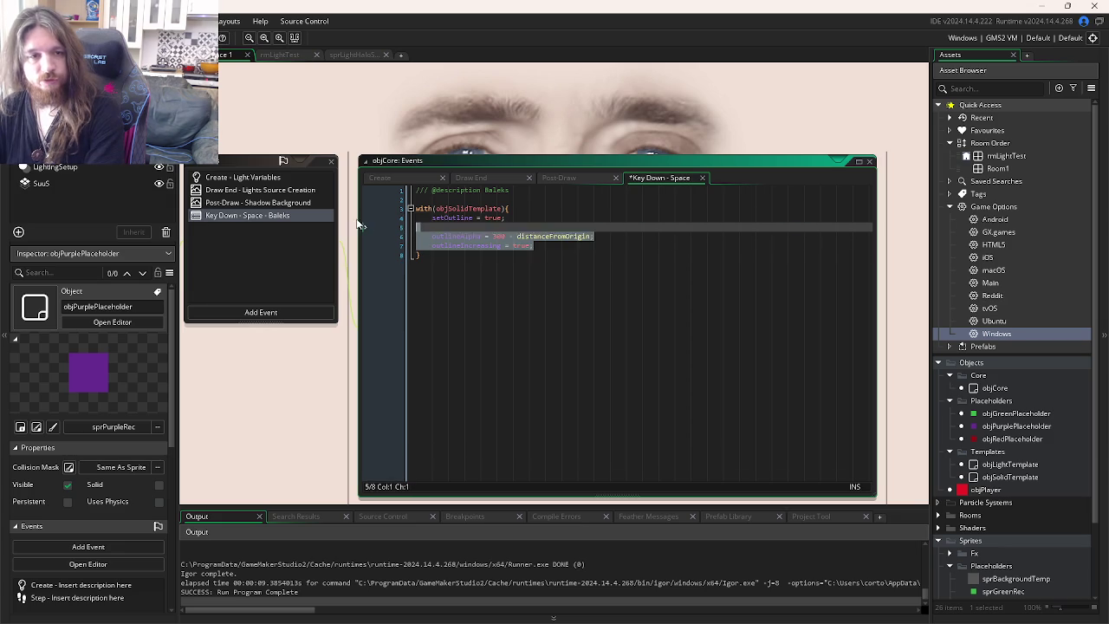
left_click(534, 247)
left_click_drag(586, 244, 396, 237)
key("Delete")
key("BackSpace")
key("BackSpace")
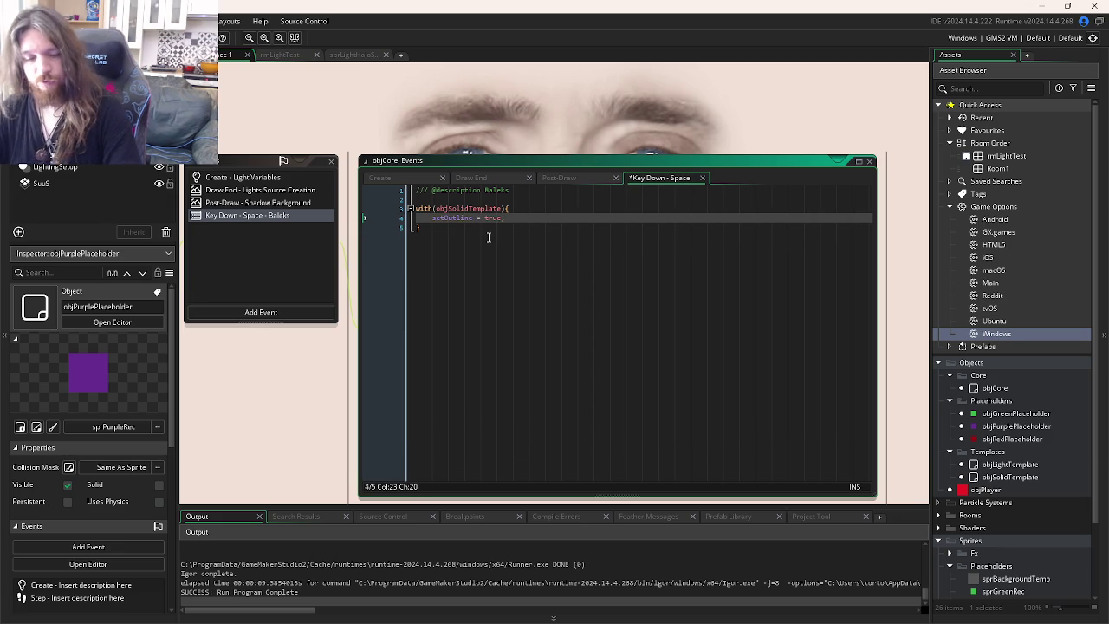
key("ctrl+z")
key("ctrl+z")
key("ctrl+z")
- Delete the min, outlineAlpha and outlineIncreasing lines, keeping the distance calculation
mouse_move(598, 263)
left_mouse_down()
mouse_move(399, 264)
mouse_move(380, 253)
mouse_move(387, 245)
left_mouse_up()
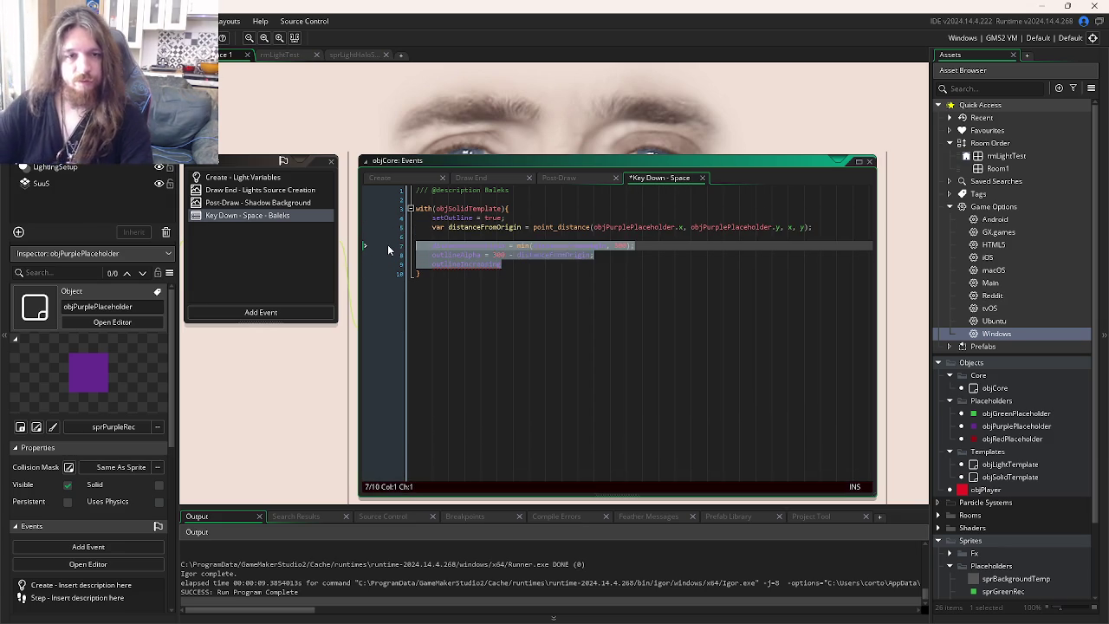
key("Delete")
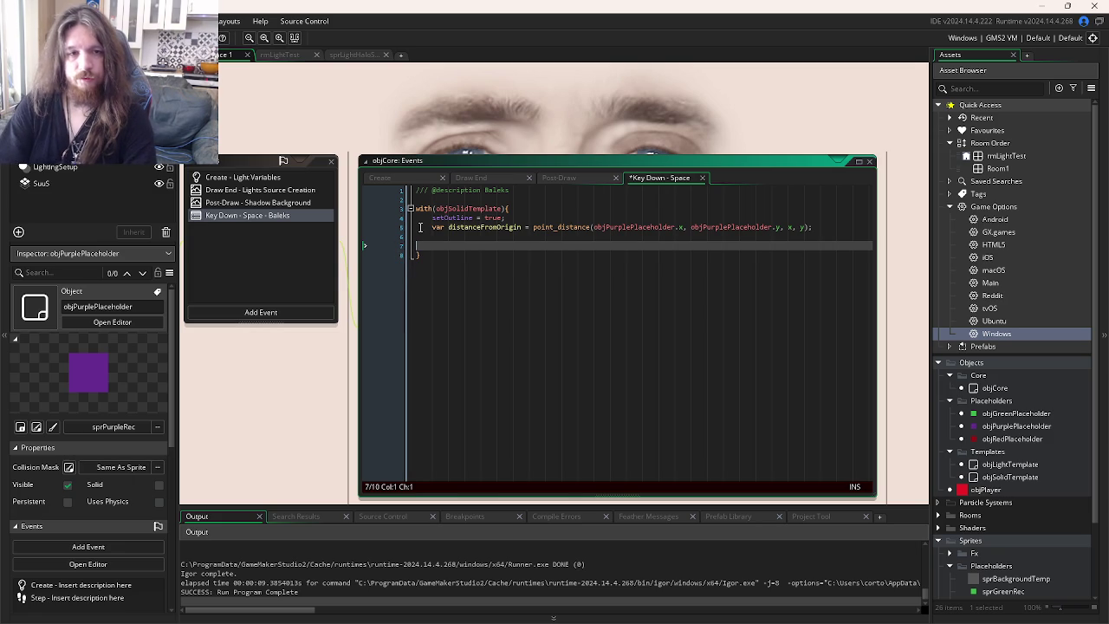
key("BackSpace")
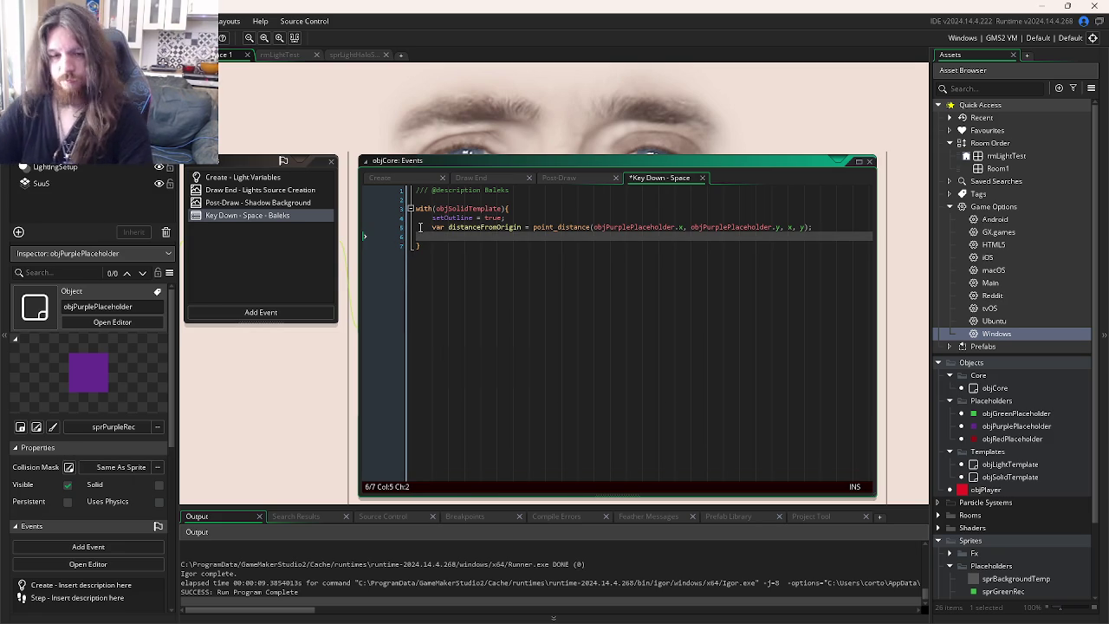
scroll(420, 227, "down", 5)
- Add an Alarm 0 event to objSolidTemplate
left_click(624, 307)
left_click(454, 263)
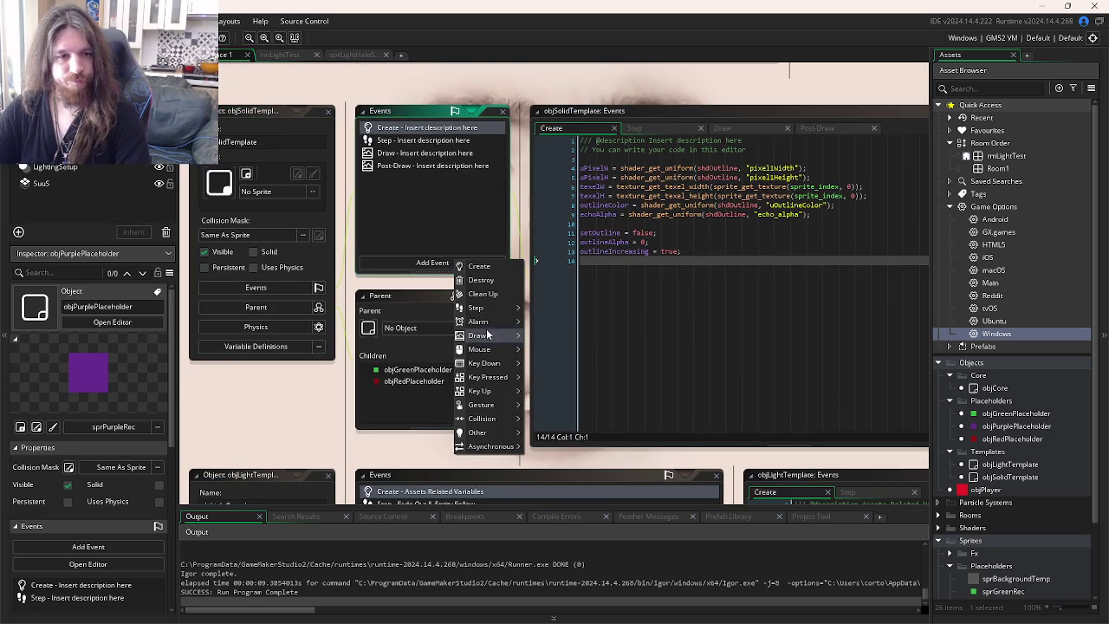
mouse_move(490, 323)
left_click(538, 323)
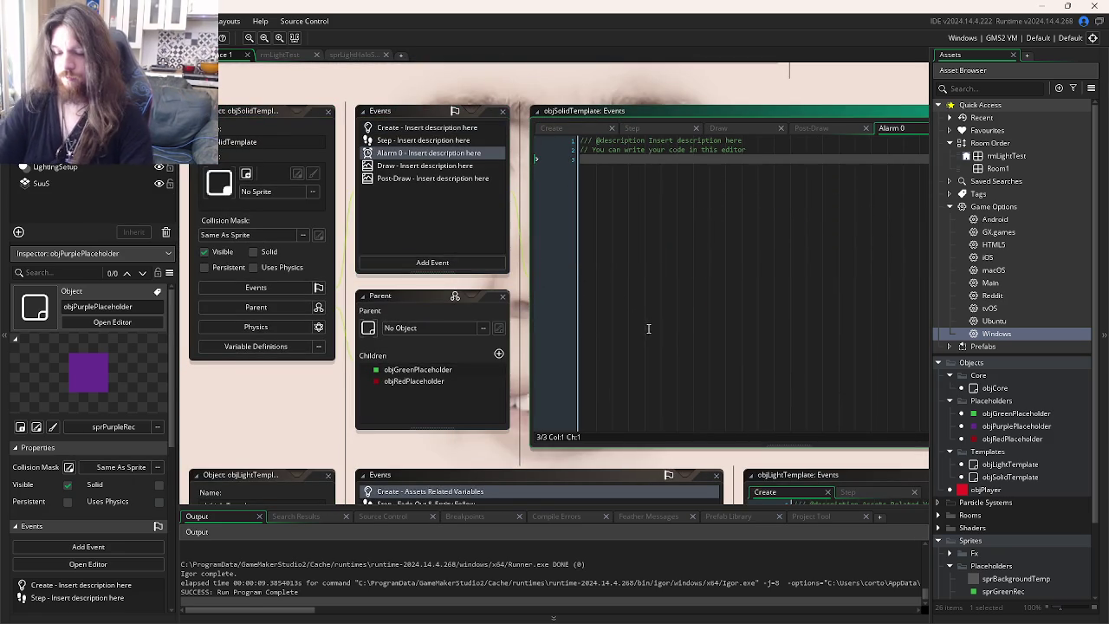
key("Return")
left_click_drag(767, 149, 647, 141)
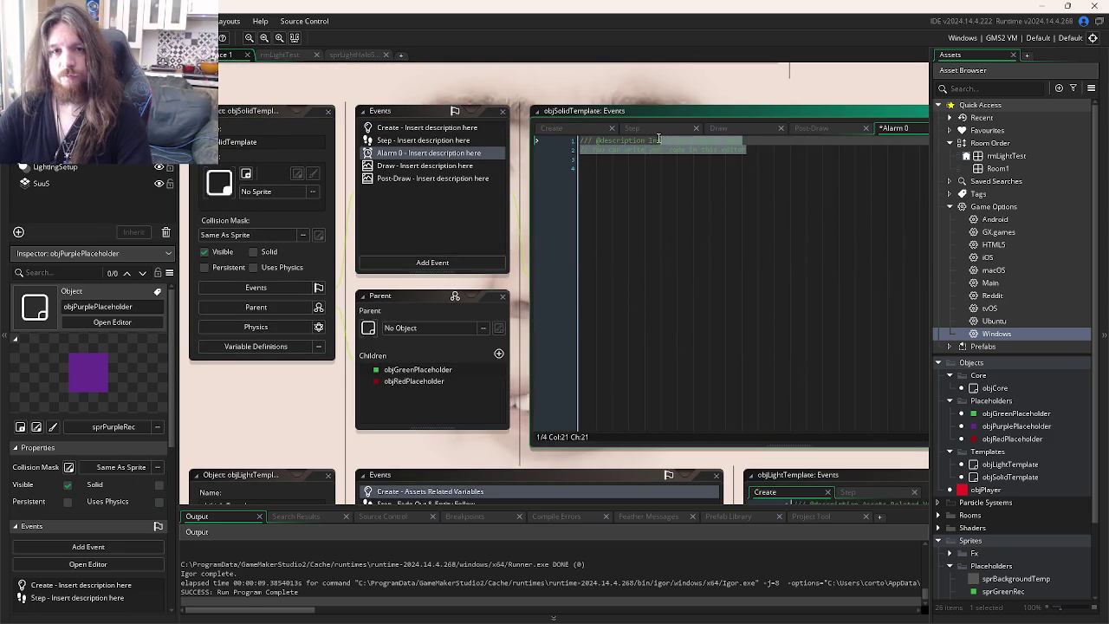
- Fill in Alarm 0's description and write setOutline = true; copied from Post-Draw, then save
type("Destroy")
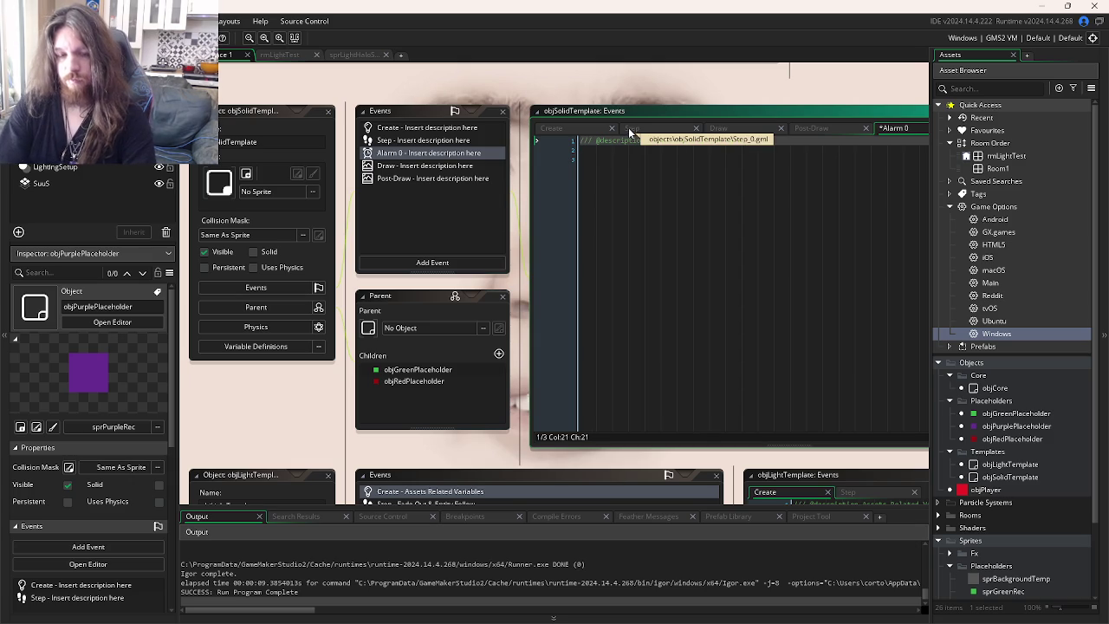
left_click(766, 254)
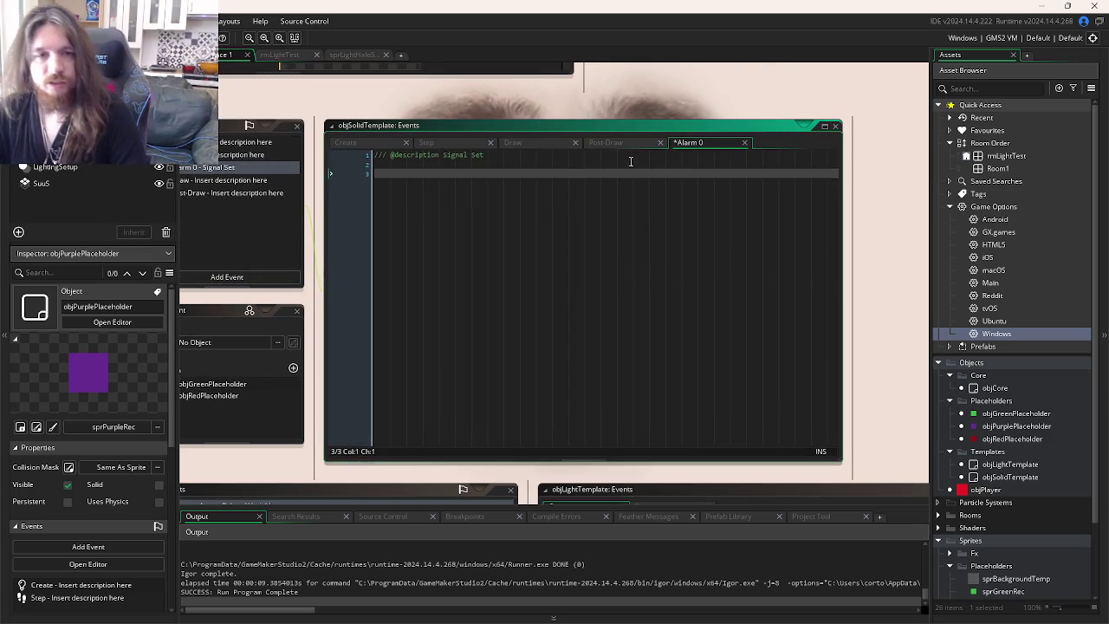
left_click(606, 142)
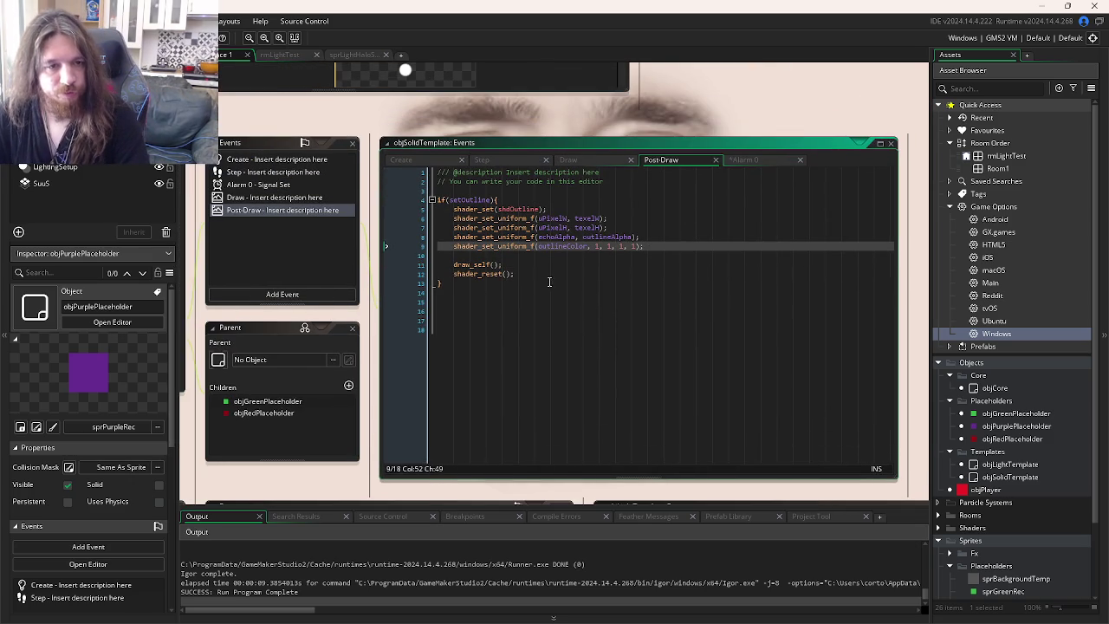
double_click(468, 199)
key("ctrl+c")
left_click(732, 160)
key("ctrl+v")
type("= true;")
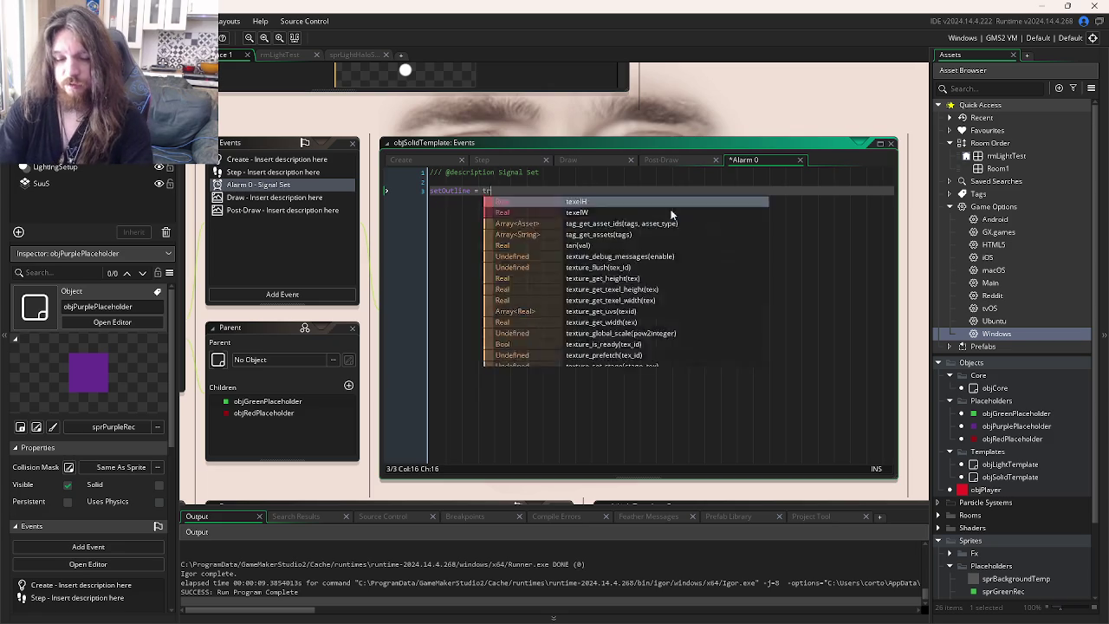
key("ctrl+s")
left_click(439, 158)
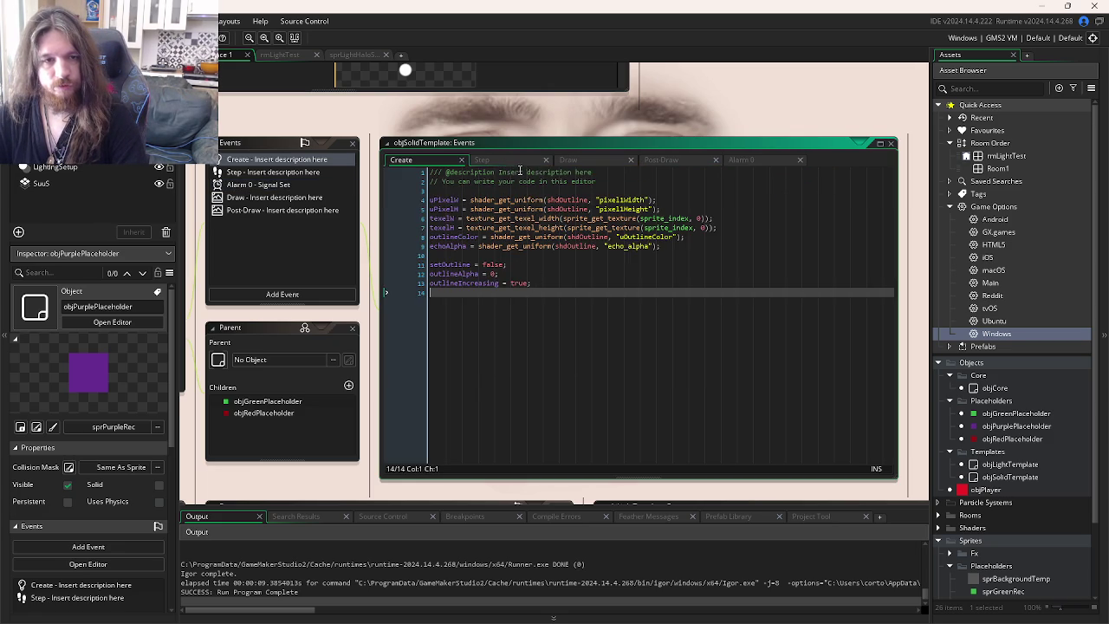
- Add an if(setOutline) check with opening brace above the outlineAlpha fading logic in the Step event
left_click(510, 161)
left_click(511, 247)
left_click(507, 213)
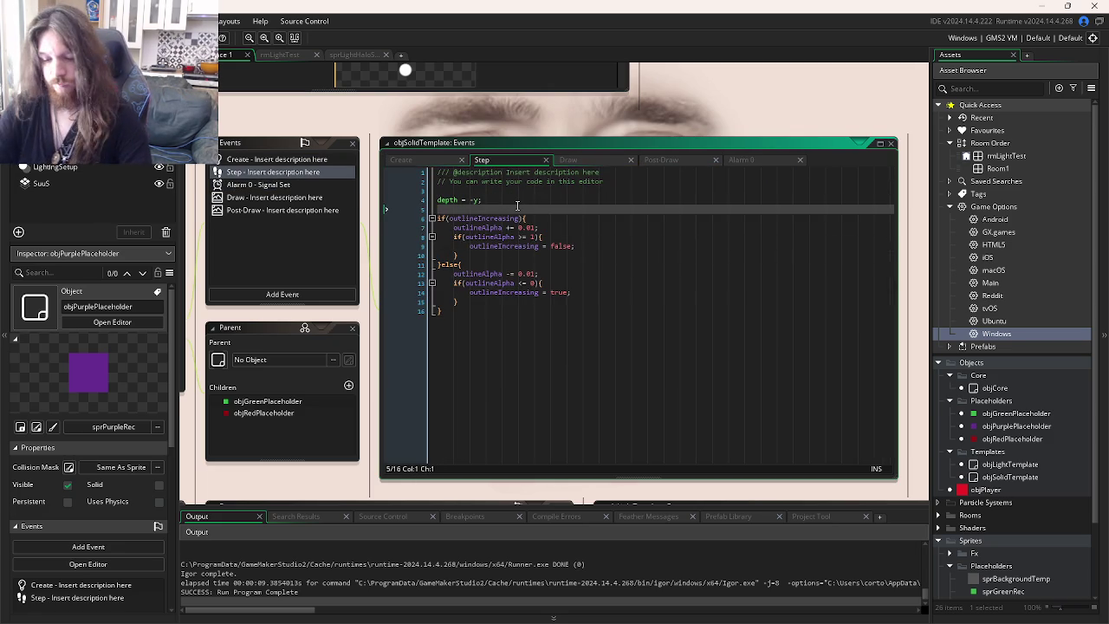
key("Return")
type("if(set")
key("Return")
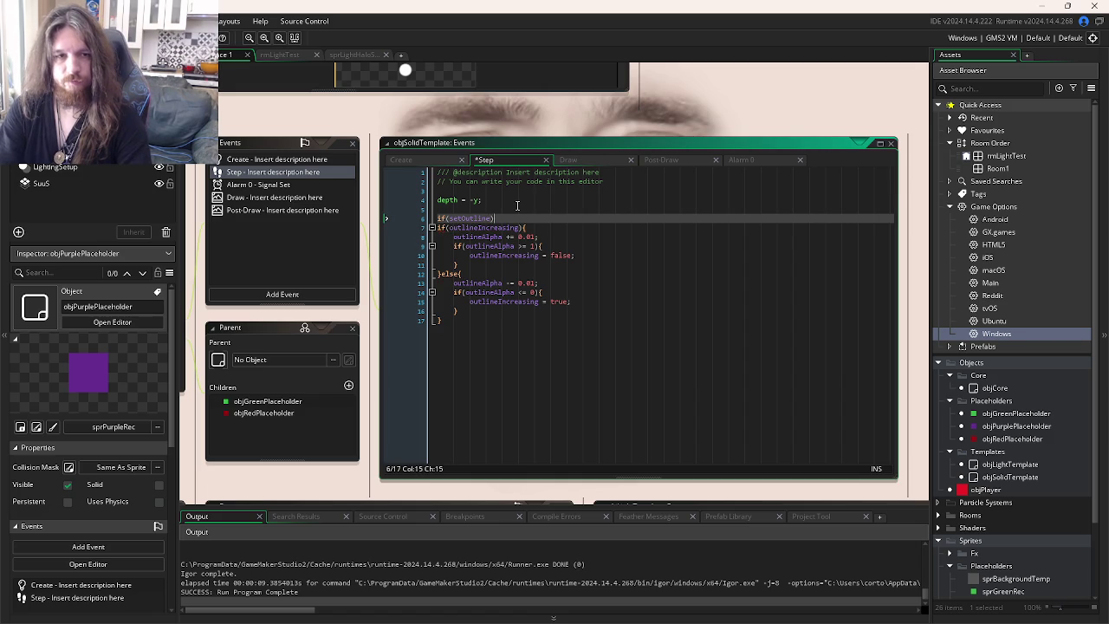
key("alt+Tab")
key("alt+Tab")
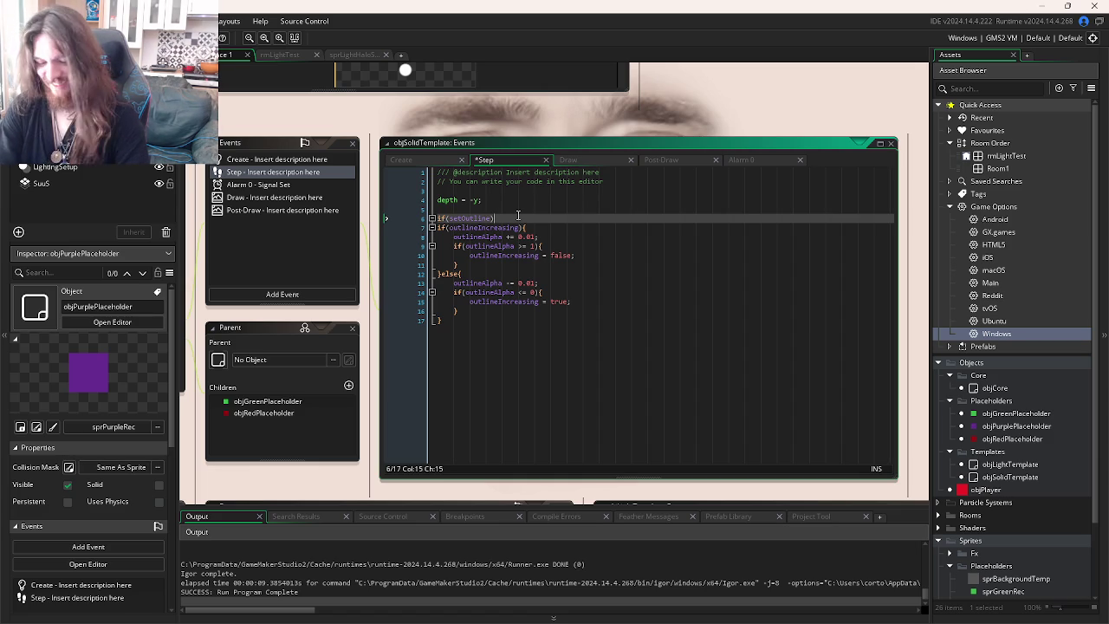
type("{")
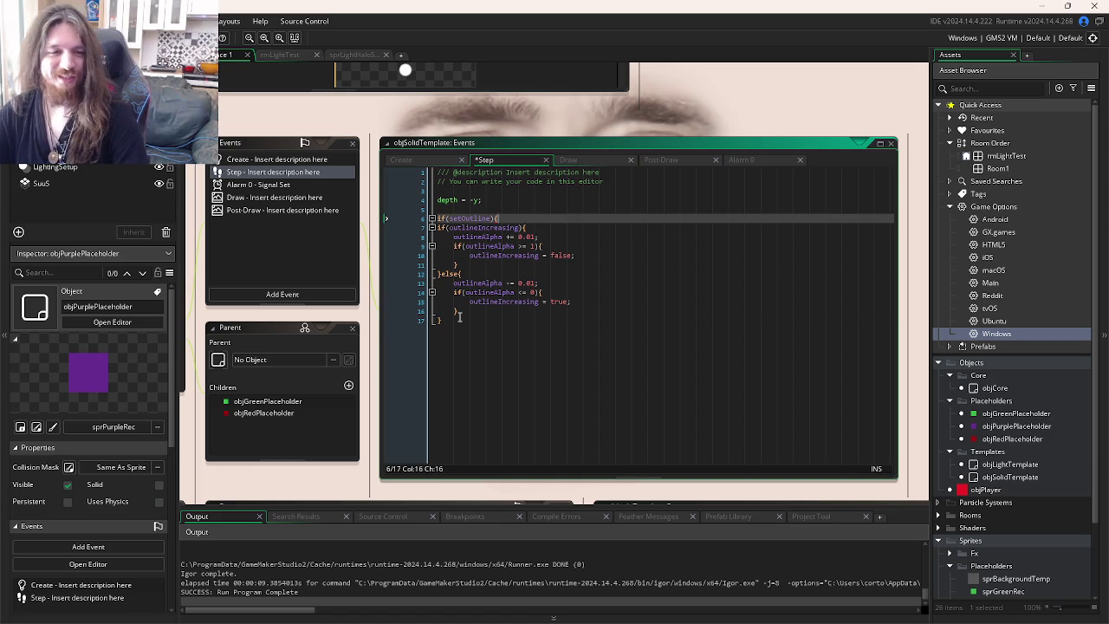
- Close the block, indent the fading logic inside the setOutline check, and save
left_click(460, 319)
key("Return")
type("}")
left_click(463, 313)
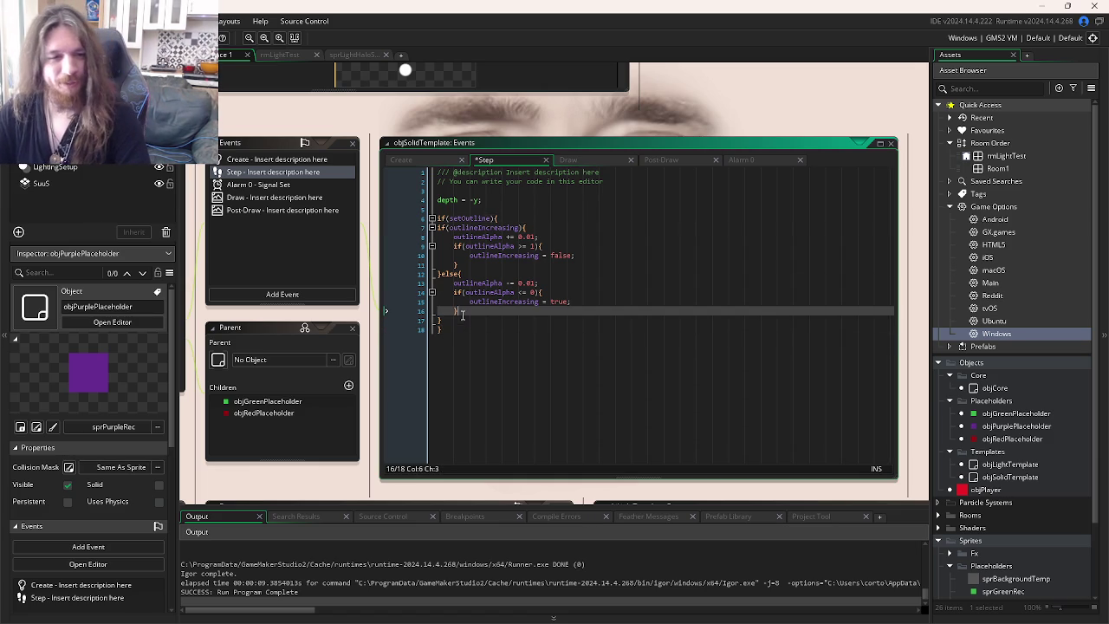
left_click_drag(463, 323, 434, 227)
key("Tab")
left_click(555, 284)
key("ctrl+s")
- In the fade-out branch, replace outlineIncreasing = true with outlineAlpha = 0; and setOutline = false;
left_click(510, 240)
left_click(500, 321)
left_click(520, 309)
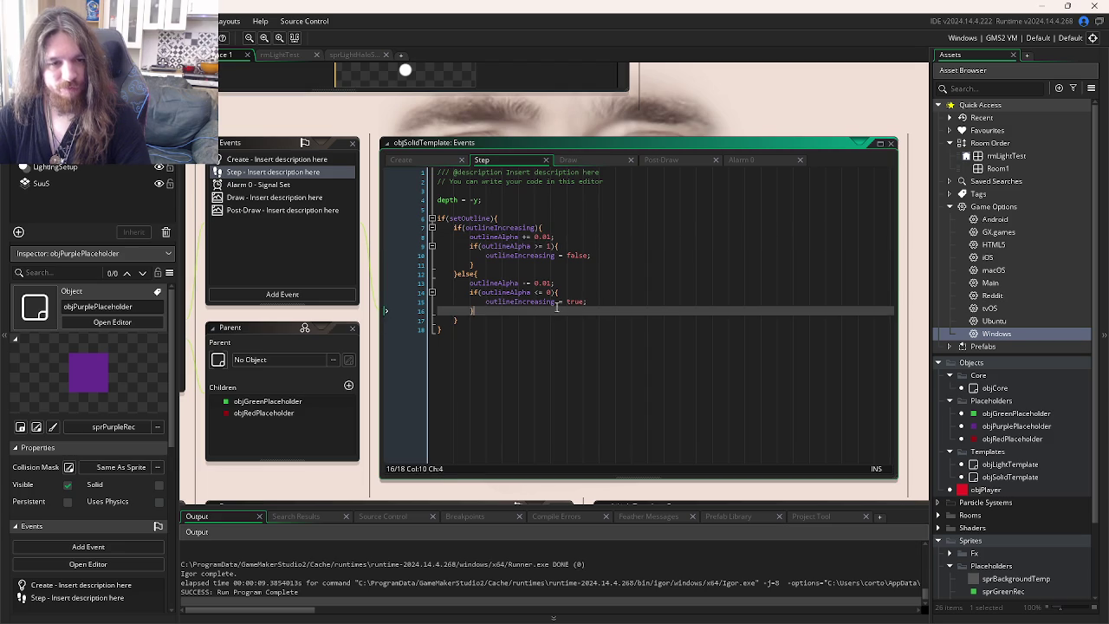
left_click_drag(588, 301, 513, 301)
left_click_drag(588, 301, 485, 302)
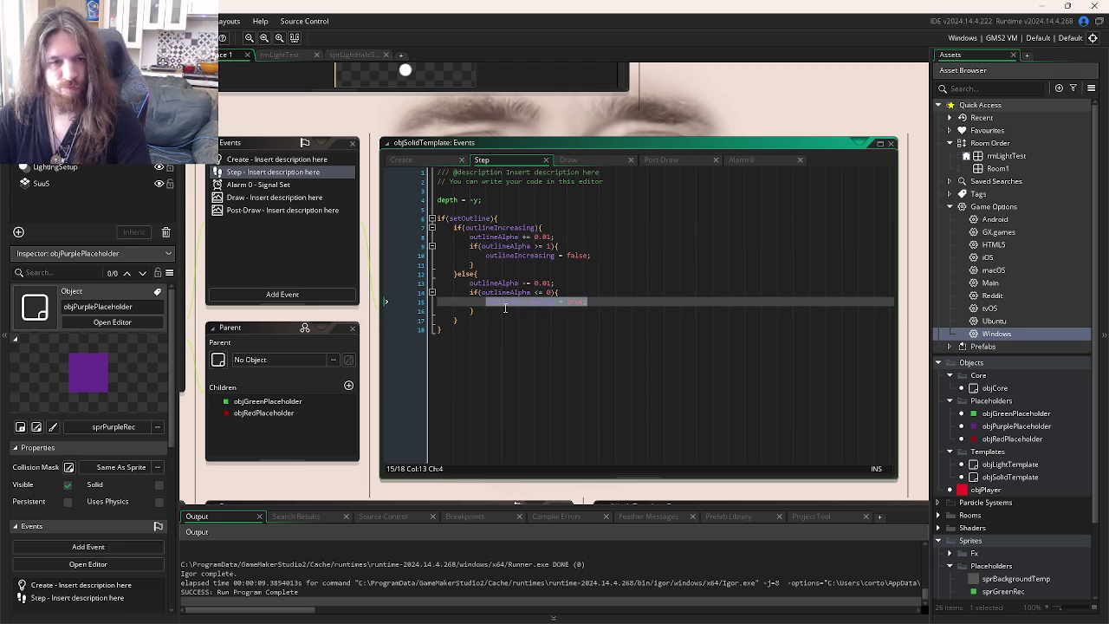
type("outlineA")
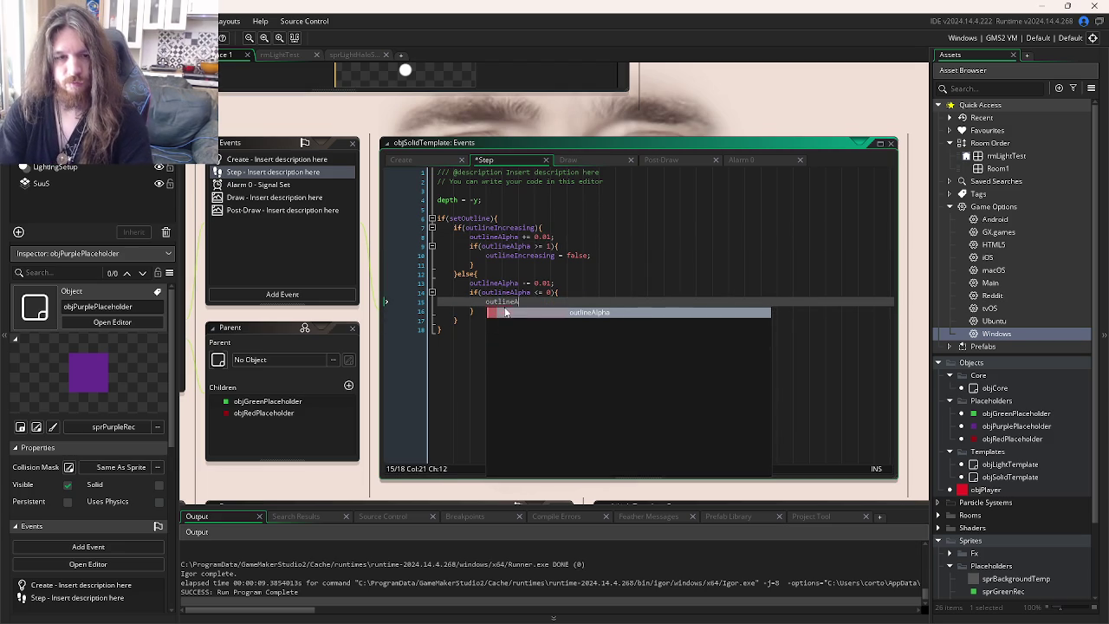
type("lpha = 0;")
key("Return")
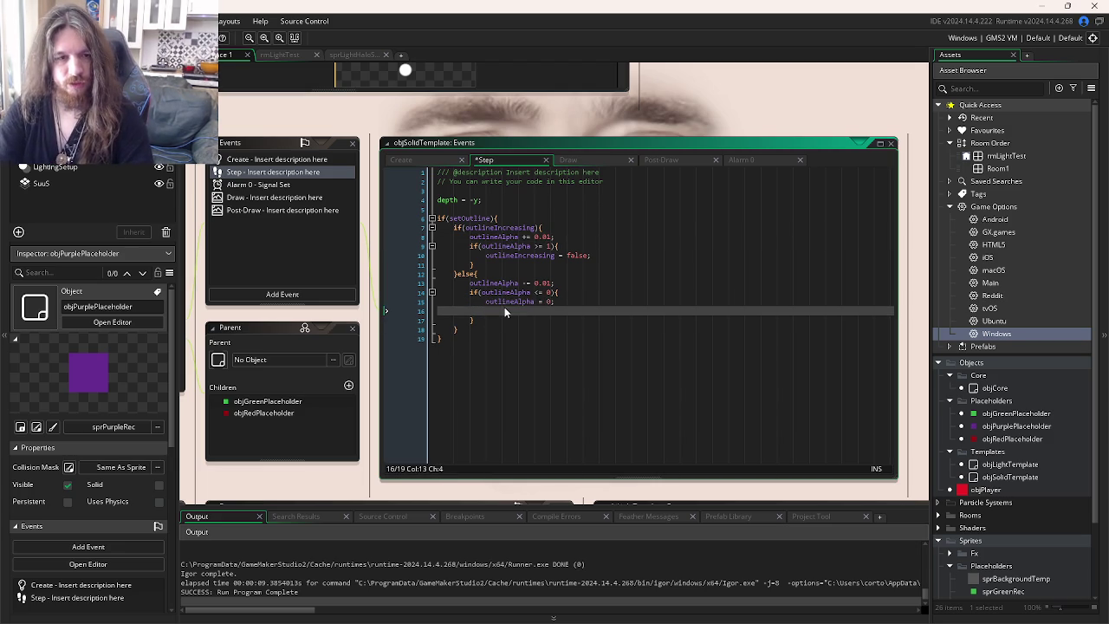
type("setOutline = false")
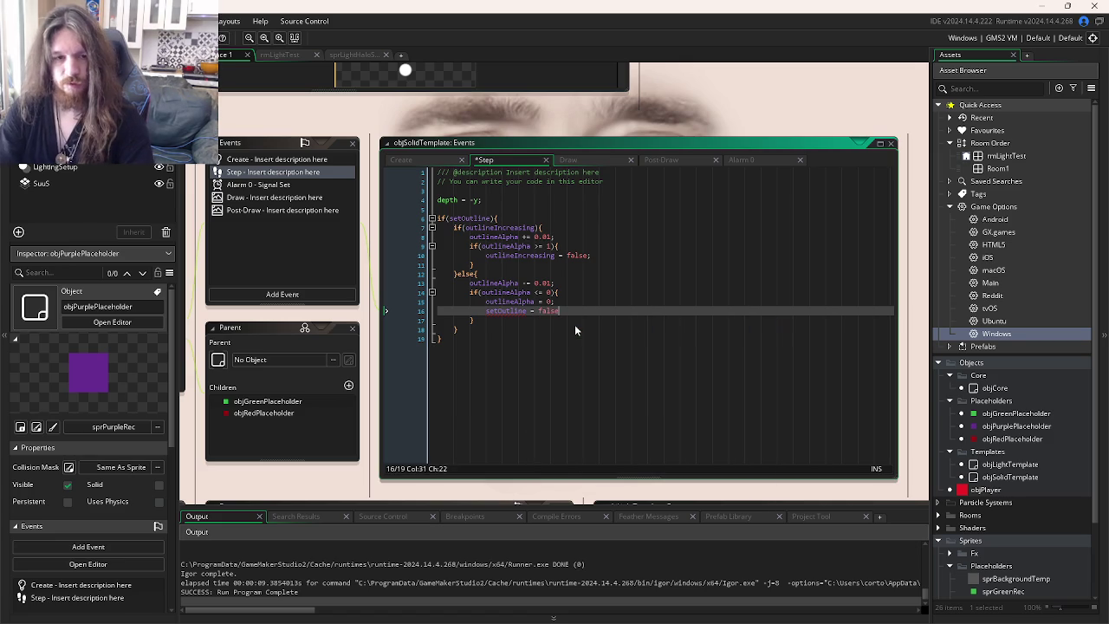
type(";")
- Bring up objSolidTemplate's Alarm 0 event code
left_click(677, 275)
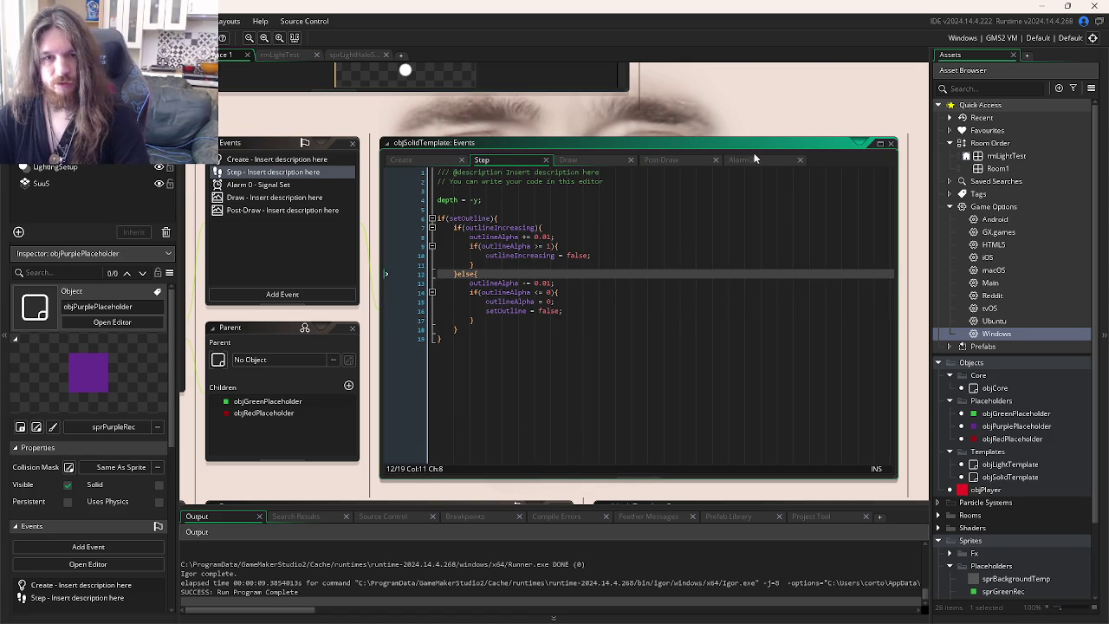
left_click(559, 296)
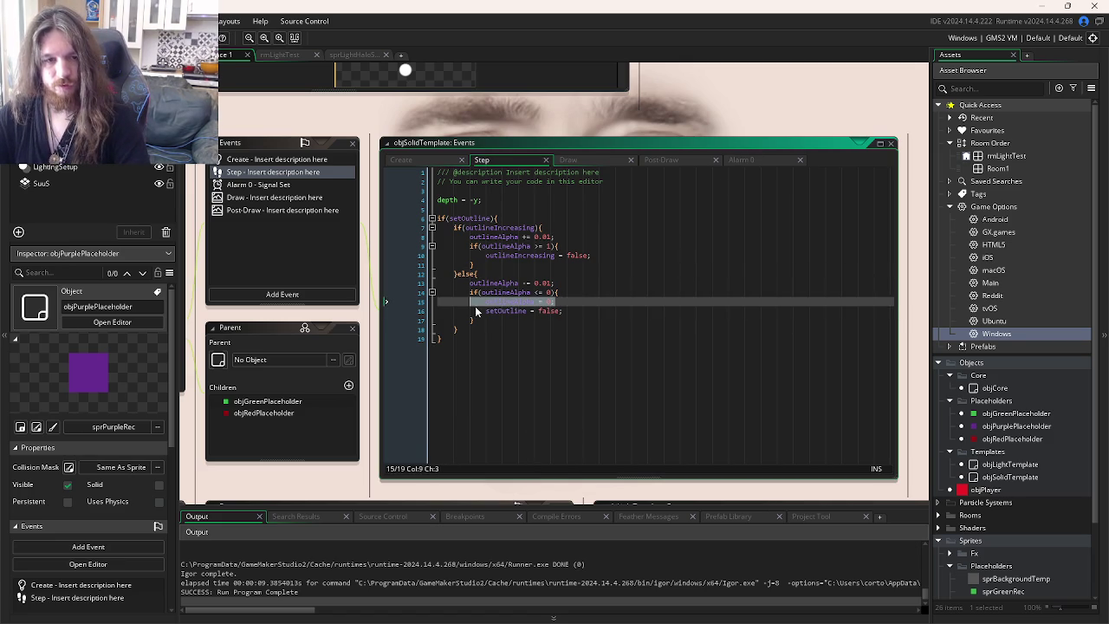
left_click(768, 171)
left_click(740, 160)
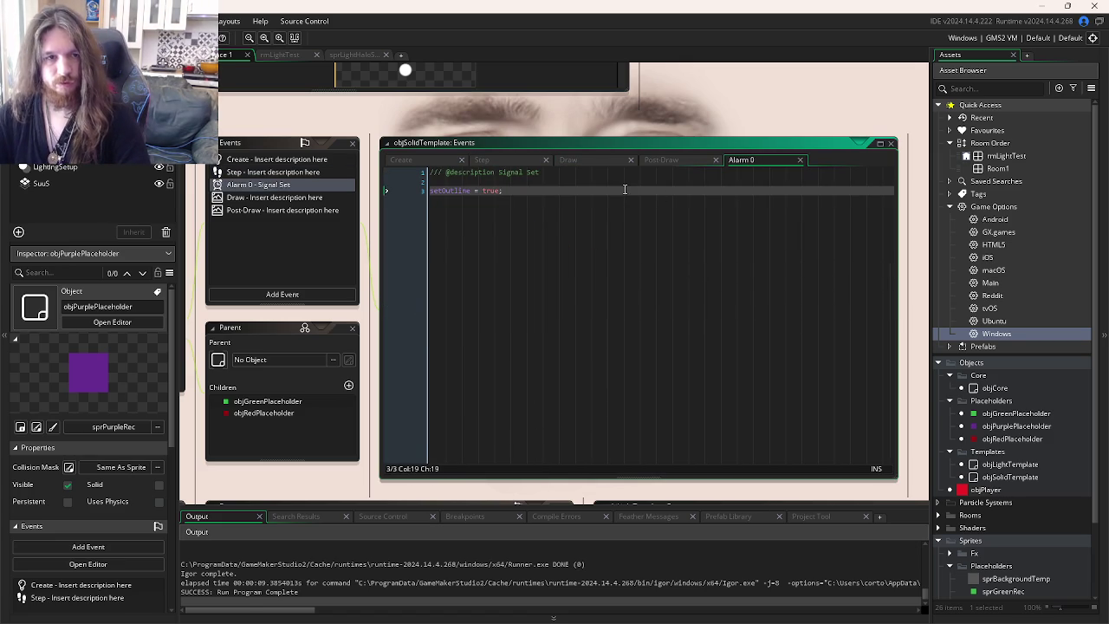
- In objCore's Space event, add alarm[0] = distanceFromOrigin; inside the with block and run the game
key("ctrl+Tab")
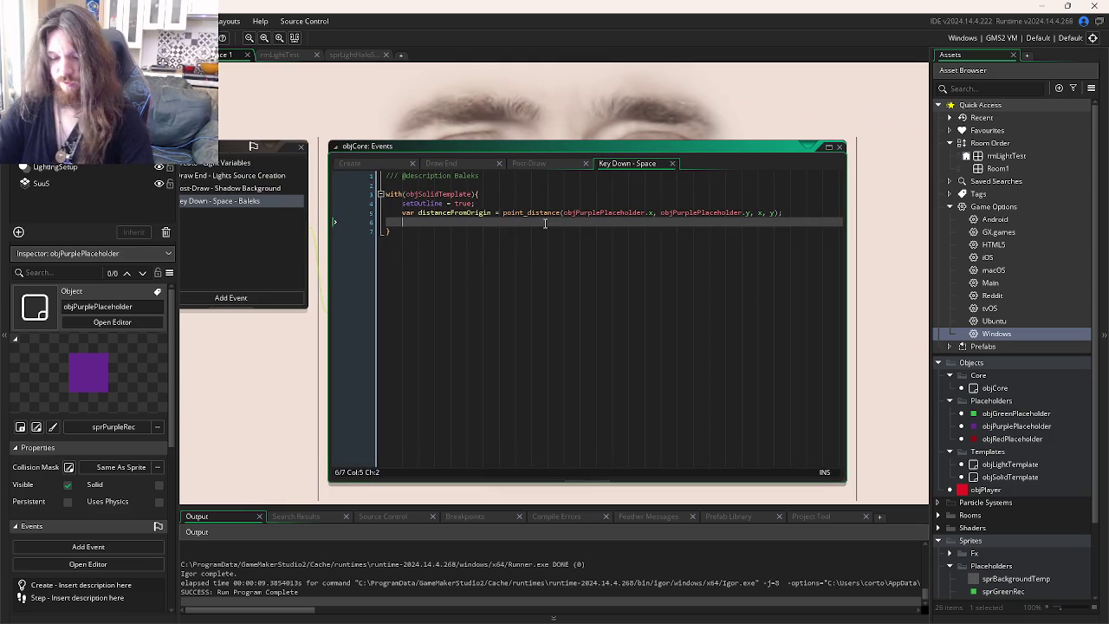
type("si")
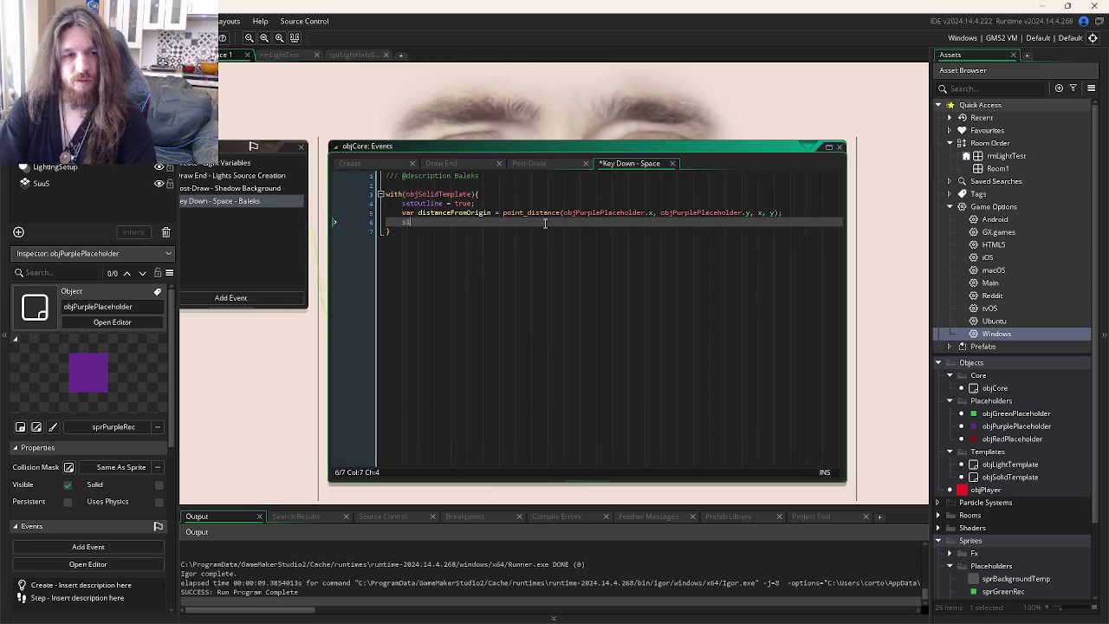
key("BackSpace")
key("BackSpace")
type("alarm[0]")
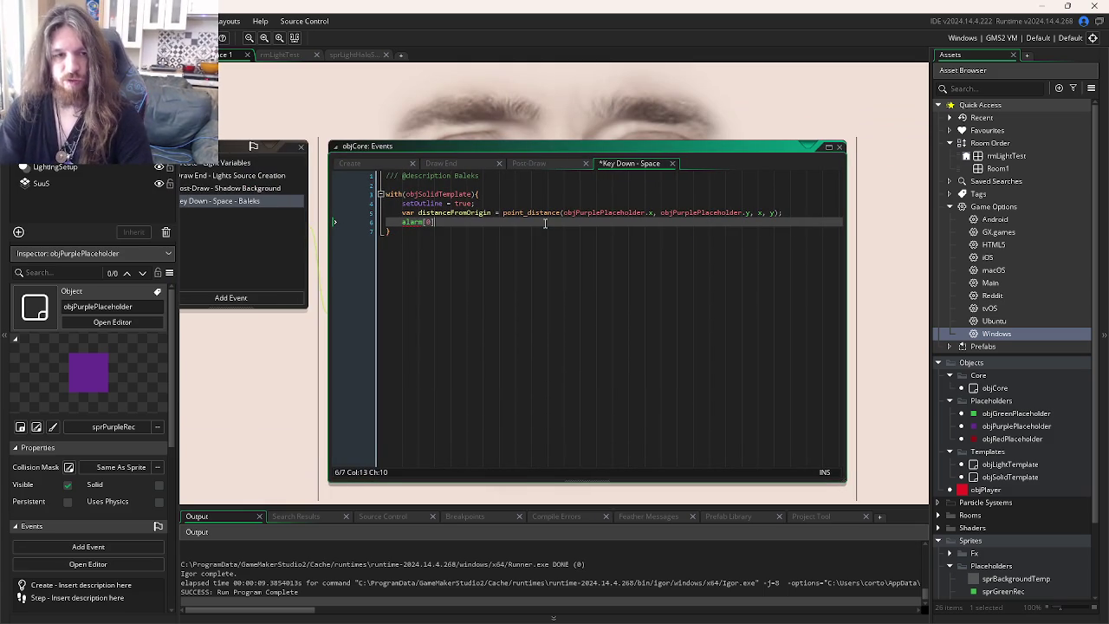
type(" = dis")
key("Return")
type(";")
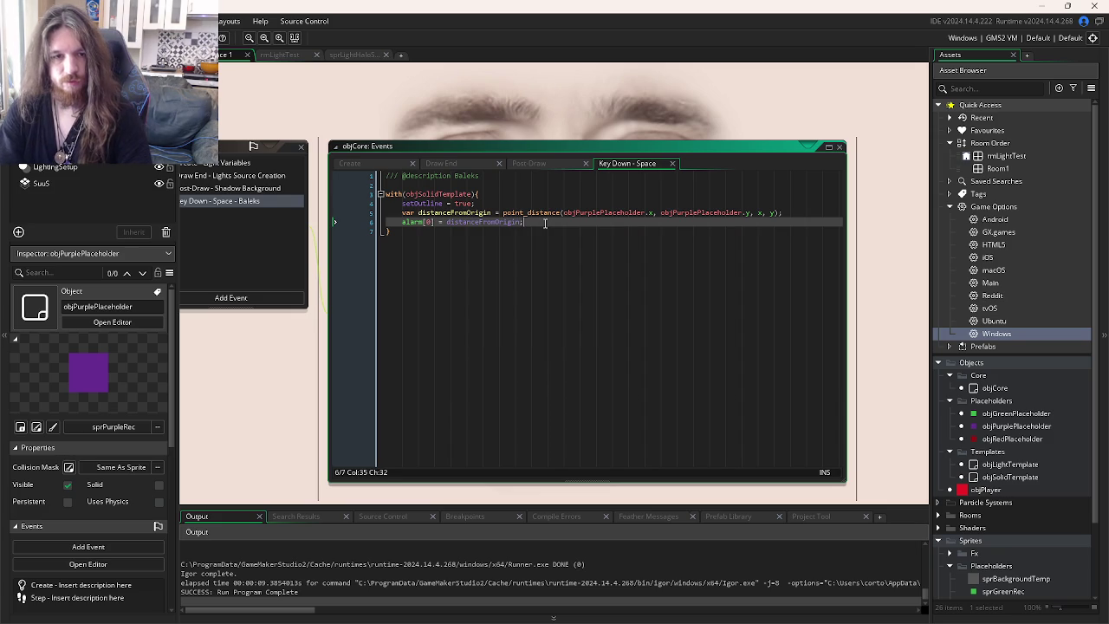
key("F5")
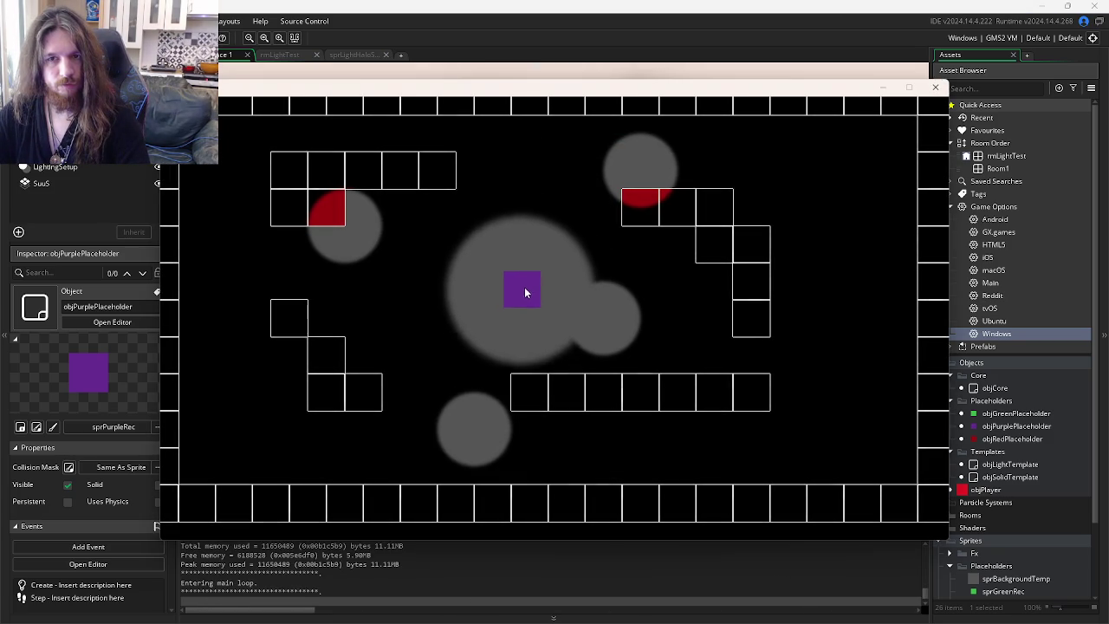
- Delete the setOutline = true; line from the Space event and rerun the game to check staggered outlines
left_click(935, 88)
left_click(487, 202)
key("shift+Home")
key("BackSpace")
key("F5")
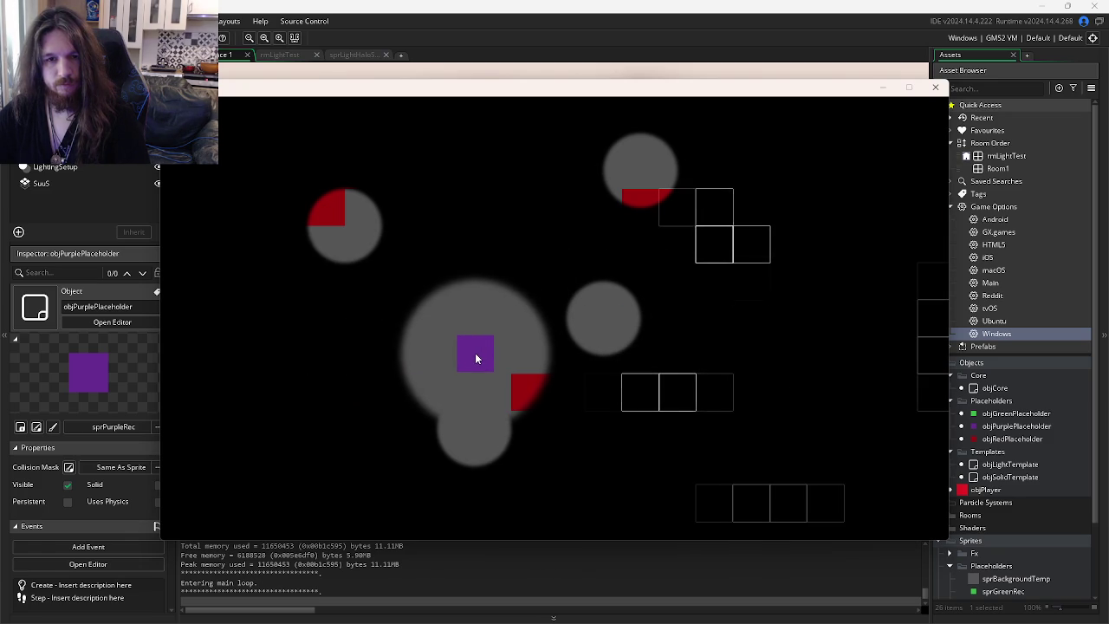
left_click(936, 87)
left_click(547, 223)
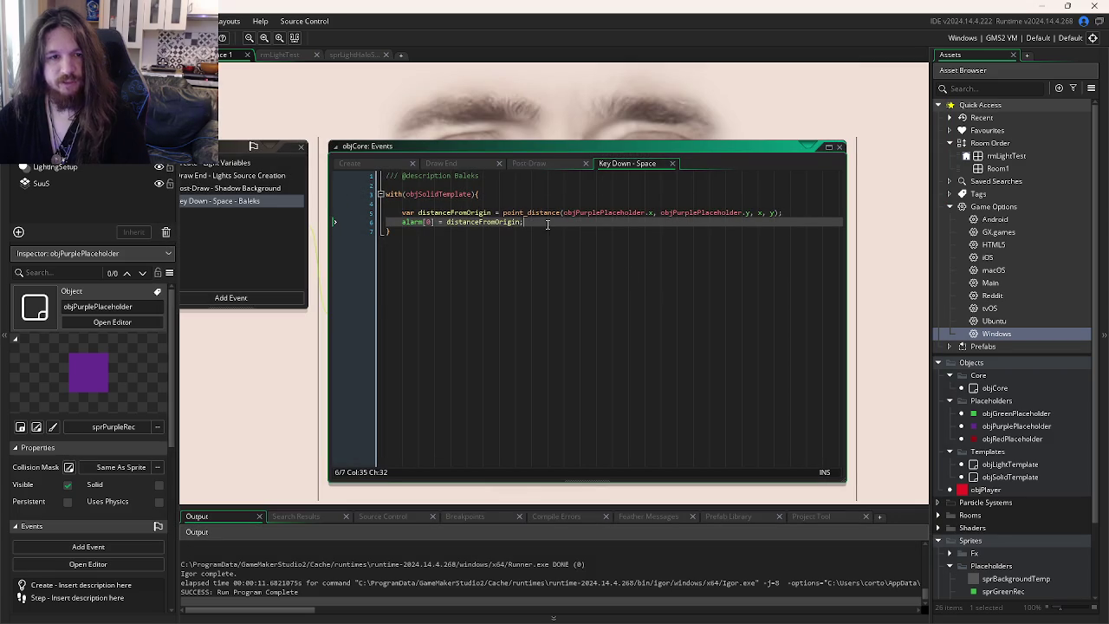
- Change the delay to alarm[0] = distanceFromOrigin / 10, run, and trigger the echo with Space
type("/ 150")
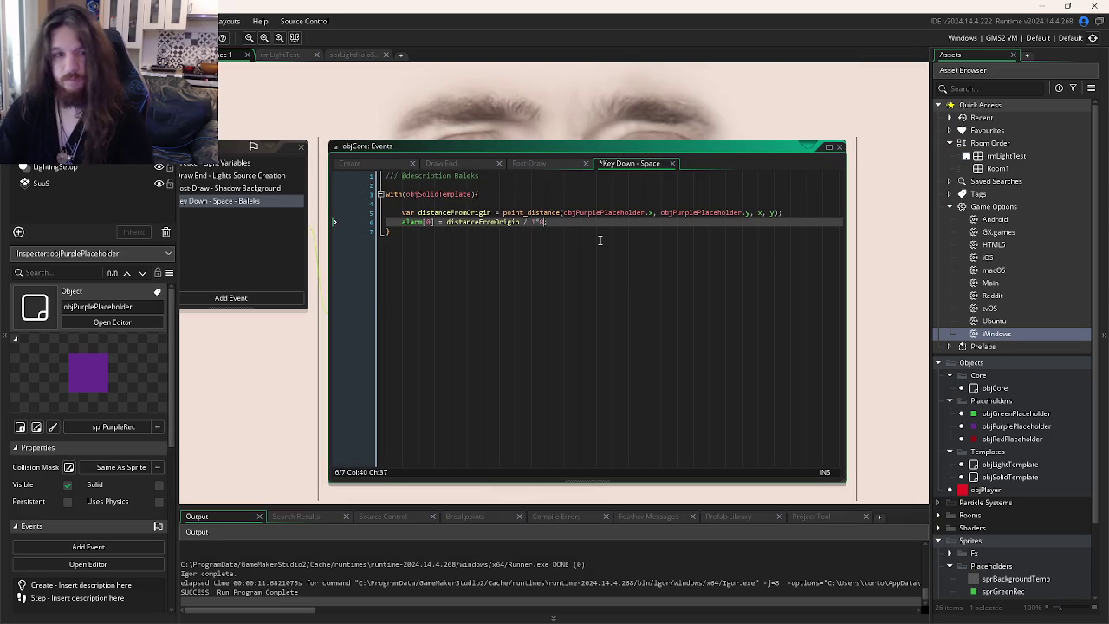
key("BackSpace")
key("F5")
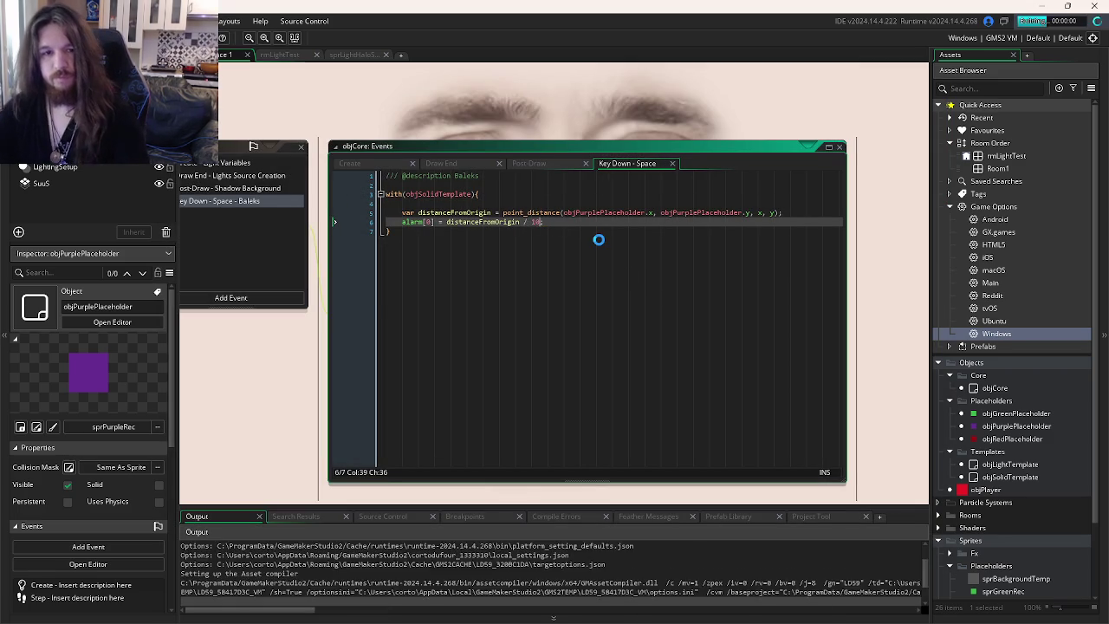
key("space")
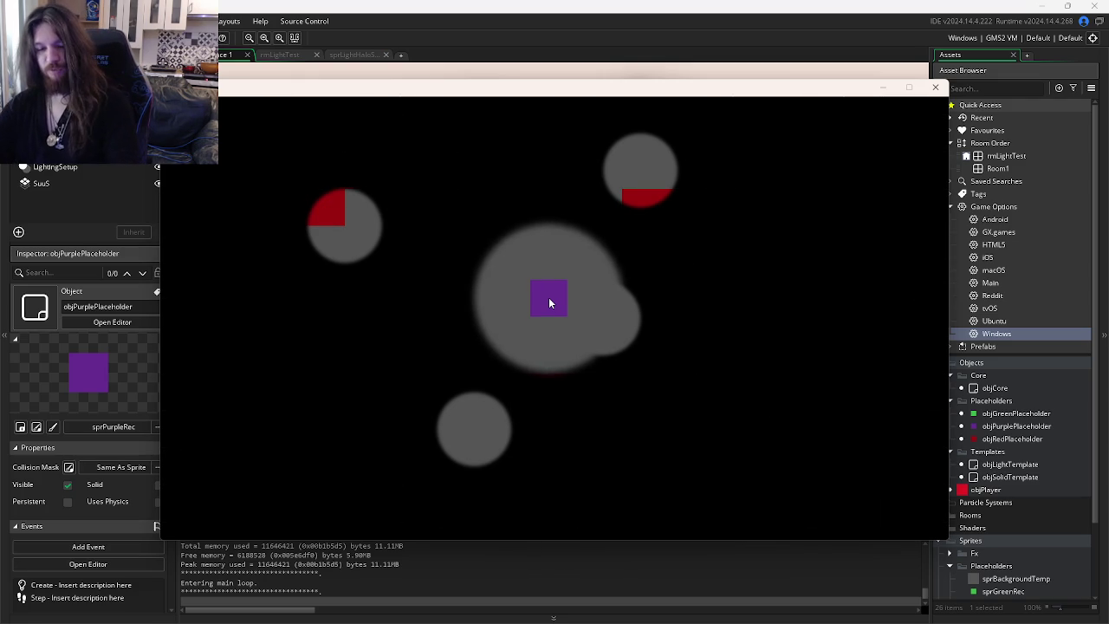
- Test the echo again in a fresh build, then close the game
key("F5")
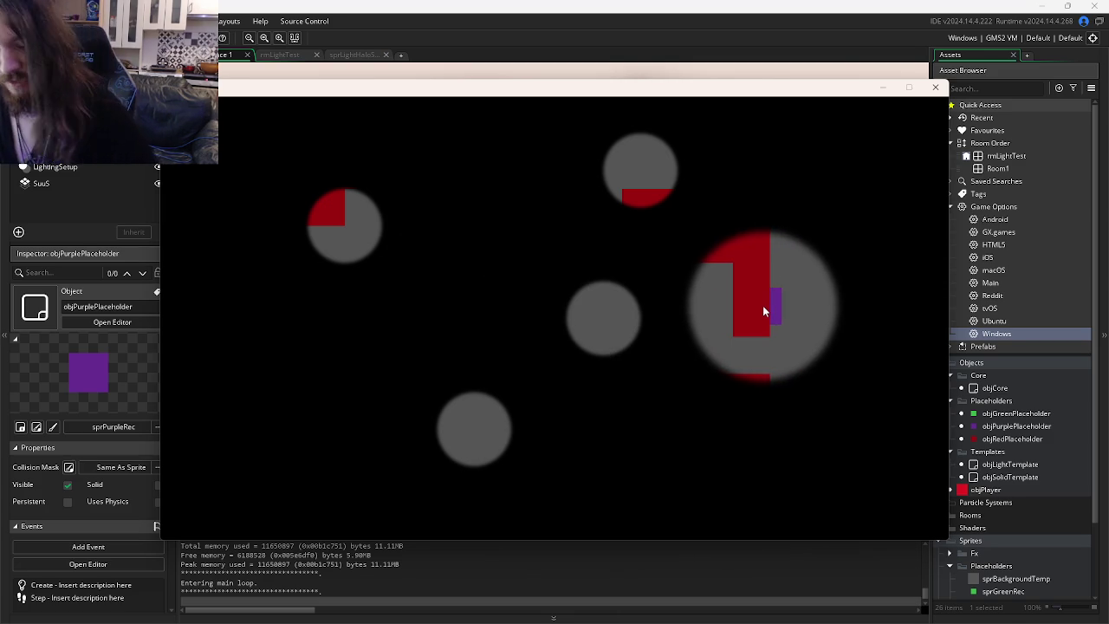
key("Escape")
mouse_move(426, 613)
left_click(351, 610)
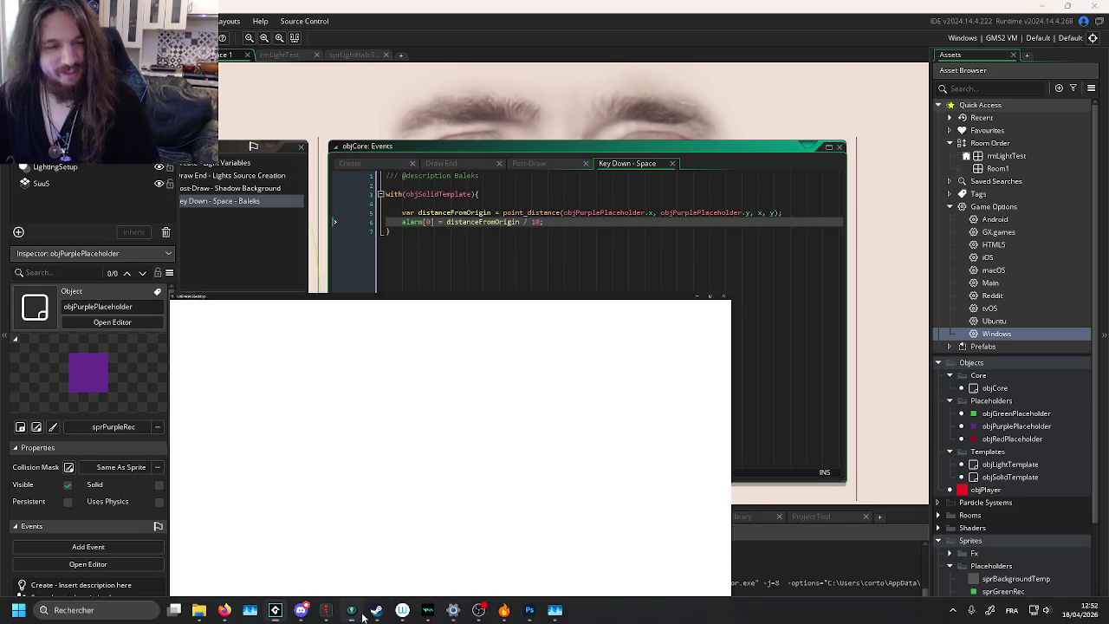
- Stage all changes, commit them as 'Feature: WIP Echo', and push to origin
left_click(1055, 132)
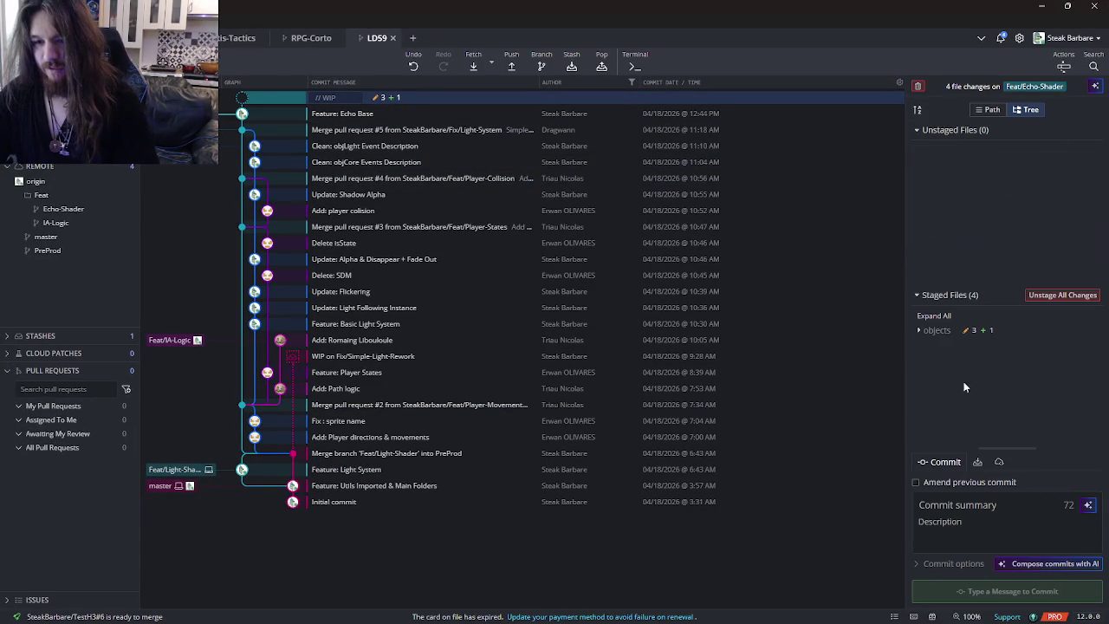
left_click(973, 509)
type("Featur")
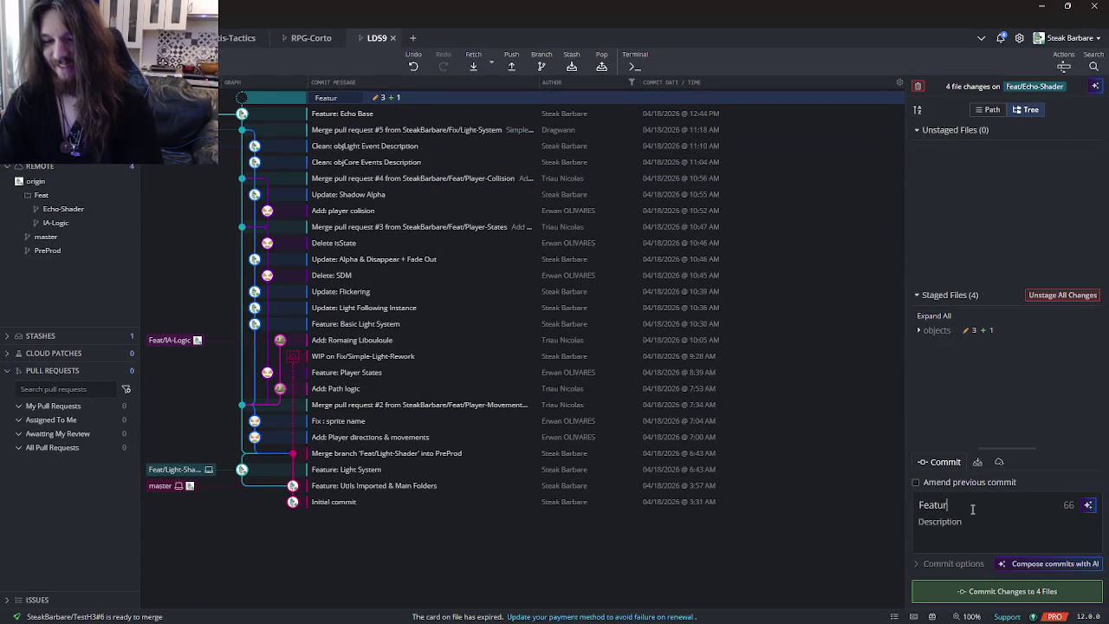
type("e: WIP Echo")
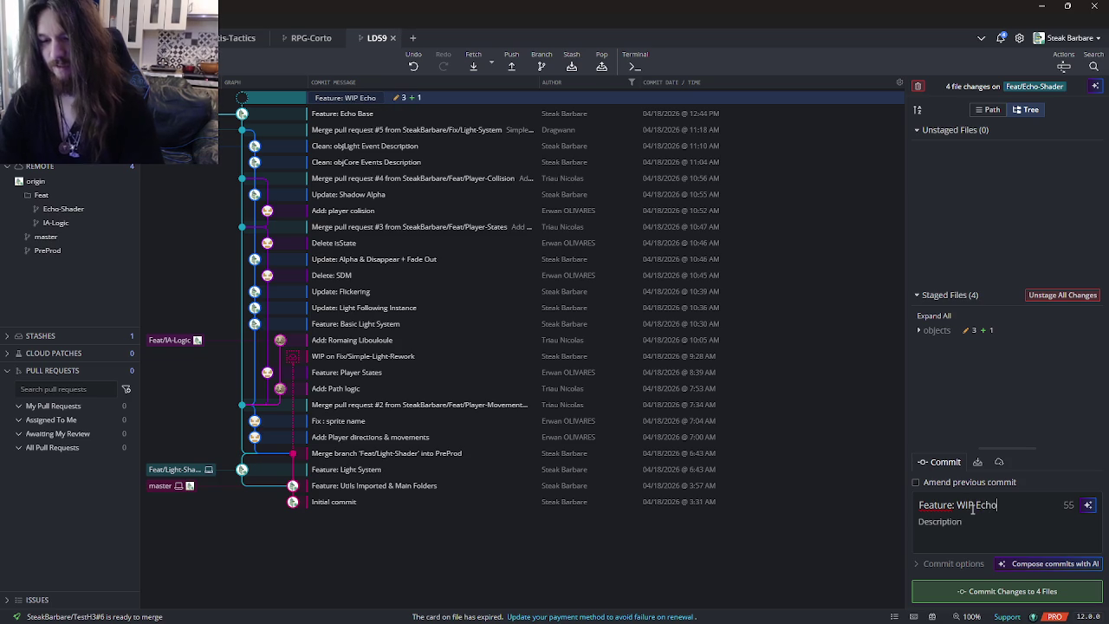
key("ctrl+Return")
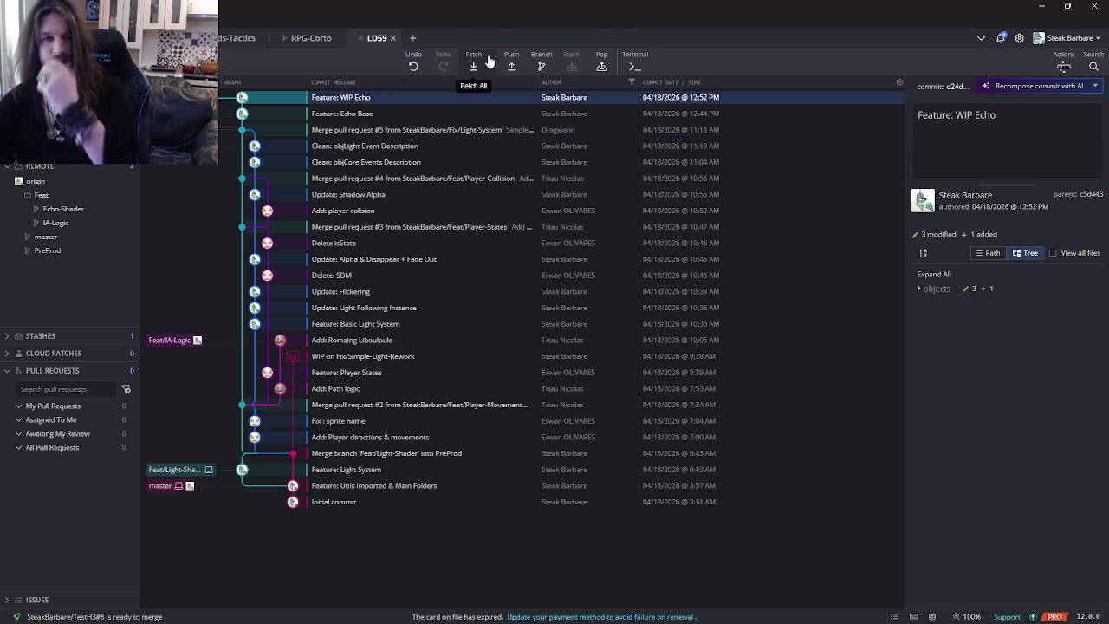
left_click(511, 62)
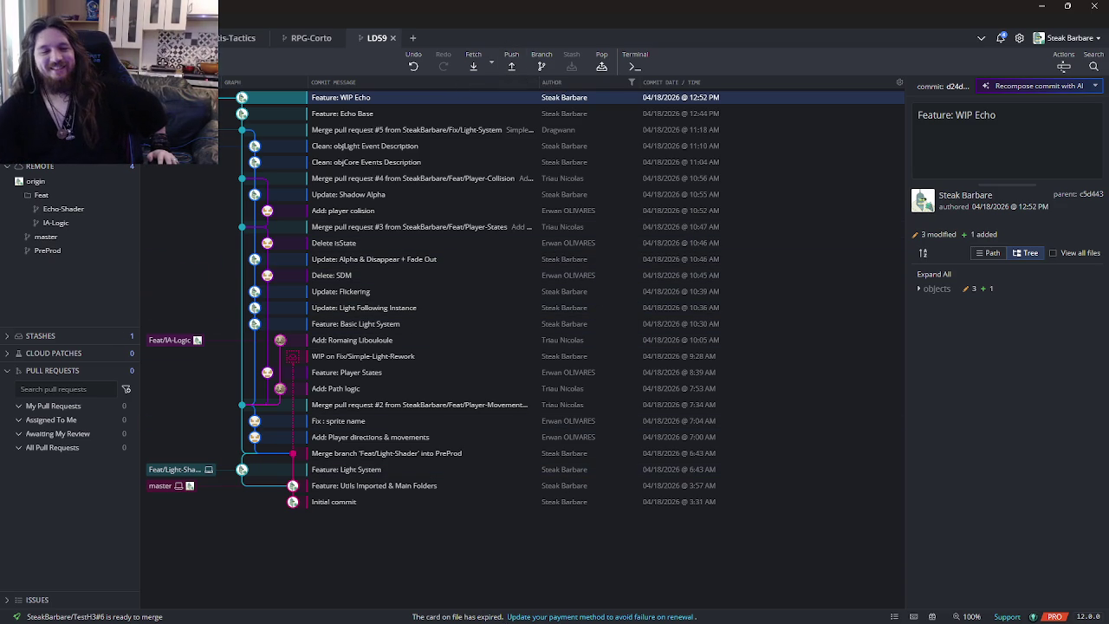
mouse_move(476, 615)
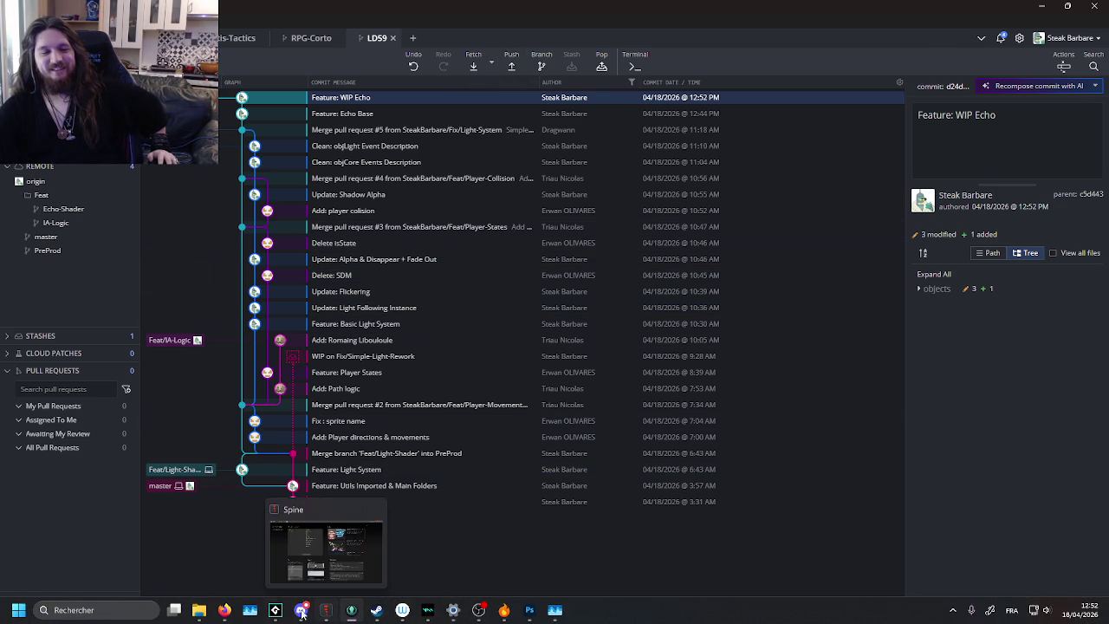
left_click(274, 610)
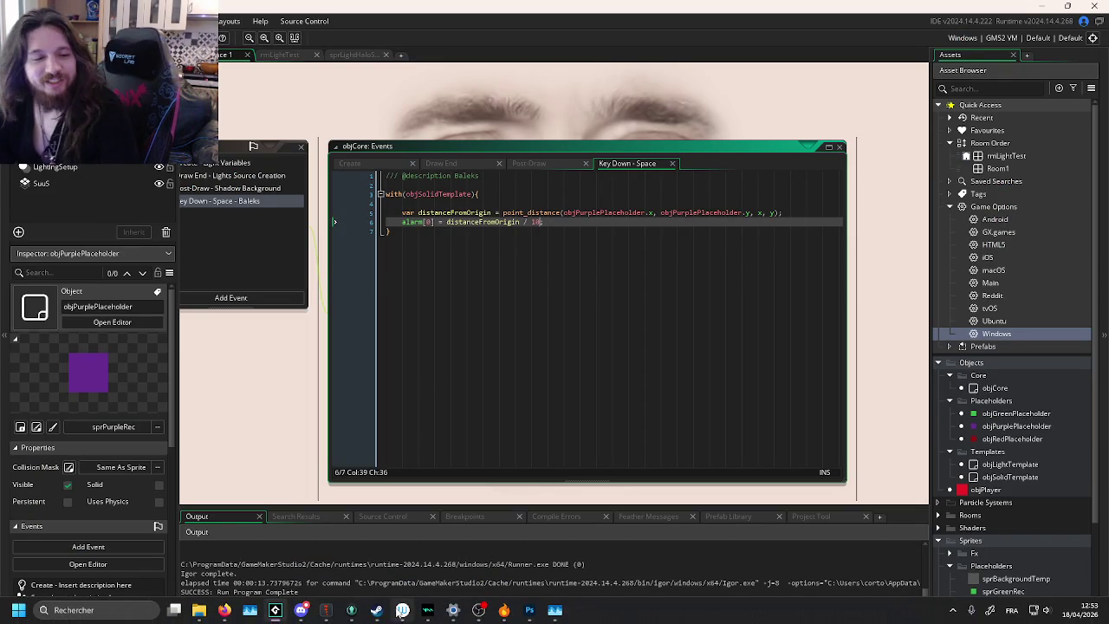
- Maximize Discord and view the astronaut character sheet from #ld59 at full size
left_click(403, 610)
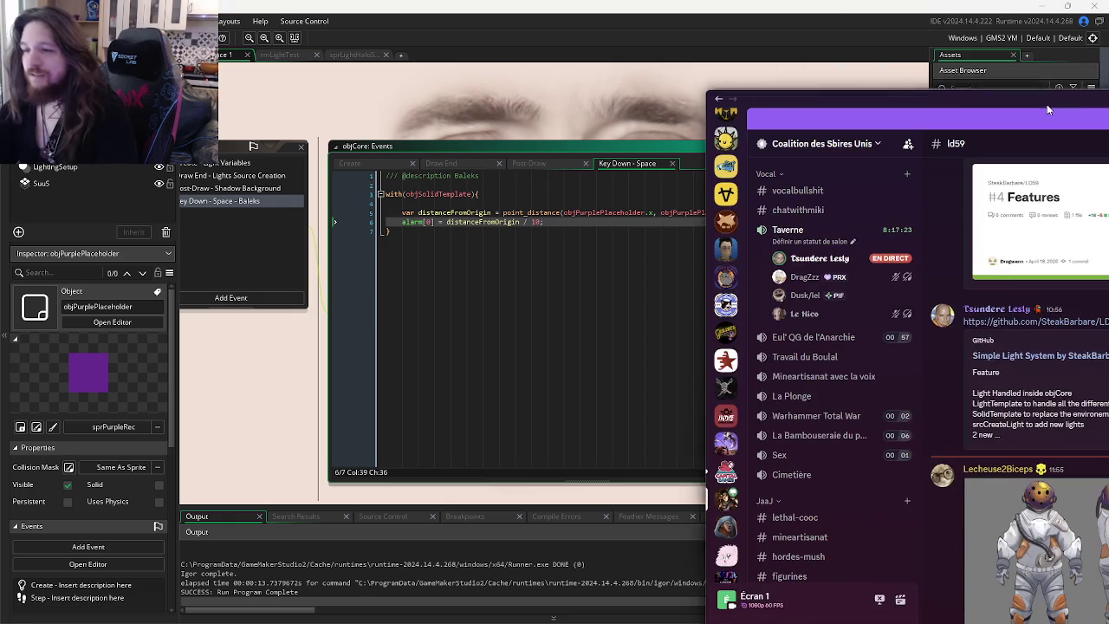
double_click(772, 74)
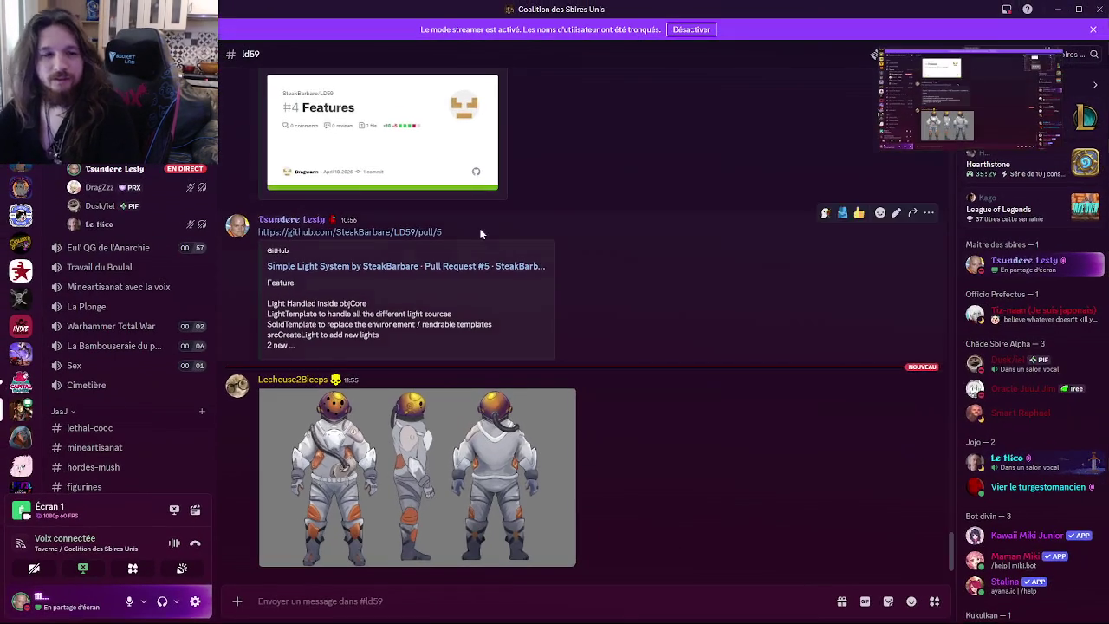
left_click(598, 486)
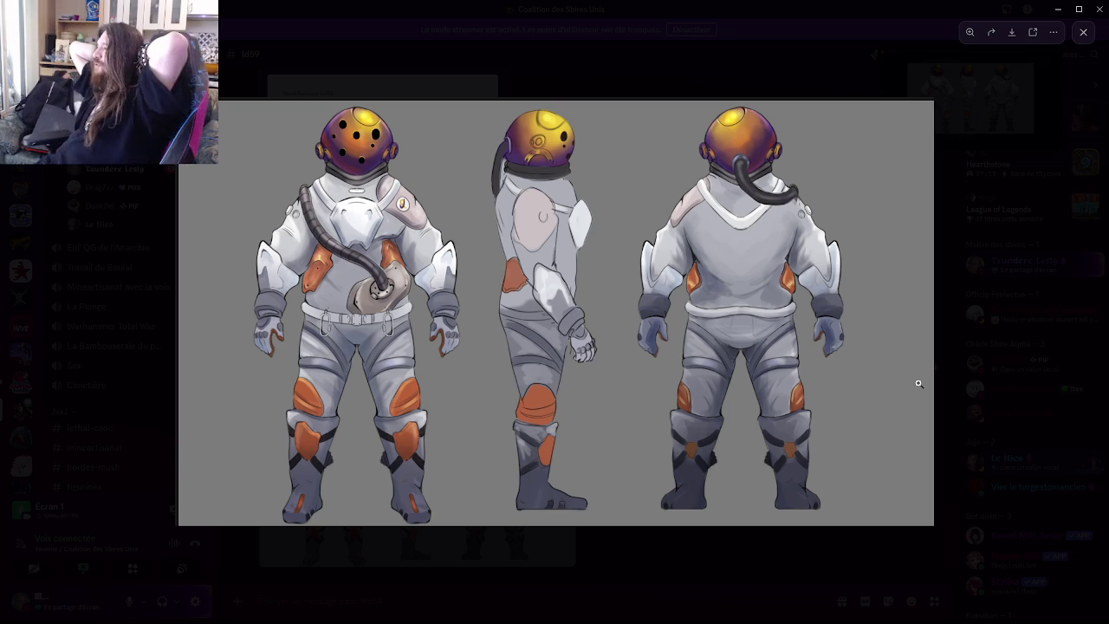
key("alt+Tab")
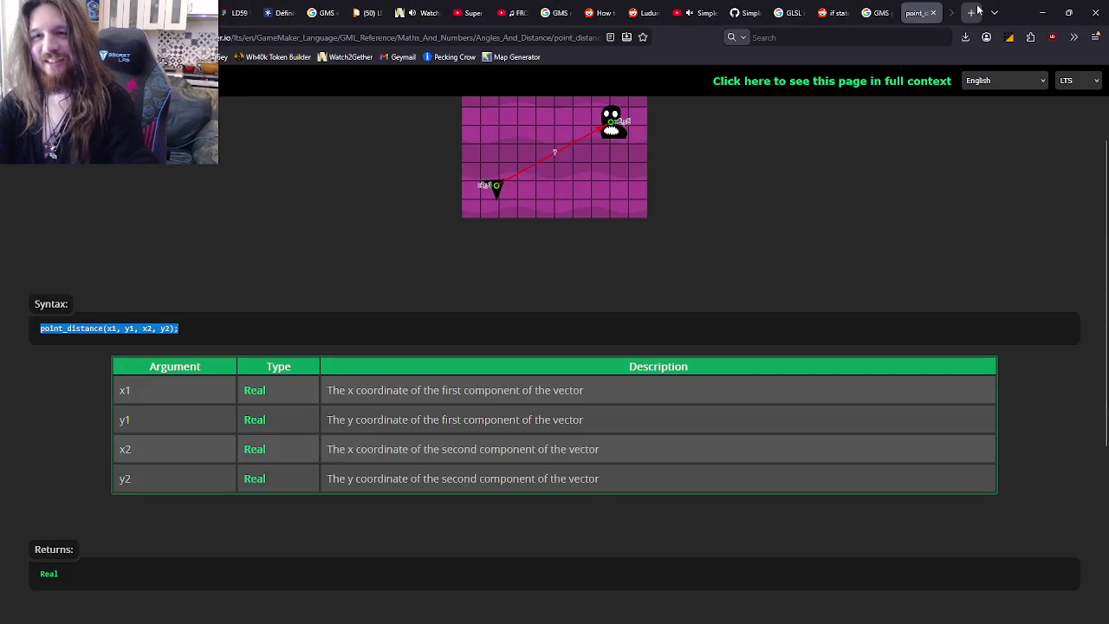
- Open a new Firefox tab and enter the search 'resident evil 4 Mendez Mod'
left_click(972, 12)
type("resident evil")
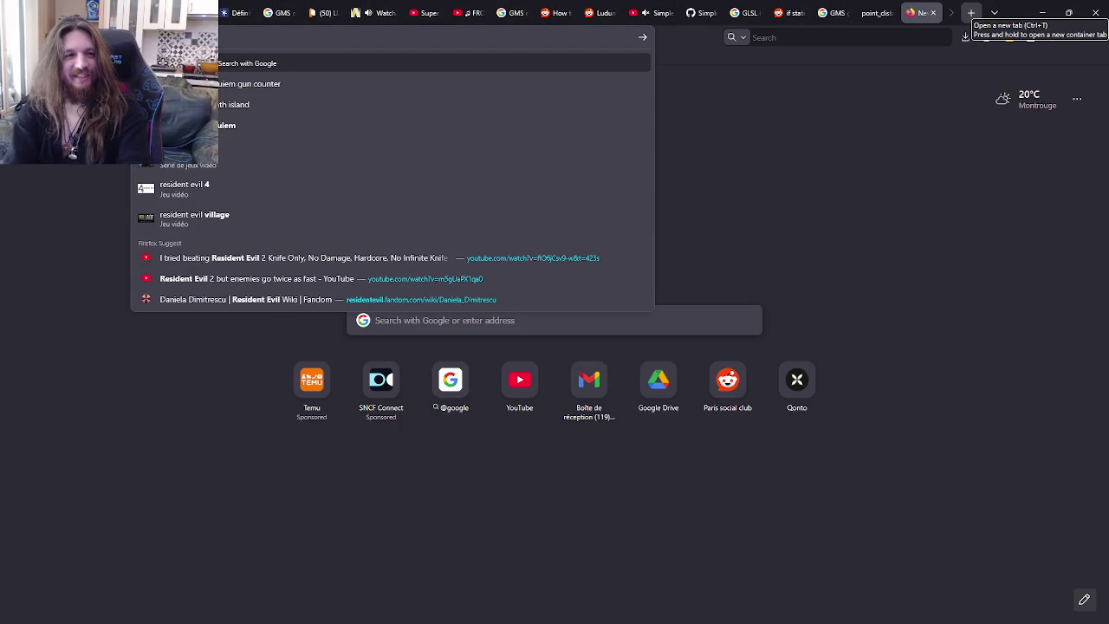
type(" 4")
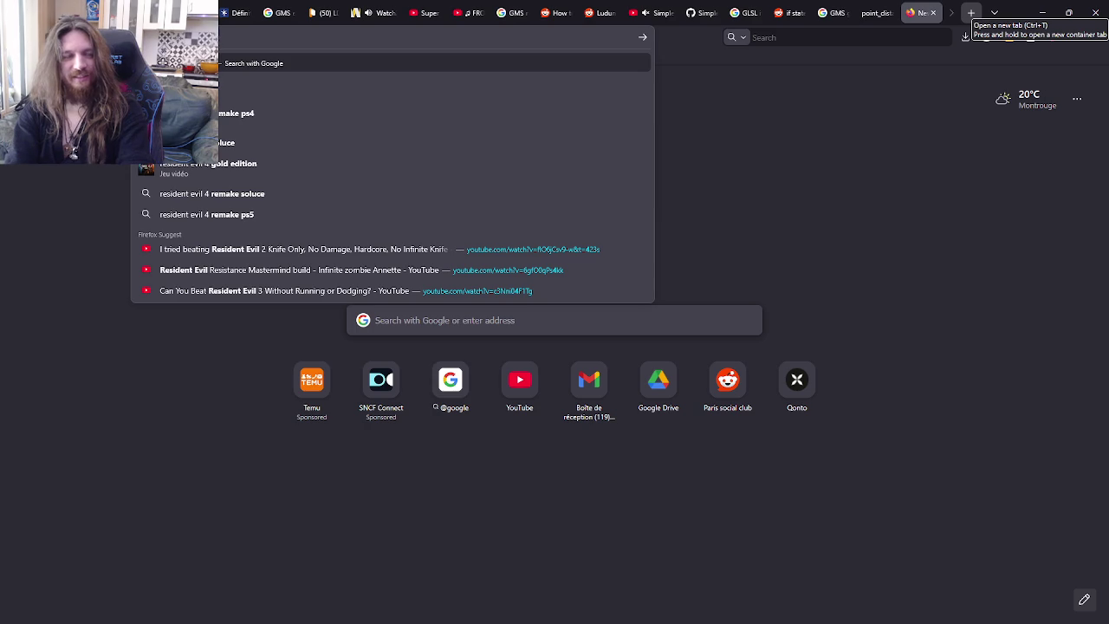
type(" Mendez")
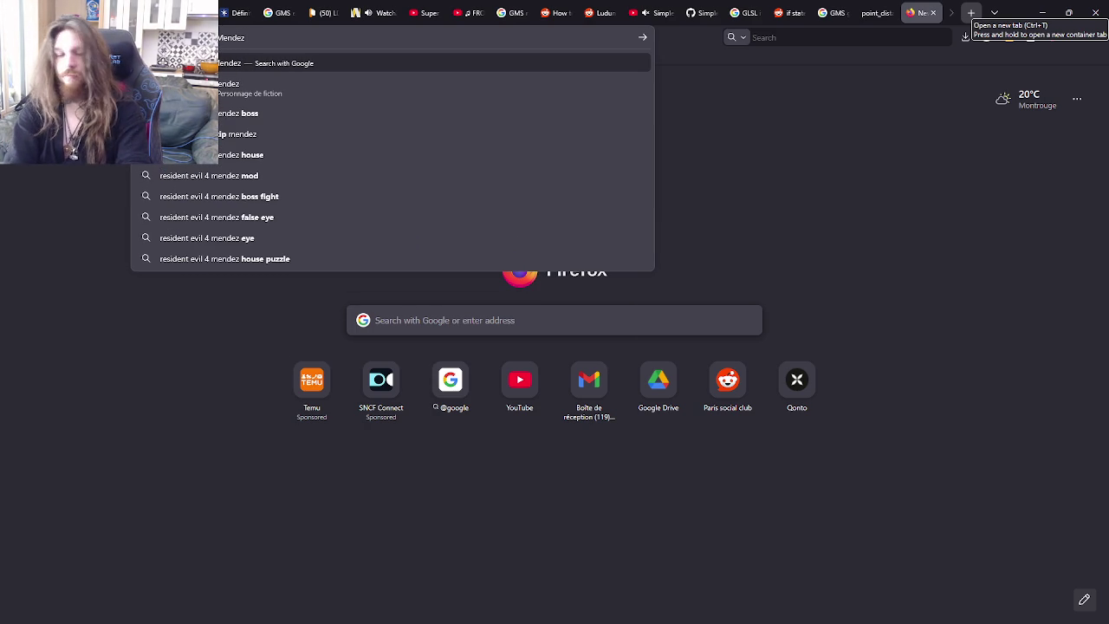
type(" Mod")
- Search for the Mendez mod, then refine the query to 'resident evil 4 Mendez Gigachad Mod'
key("Return")
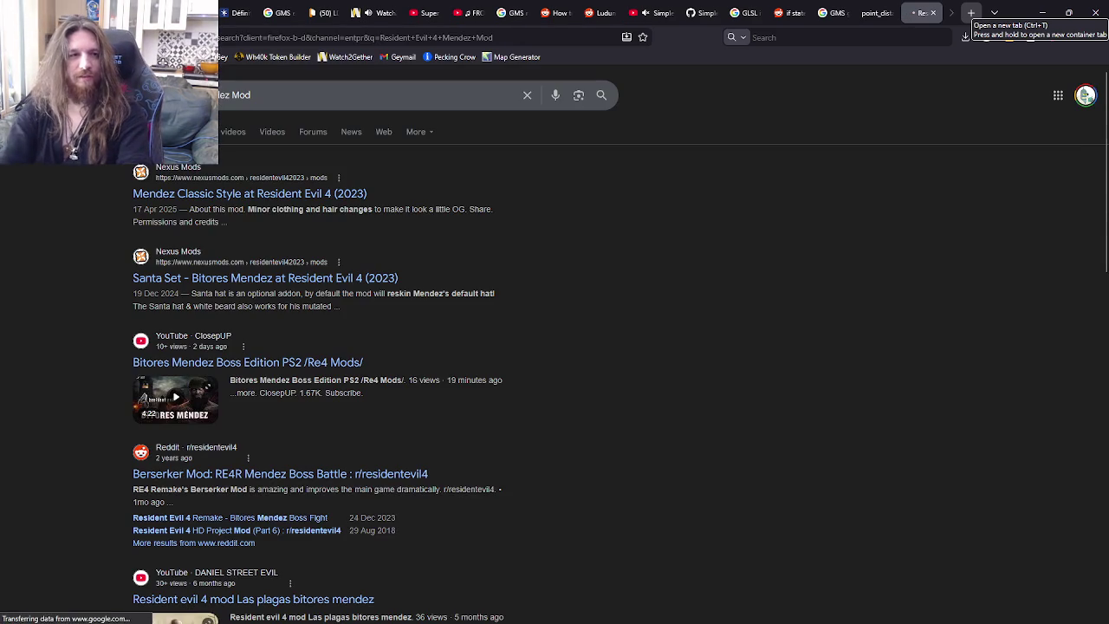
left_click(295, 95)
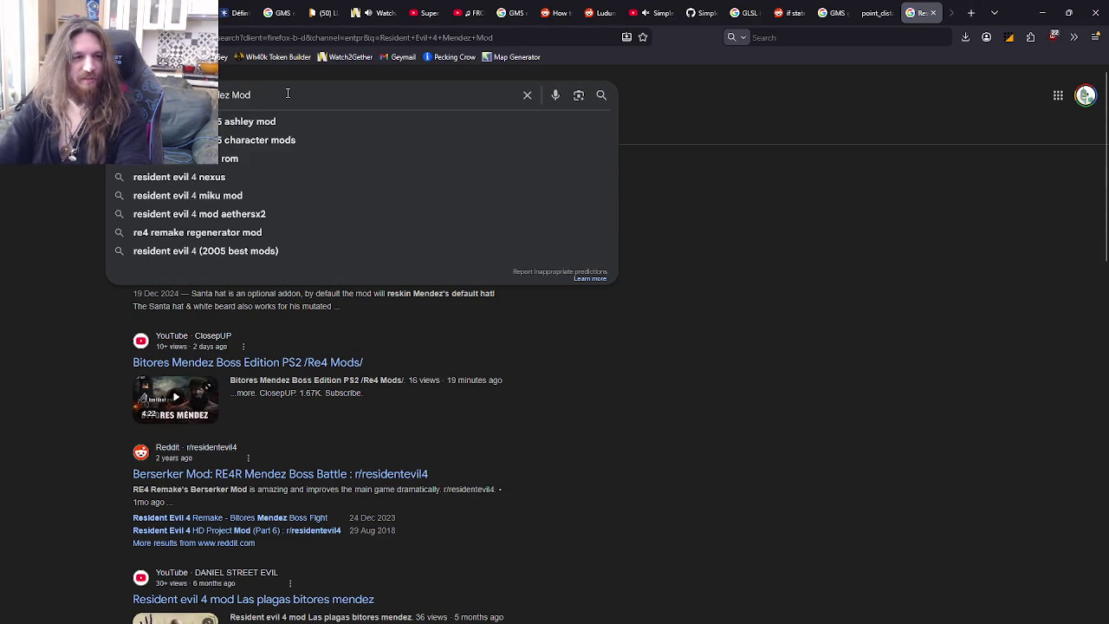
key("BackSpace")
key("BackSpace")
key("BackSpace")
type("Gigacha")
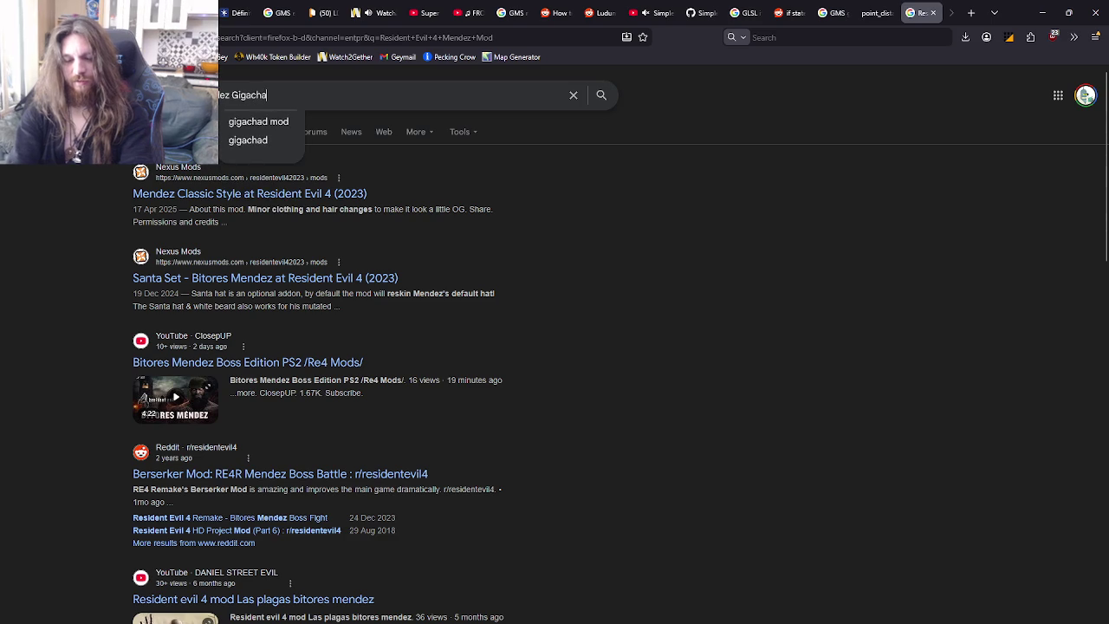
type("d Mod")
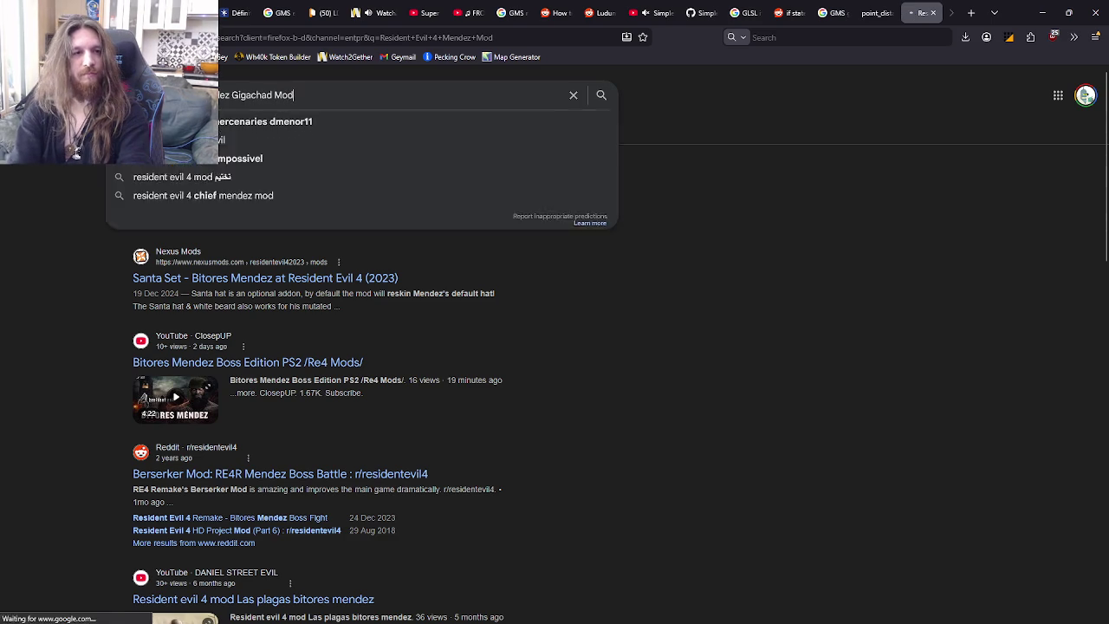
key("Return")
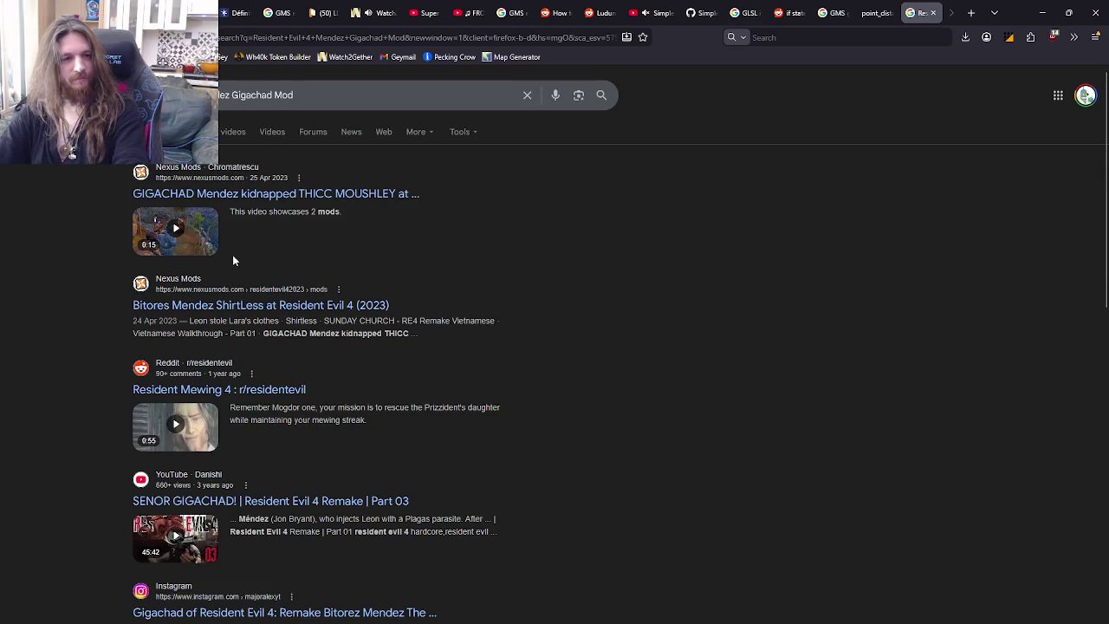
- Watch part of the Nexus Gigachad Mendez mod video, then close its page
left_click(205, 250)
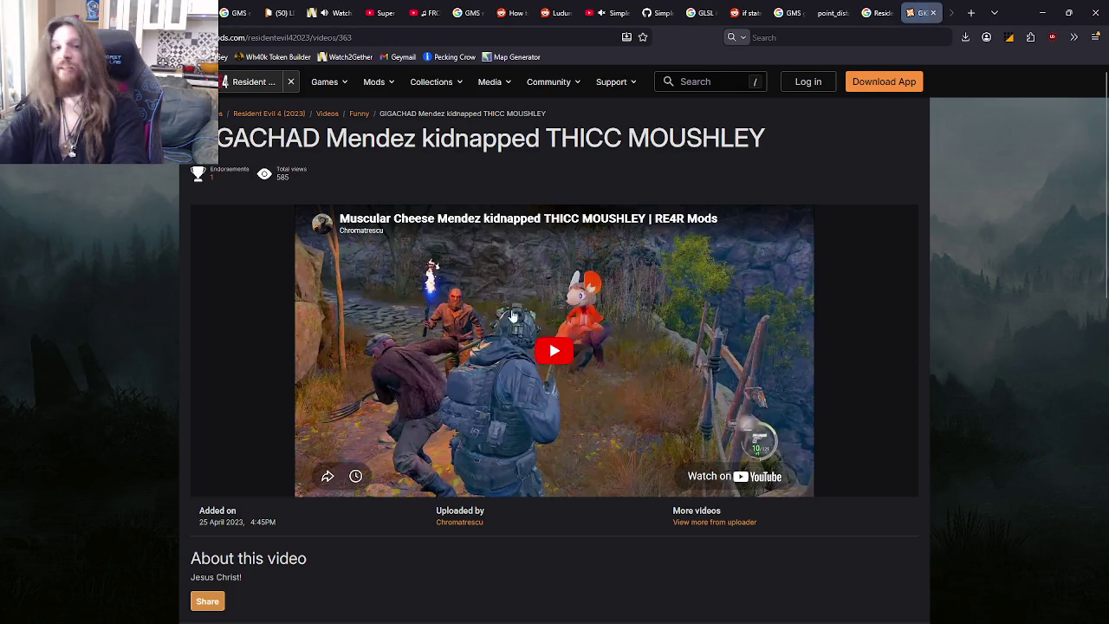
left_click(562, 360)
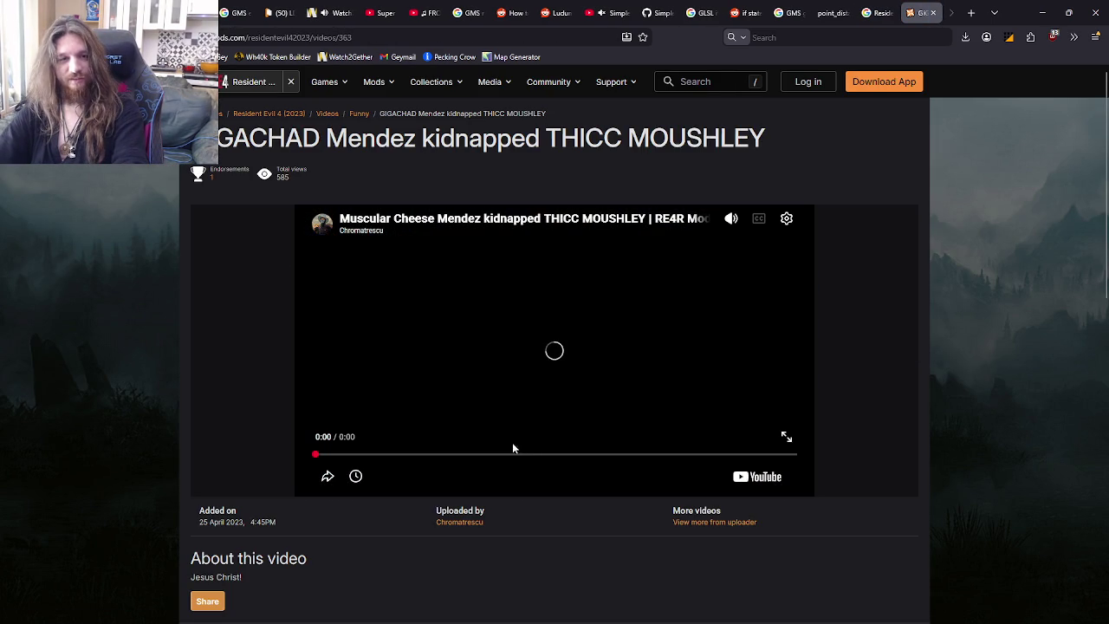
left_click(448, 452)
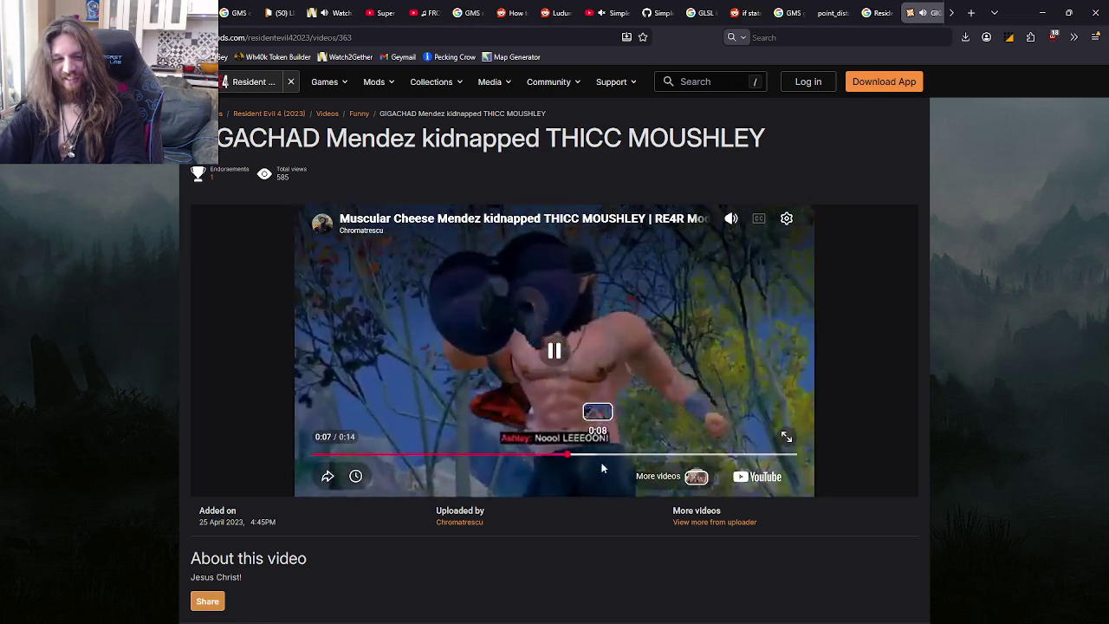
left_click(626, 425)
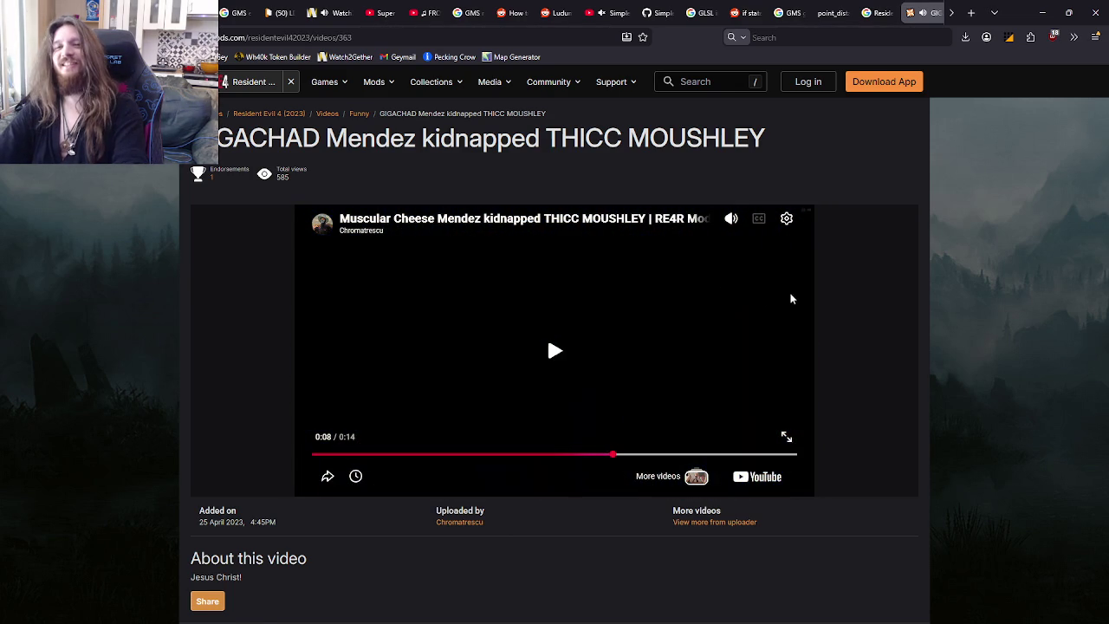
key("ctrl+w")
- Preview the first Mendez Gigachad mod image result, then close the tab
scroll(647, 266, "down", 4)
scroll(616, 315, "up", 4)
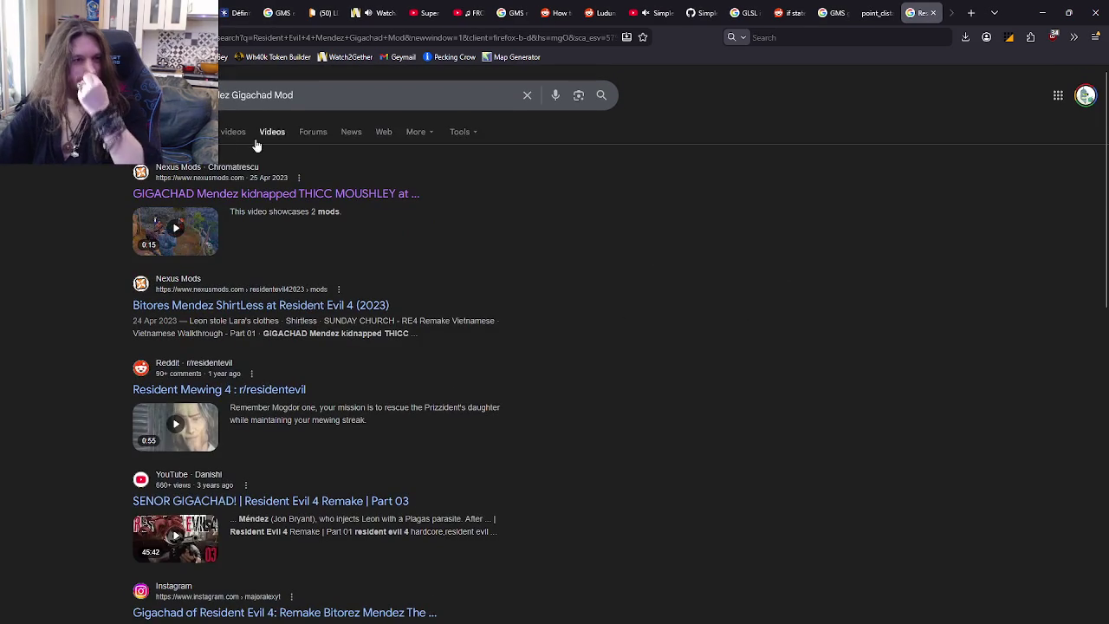
left_click(186, 132)
left_click(130, 251)
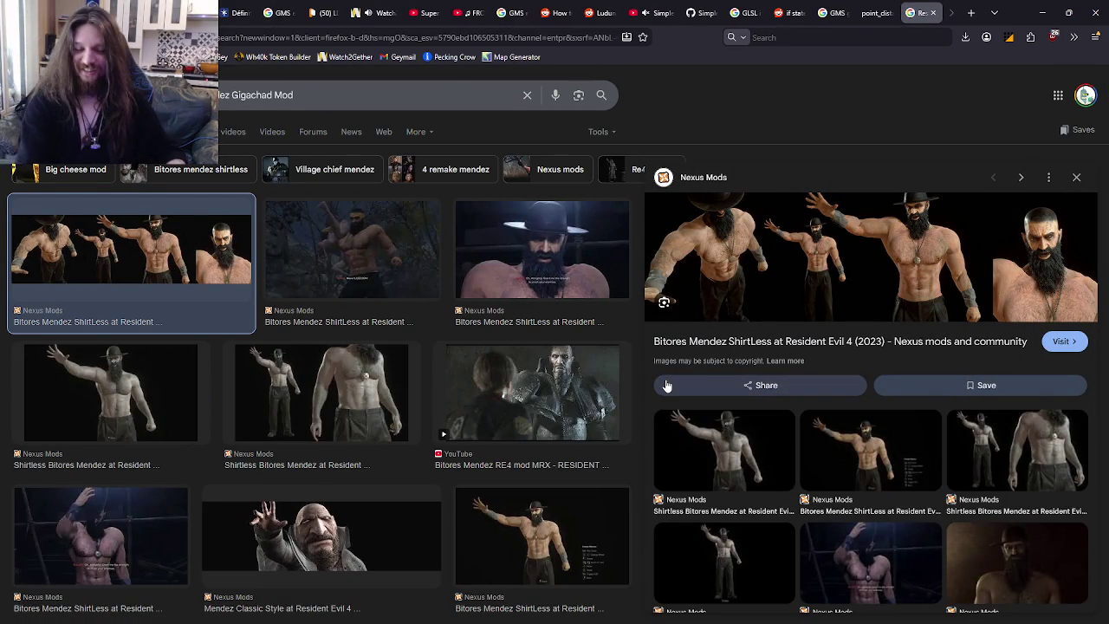
key("ctrl+w")
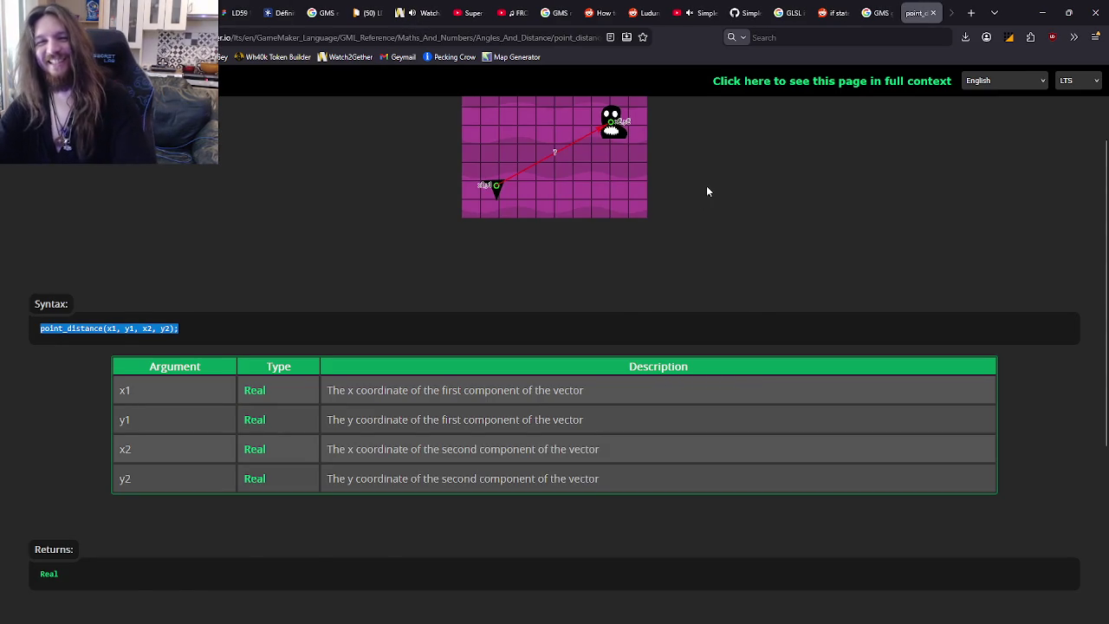
- Return to the 'GMS get distance' results, then switch back to GameMaker
key("ctrl+shift+Tab")
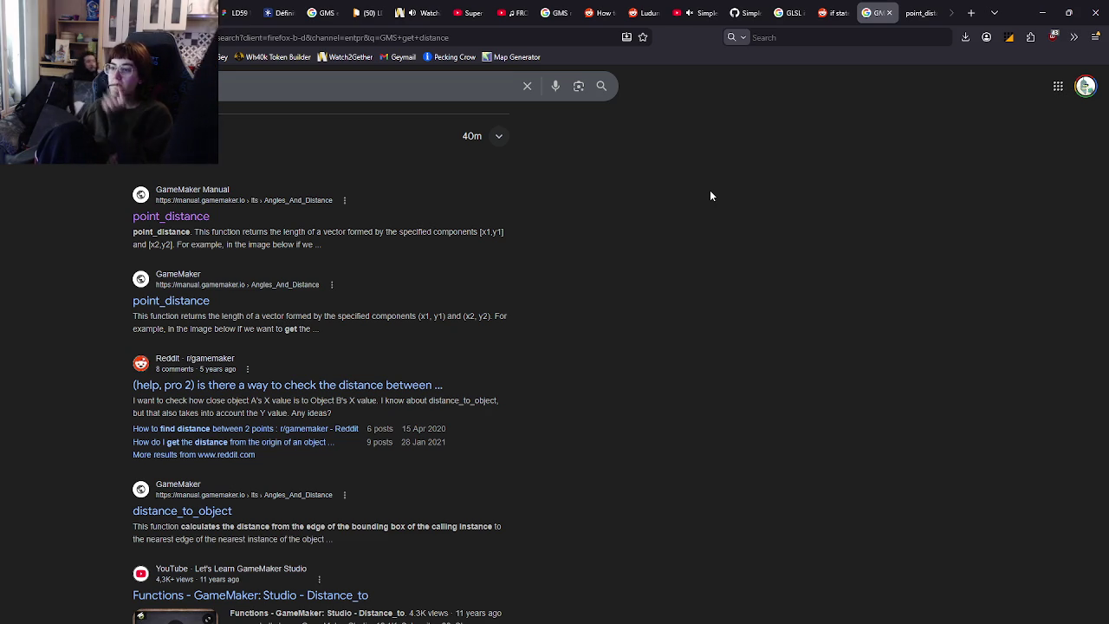
key("alt+Tab")
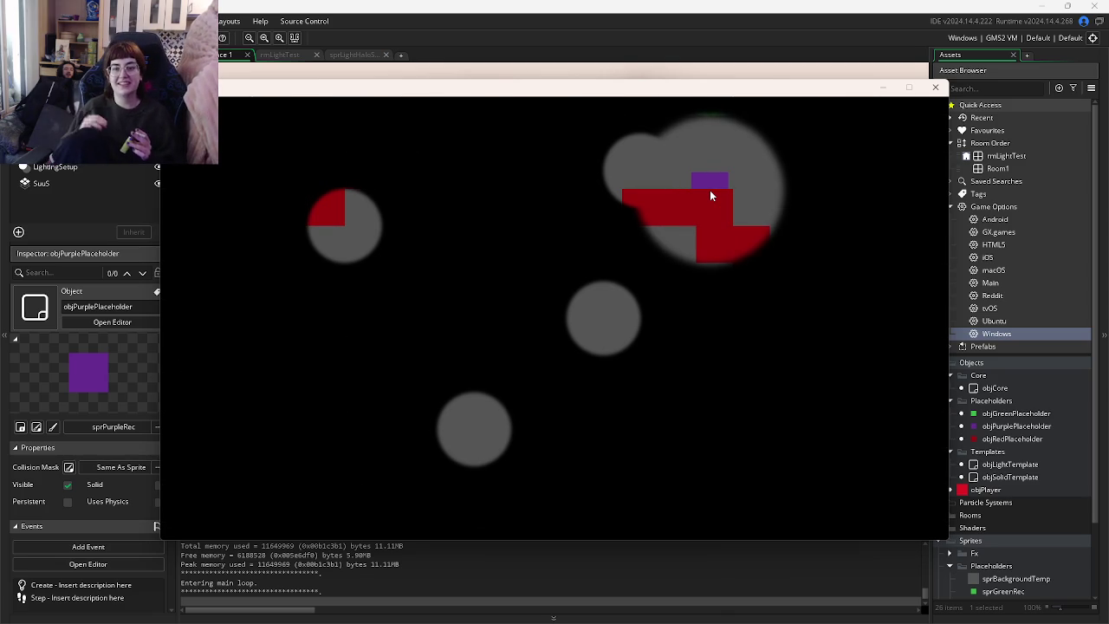
- Steer the purple player's light into the red walls, then relaunch the game and quit back to the code
mouse_move(709, 195)
left_mouse_down()
mouse_move(794, 128)
mouse_move(199, 433)
mouse_move(330, 320)
mouse_move(326, 336)
left_mouse_up()
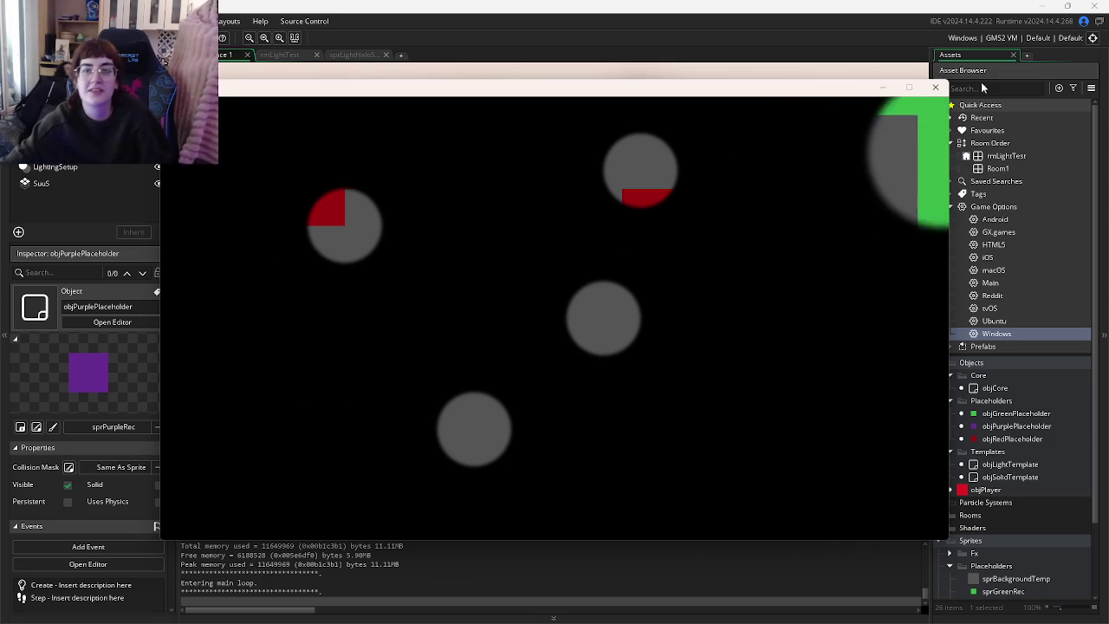
left_click(935, 86)
key("F5")
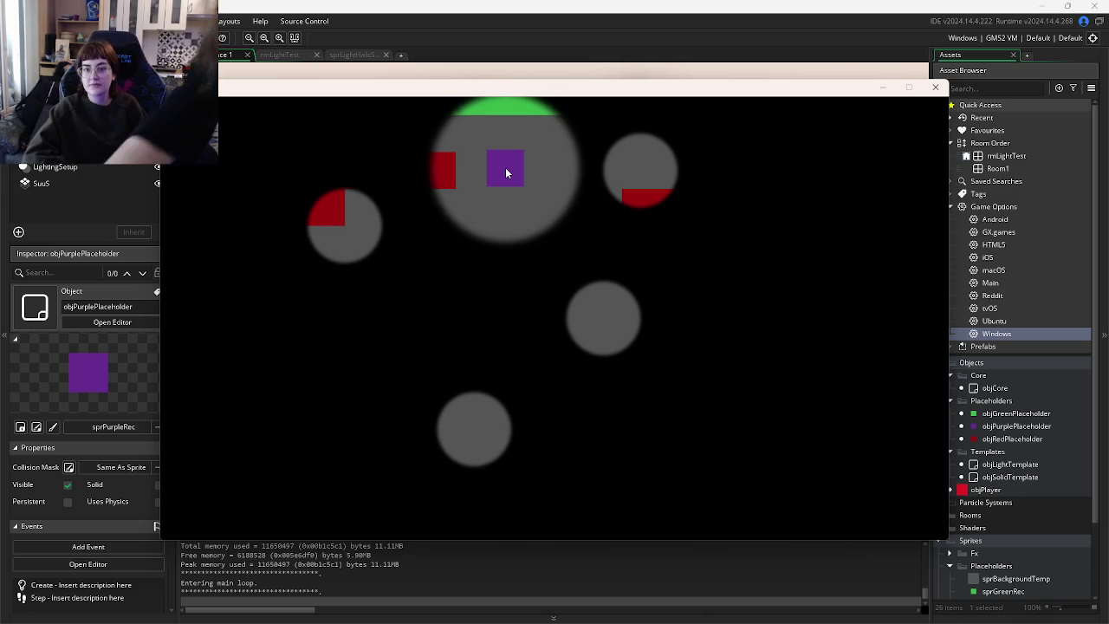
key("Escape")
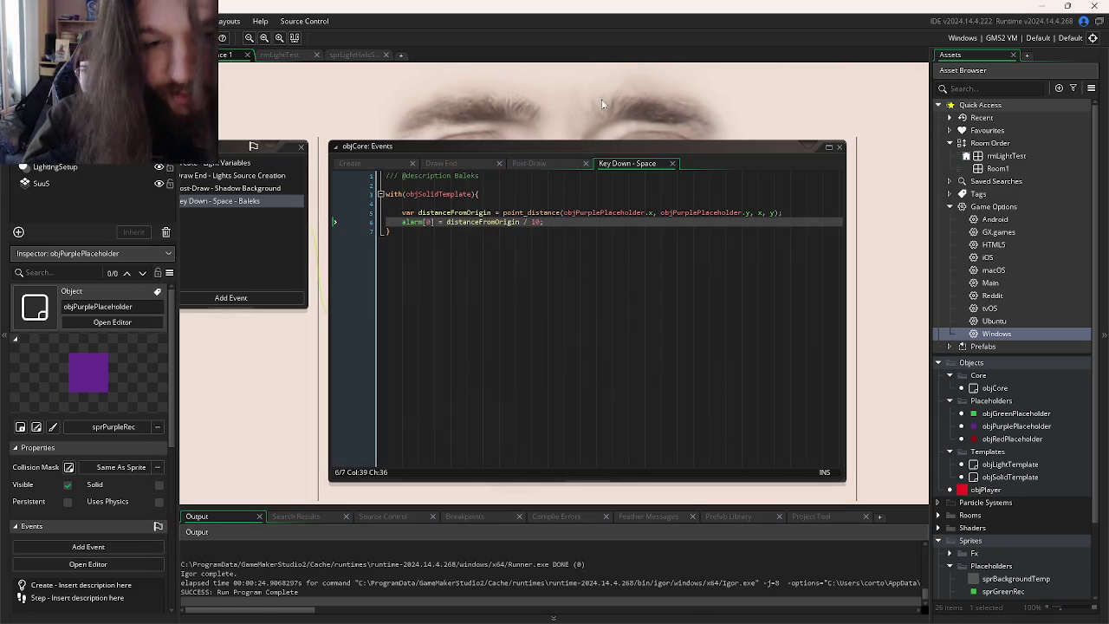
- Change the alarm divisor on line 6 from 10 to 8 and run the game
left_click(538, 223)
double_click(537, 222)
type("8")
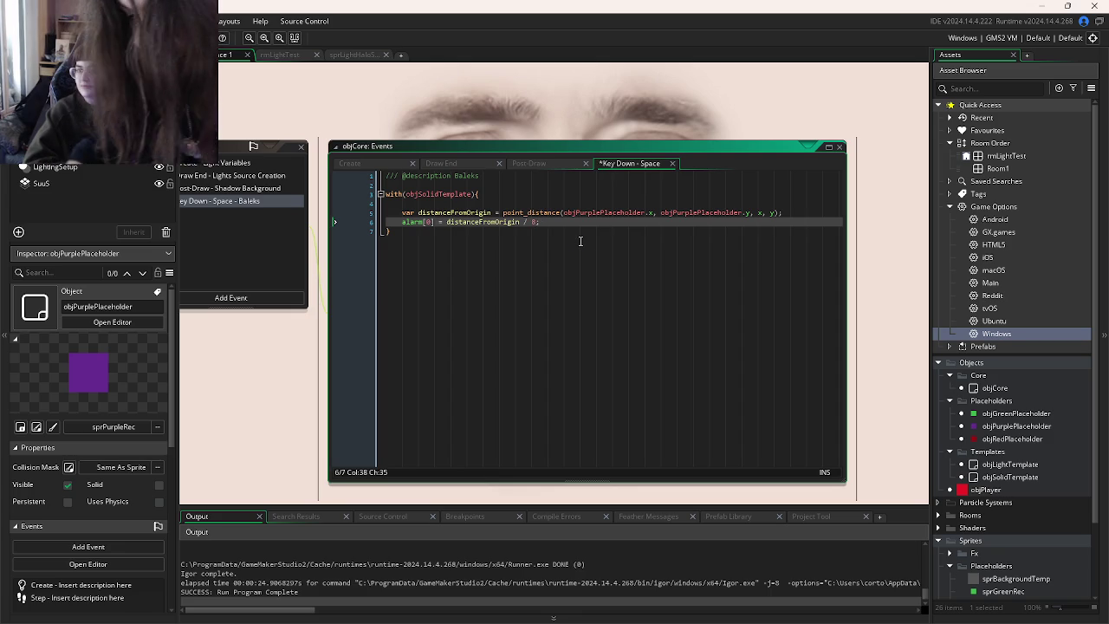
key("F5")
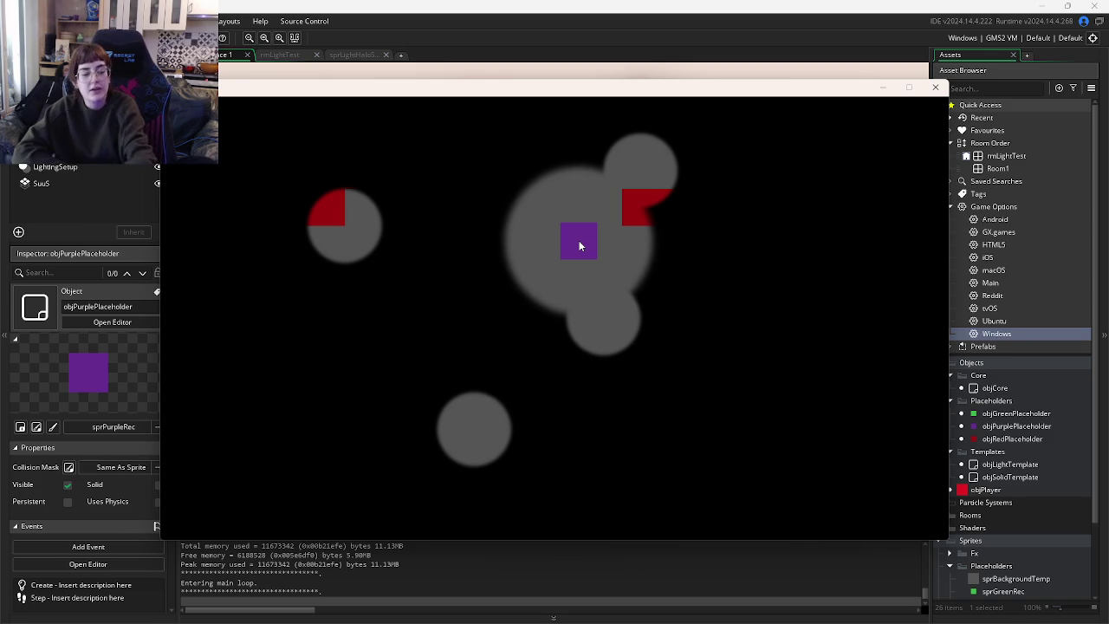
- Fire the distance-delayed wall echoes in the running room, then quit the game
key("Up")
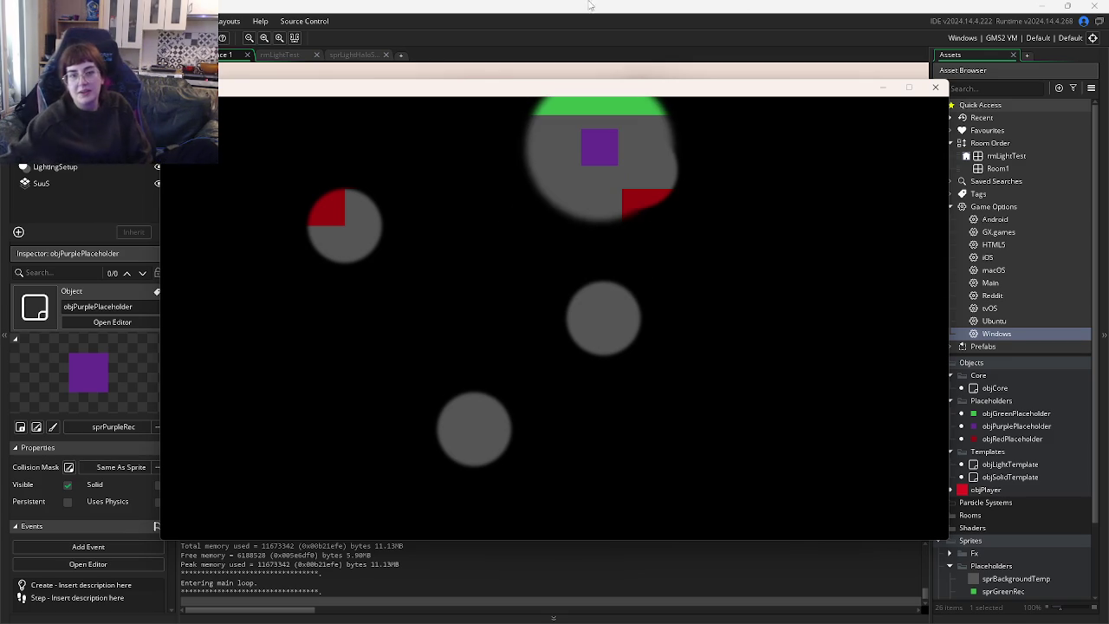
left_click(935, 87)
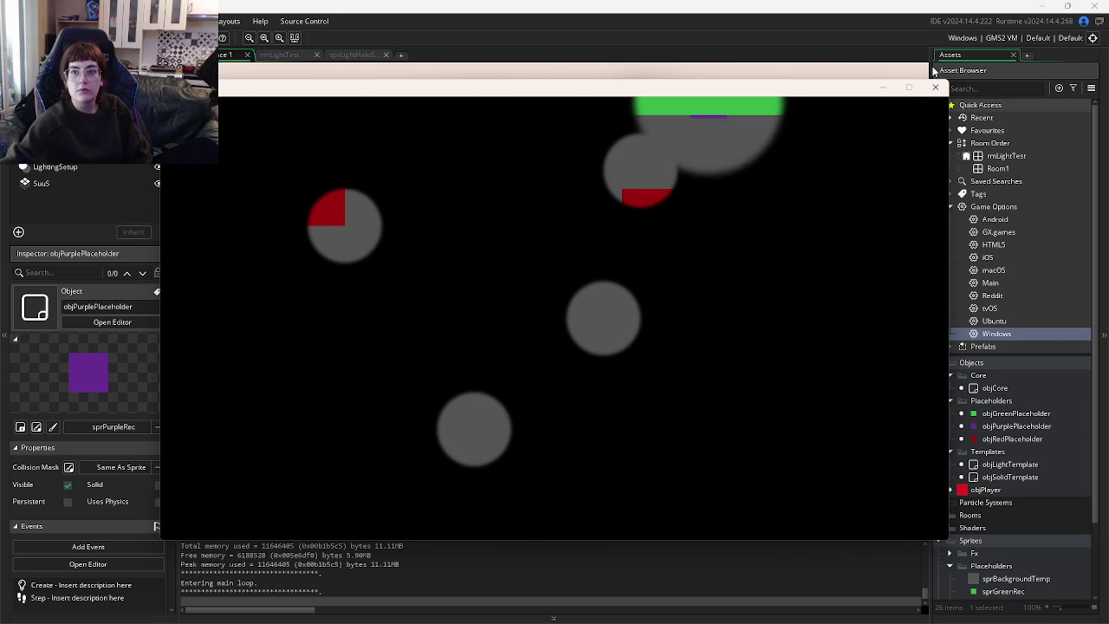
key("Escape")
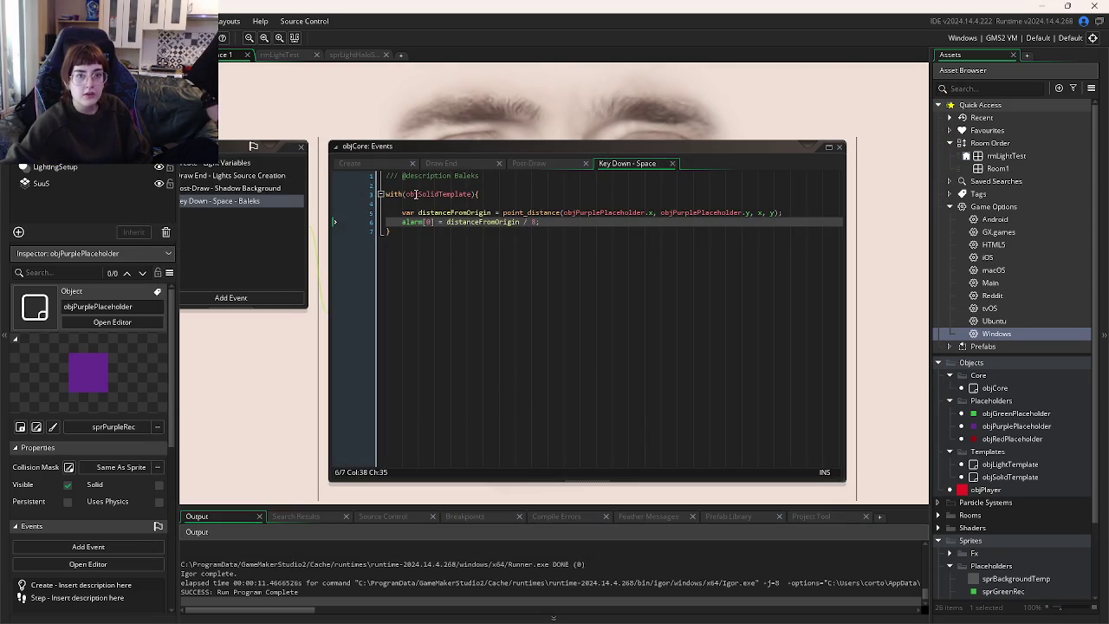
- Replace the divisor 8 with 5 so alarm[0] = distanceFromOrigin / 5, then run
left_click(536, 224)
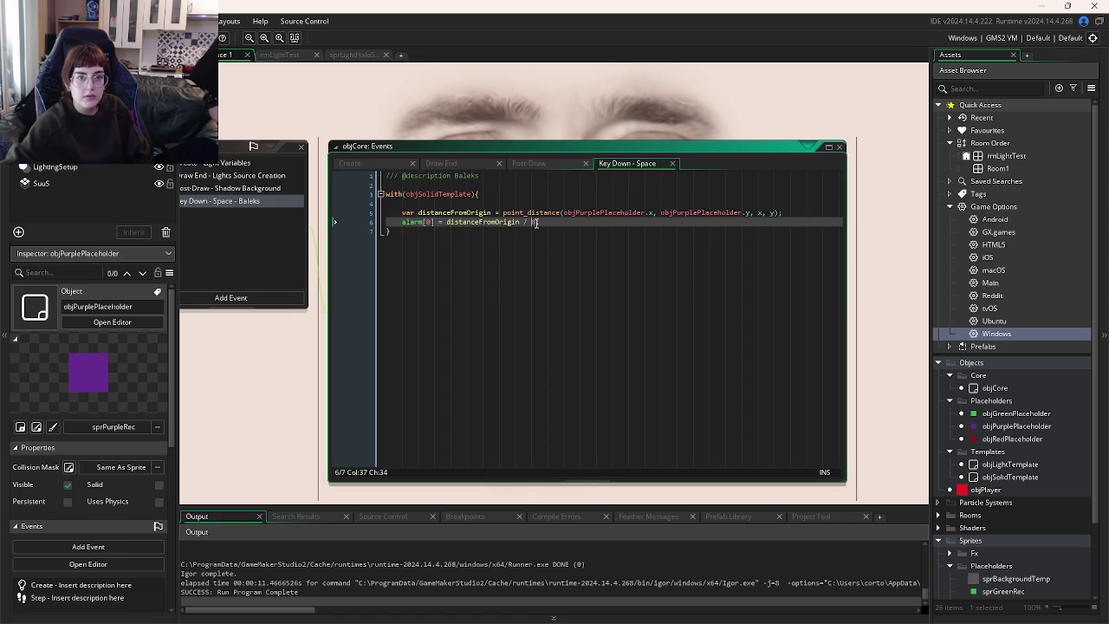
key("BackSpace")
type("5")
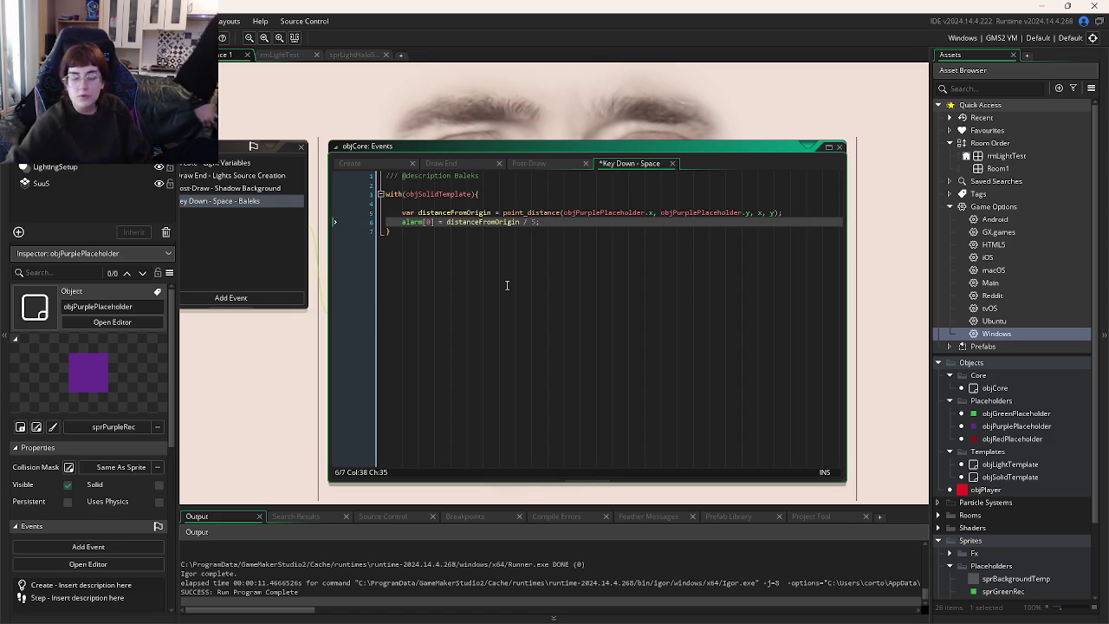
key("F5")
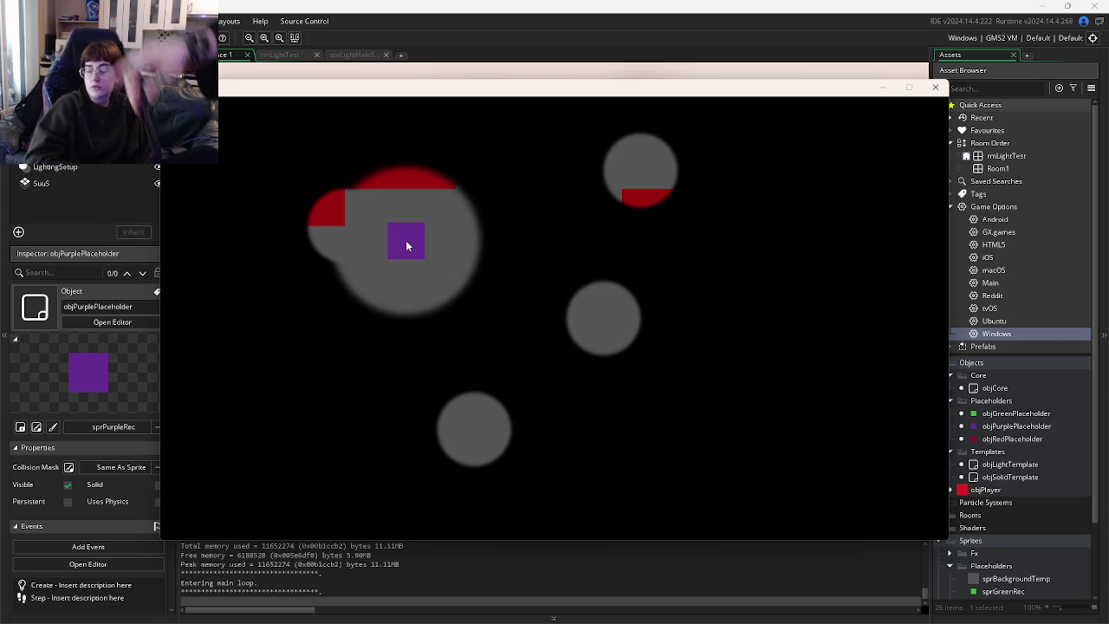
- Reposition the light in the running test room, then switch over to Firefox
left_click(406, 240)
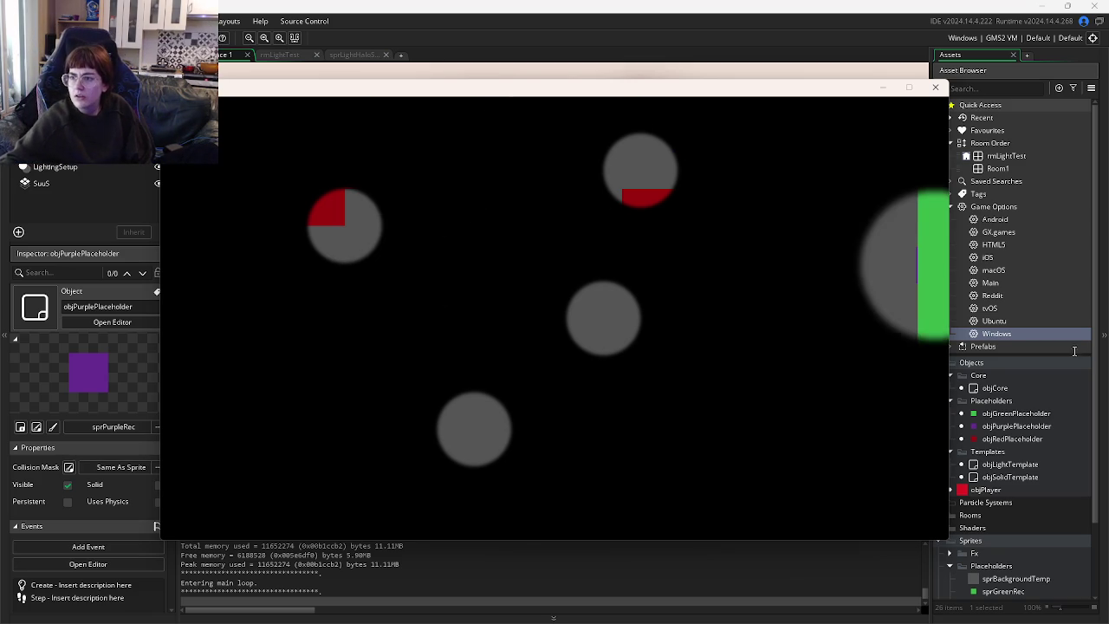
left_click(156, 526)
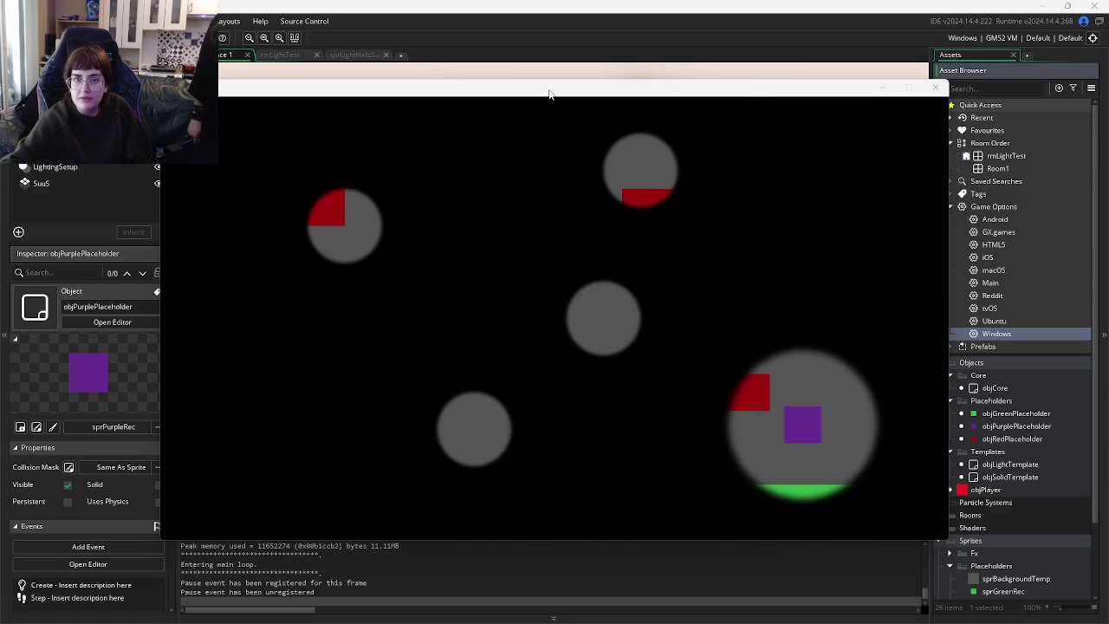
key("alt+Tab")
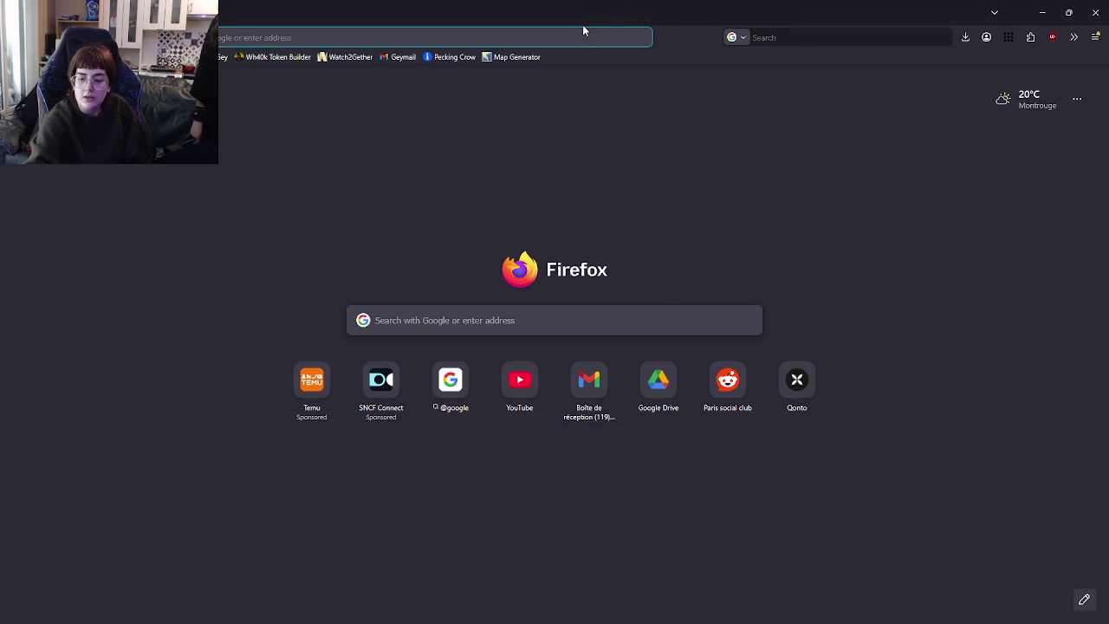
- Replace the old address-bar query with 'hyper light drifter' and search for it
type("hyper")
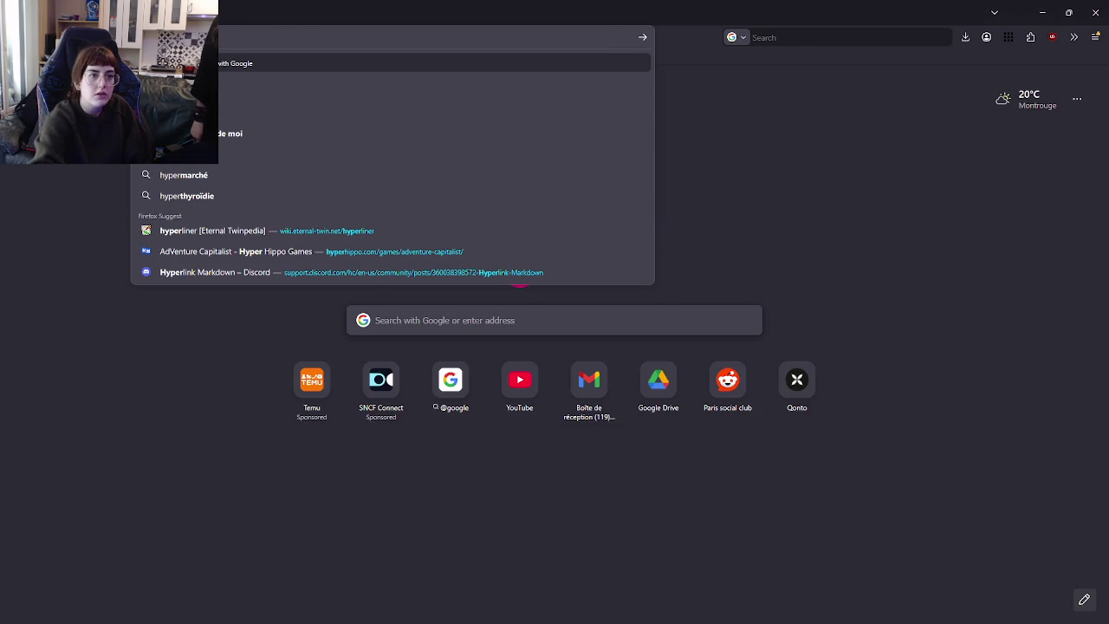
type("liquid")
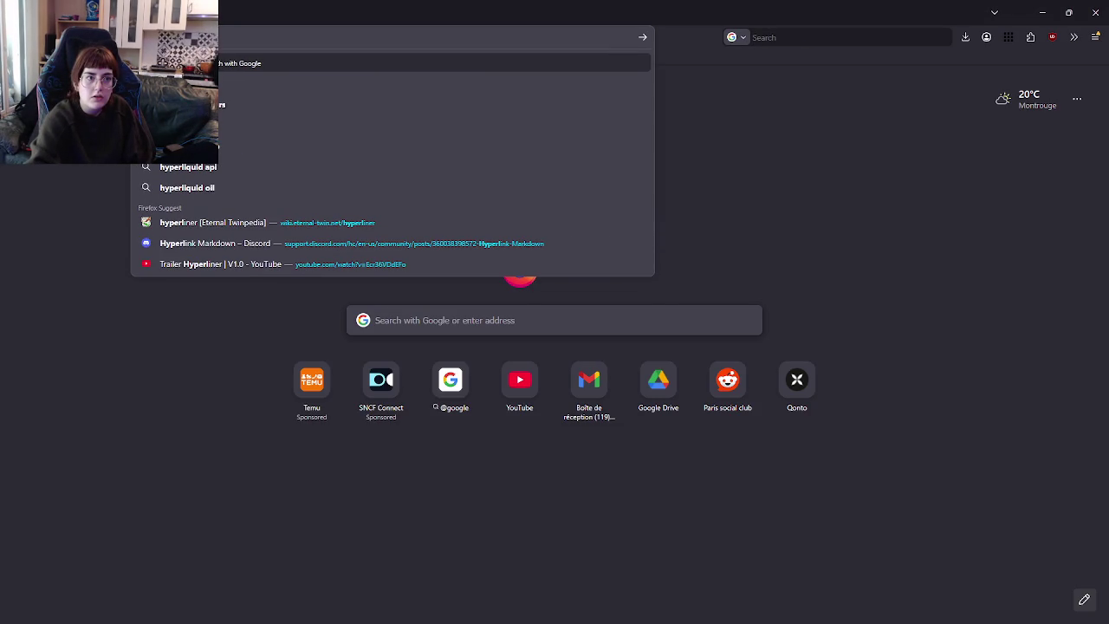
key("BackSpace")
key("BackSpace")
key("BackSpace")
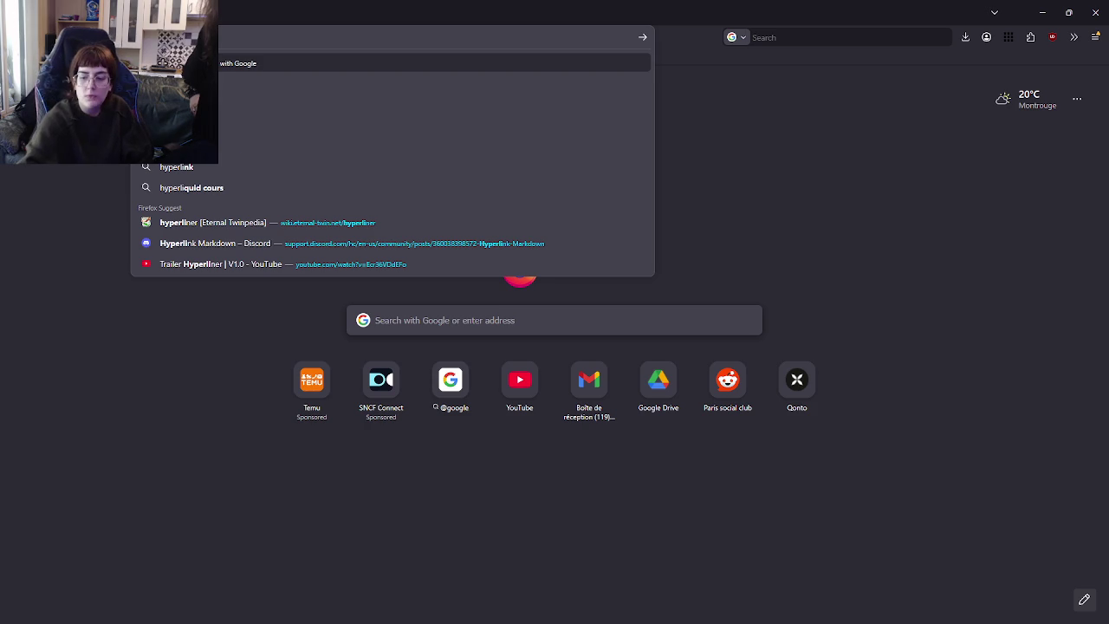
key("BackSpace")
key("BackSpace")
key("BackSpace")
key("BackSpace")
key("BackSpace")
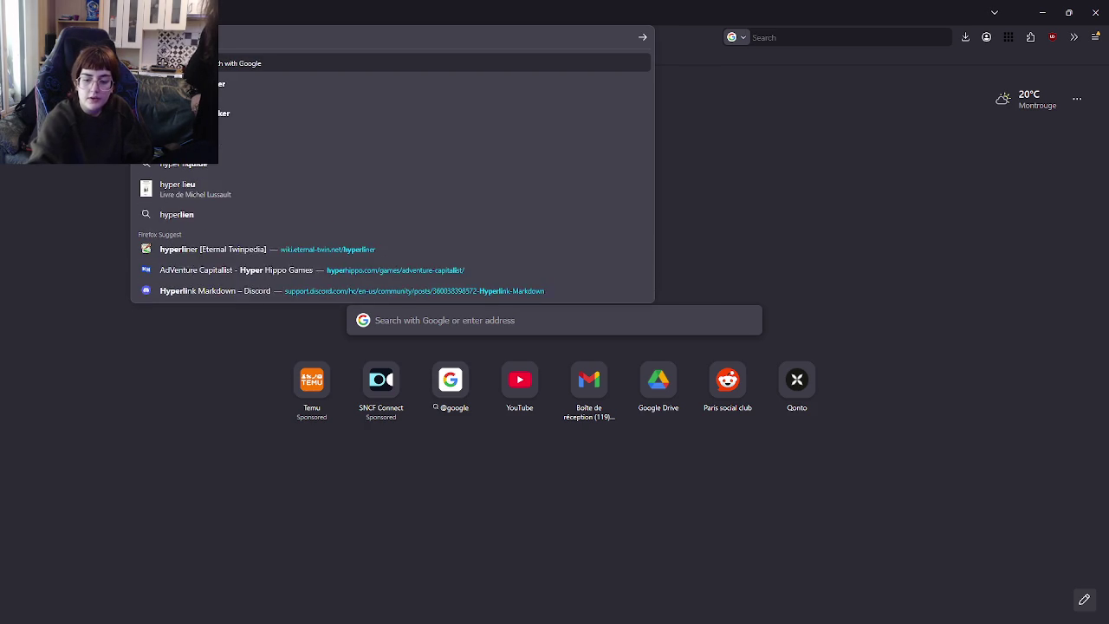
type("super d")
key("BackSpace")
type("life")
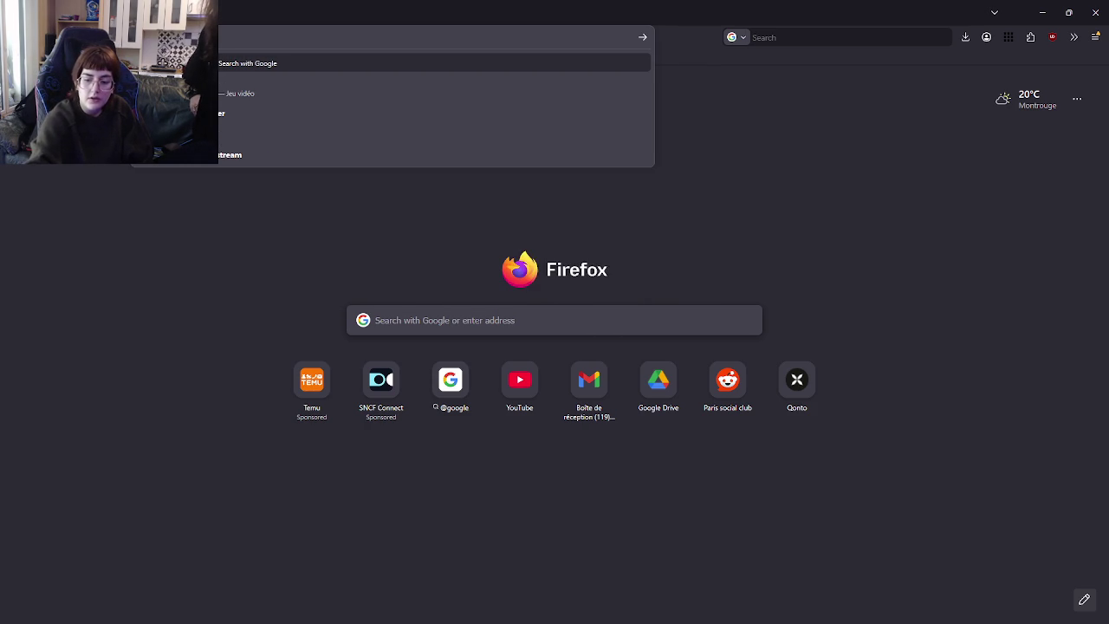
key("BackSpace")
key("BackSpace")
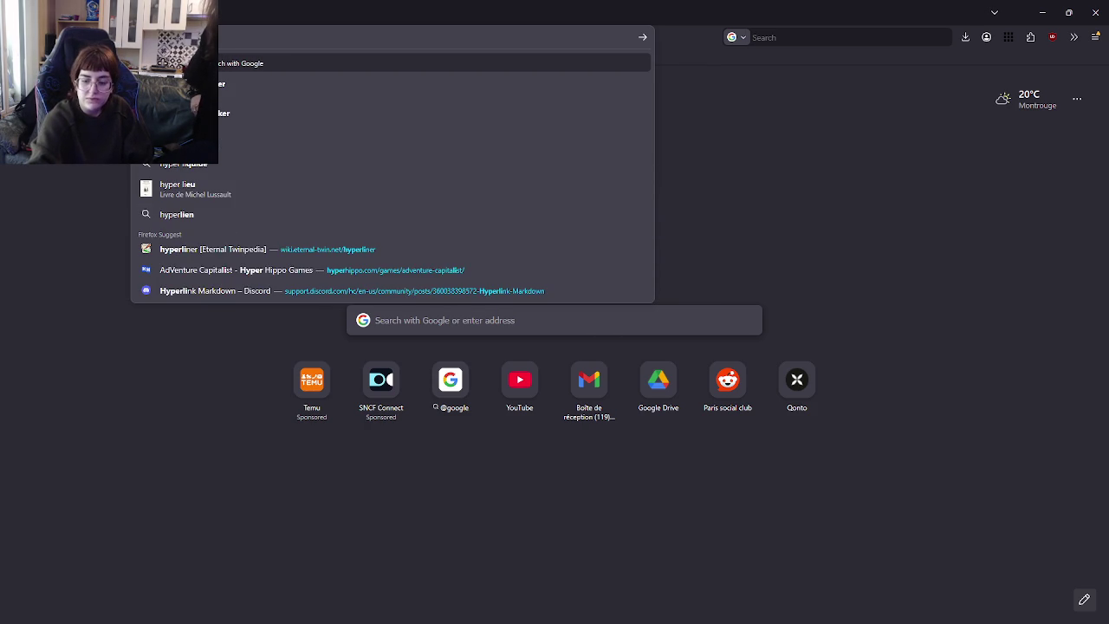
type("ght drifte")
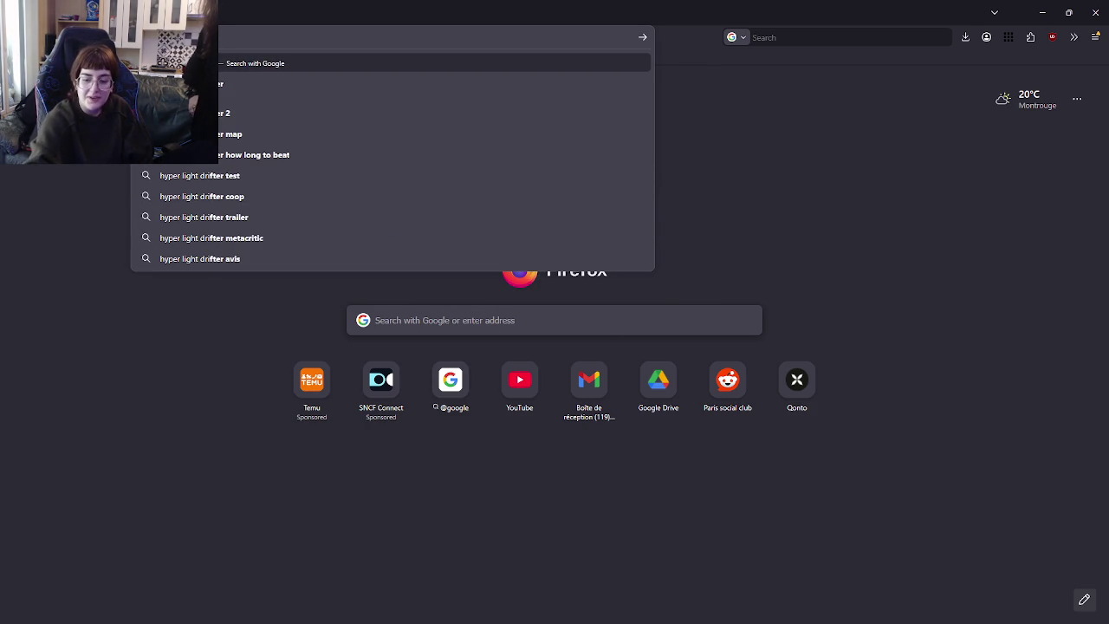
type("r")
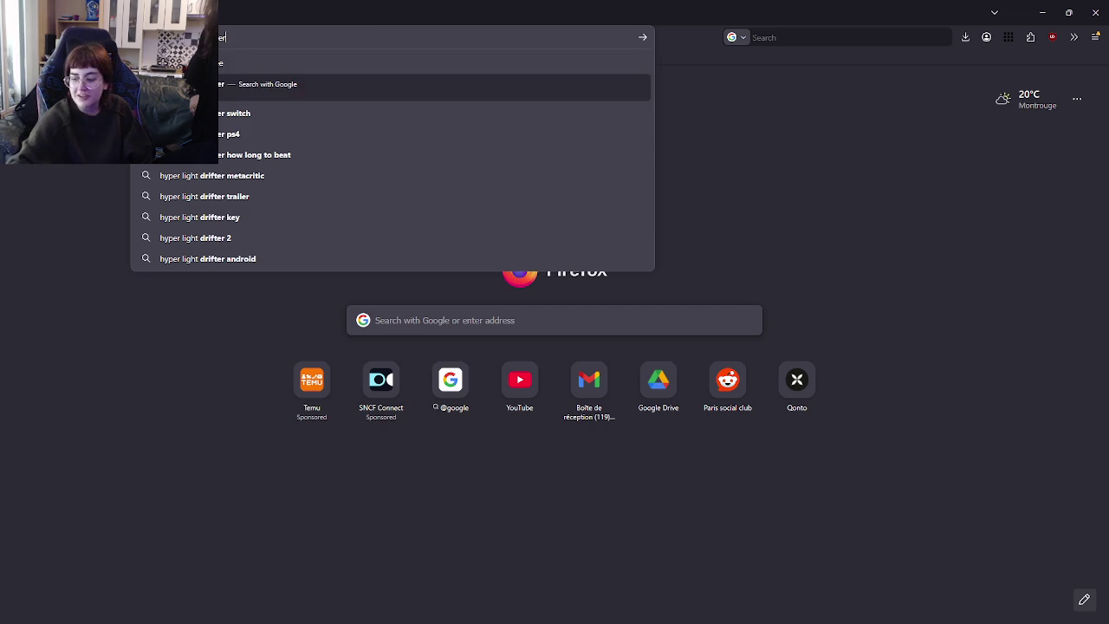
key("Return")
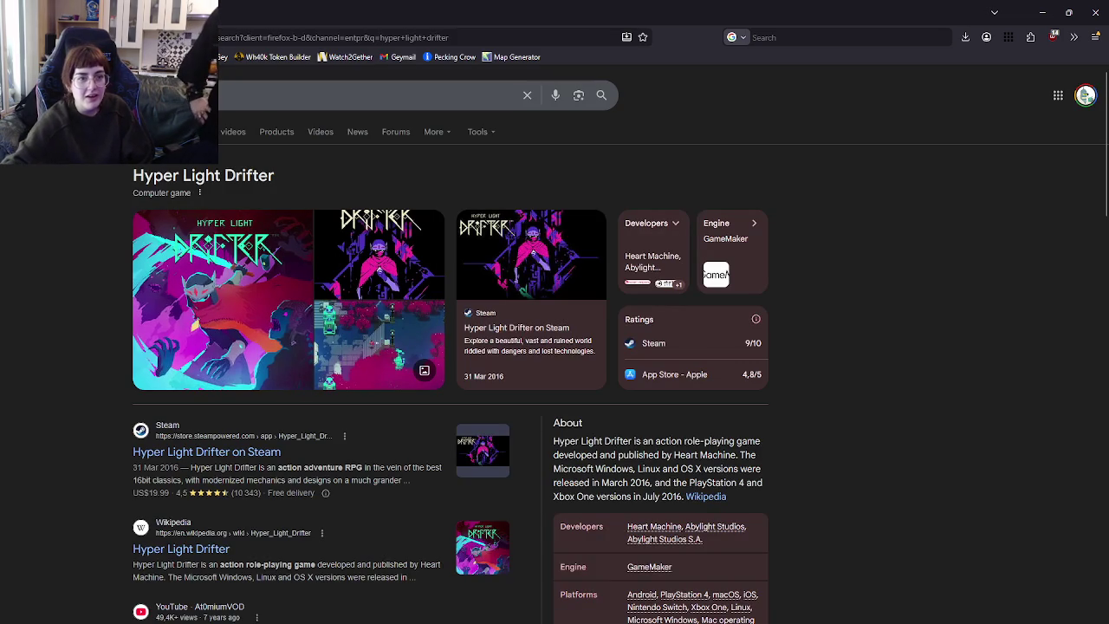
- Open image results and preview the Nintendo World Report and New Game Network screenshots
left_click(249, 337)
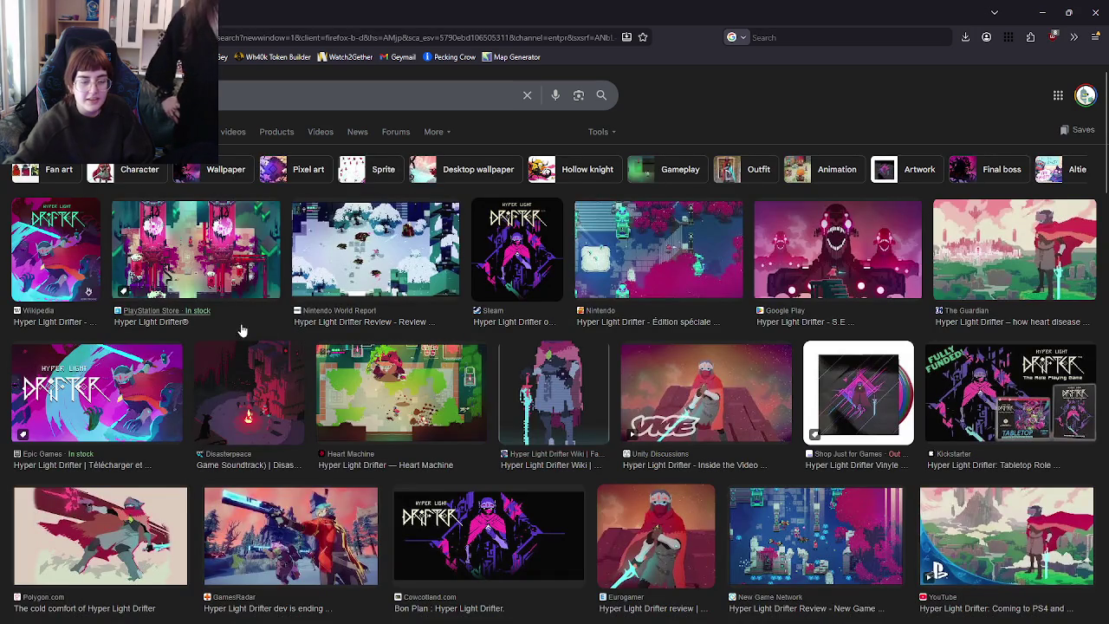
left_click(321, 317)
scroll(320, 317, "down", 5)
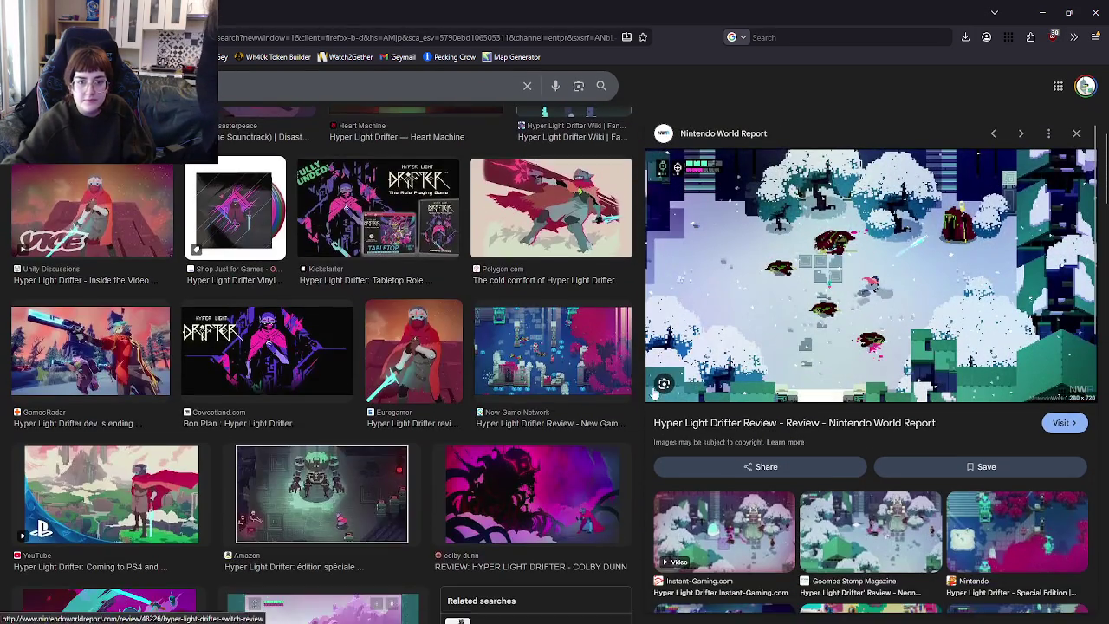
left_click(535, 355)
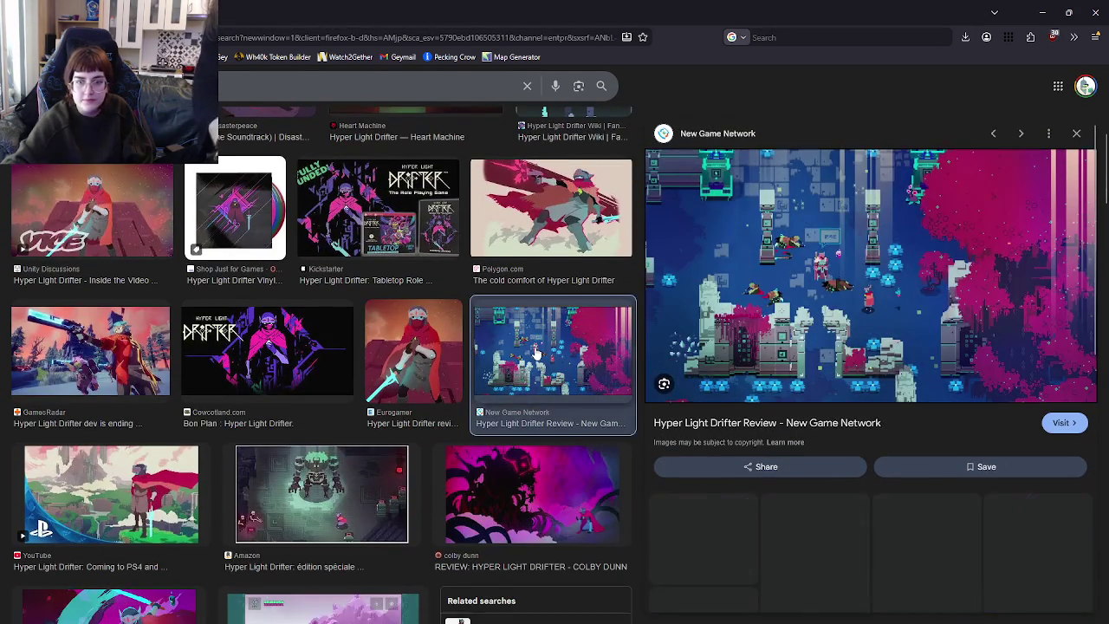
scroll(535, 355, "down", 3)
scroll(535, 354, "down", 5)
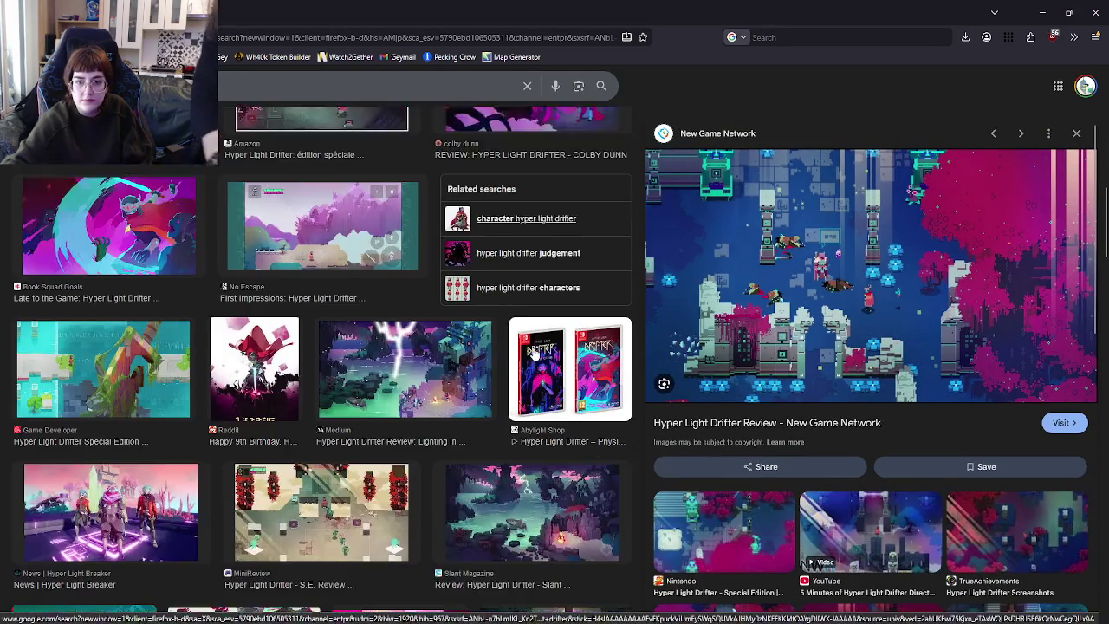
scroll(285, 283, "down", 3)
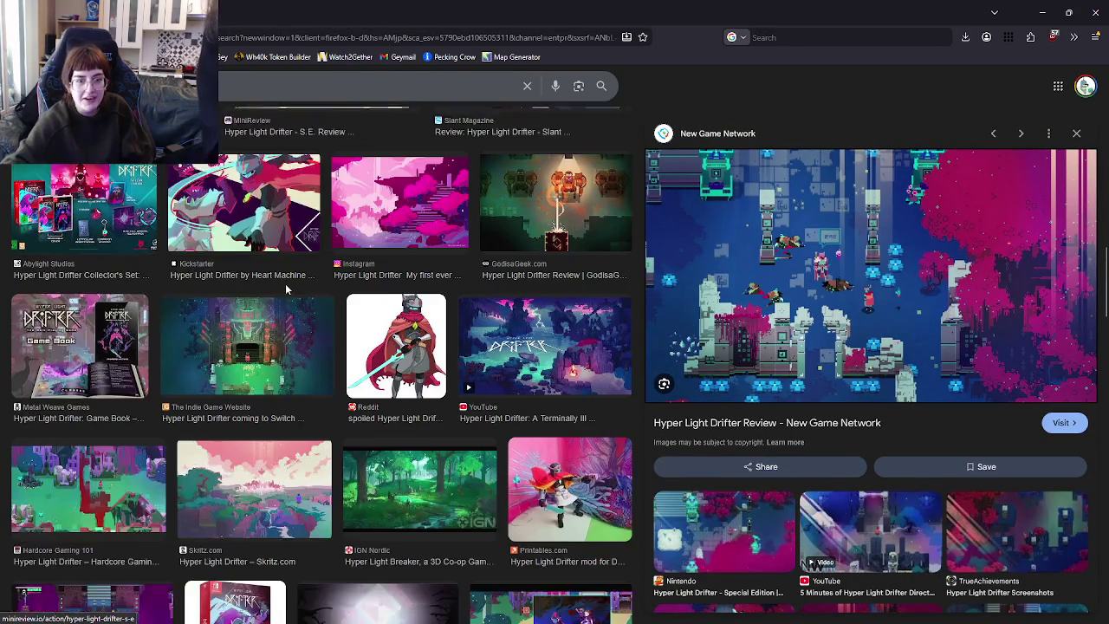
- Preview the GodisaGeek boss room screenshot, then open and enlarge the Steam Community boss tips image
left_click(557, 158)
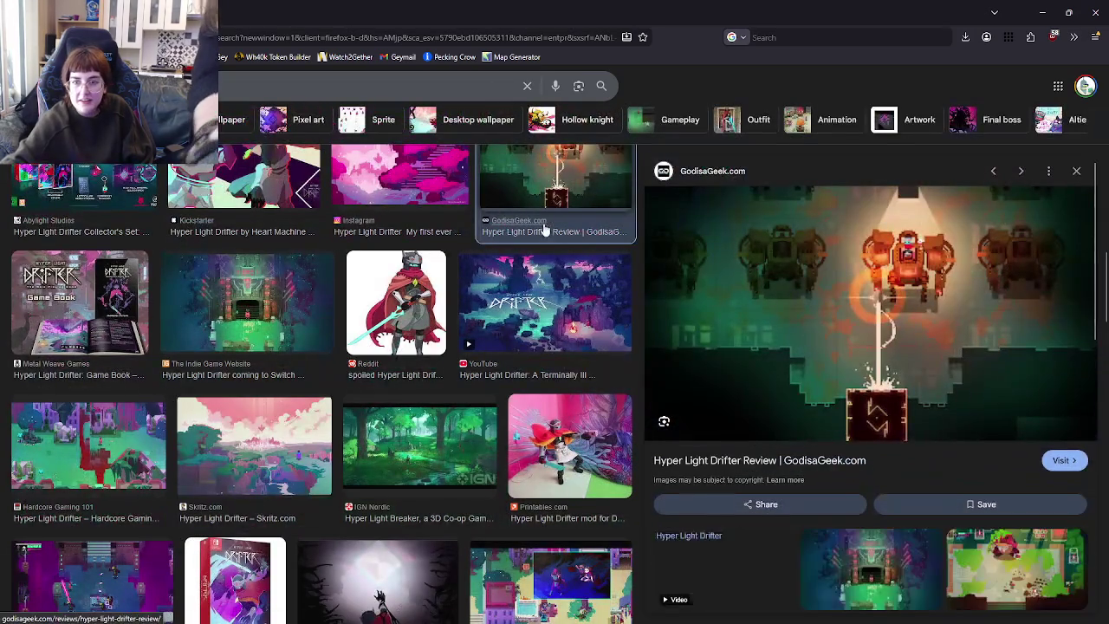
scroll(783, 312, "down", 4)
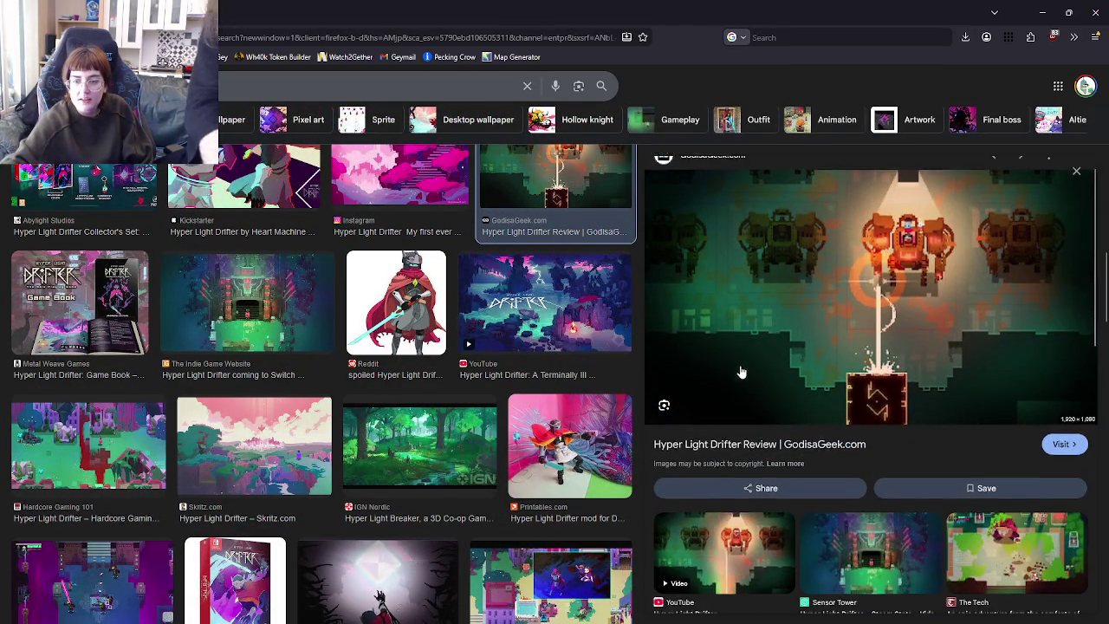
left_click(806, 342)
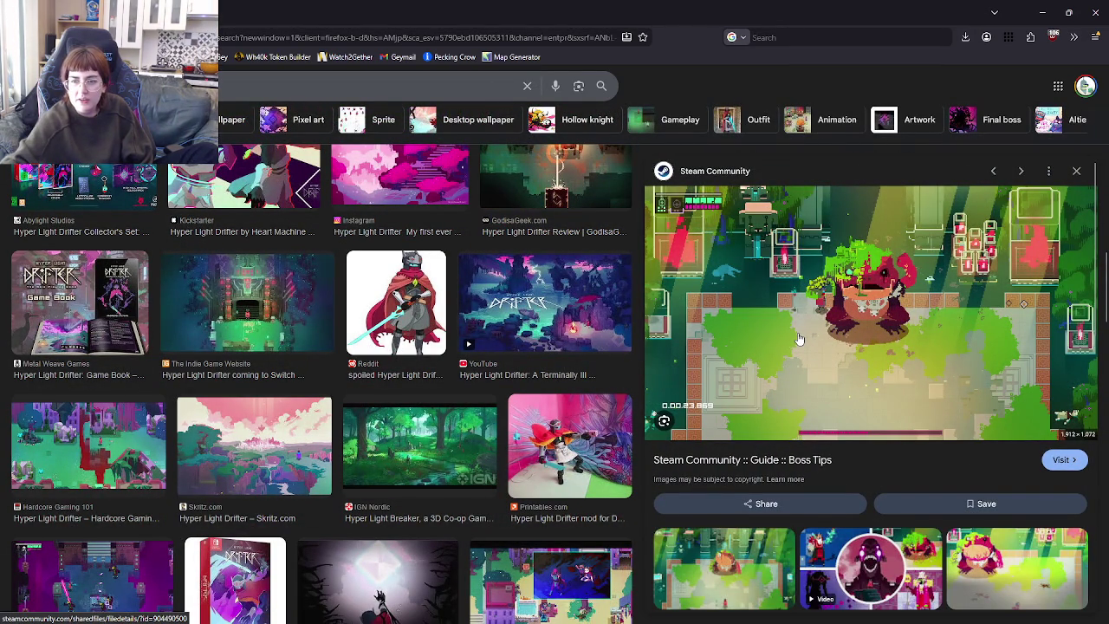
scroll(799, 340, "down", 5)
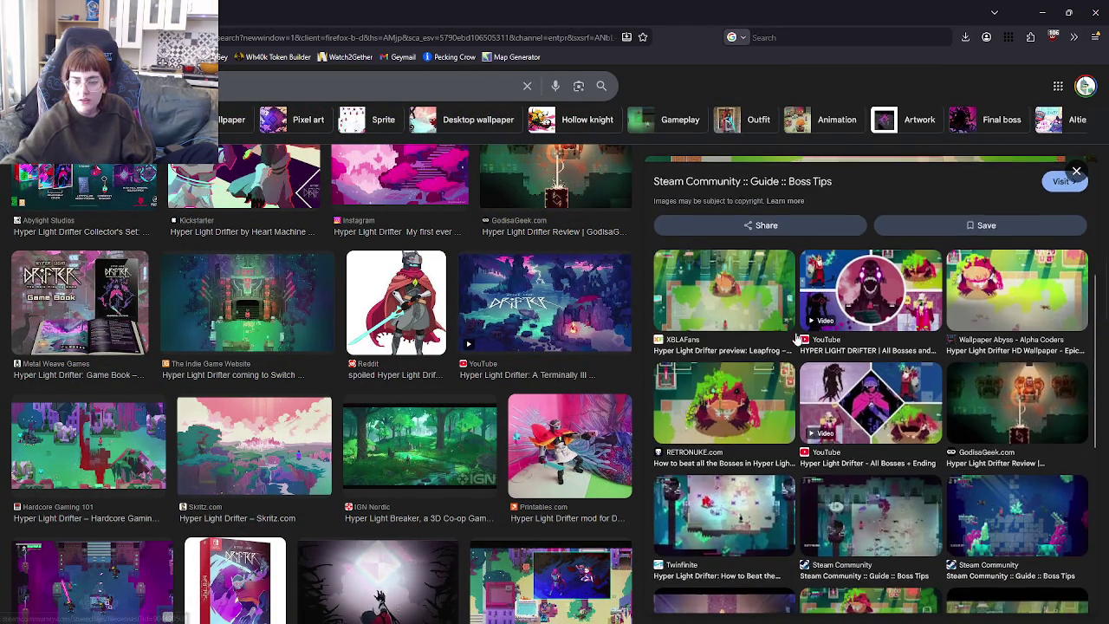
left_click(867, 360)
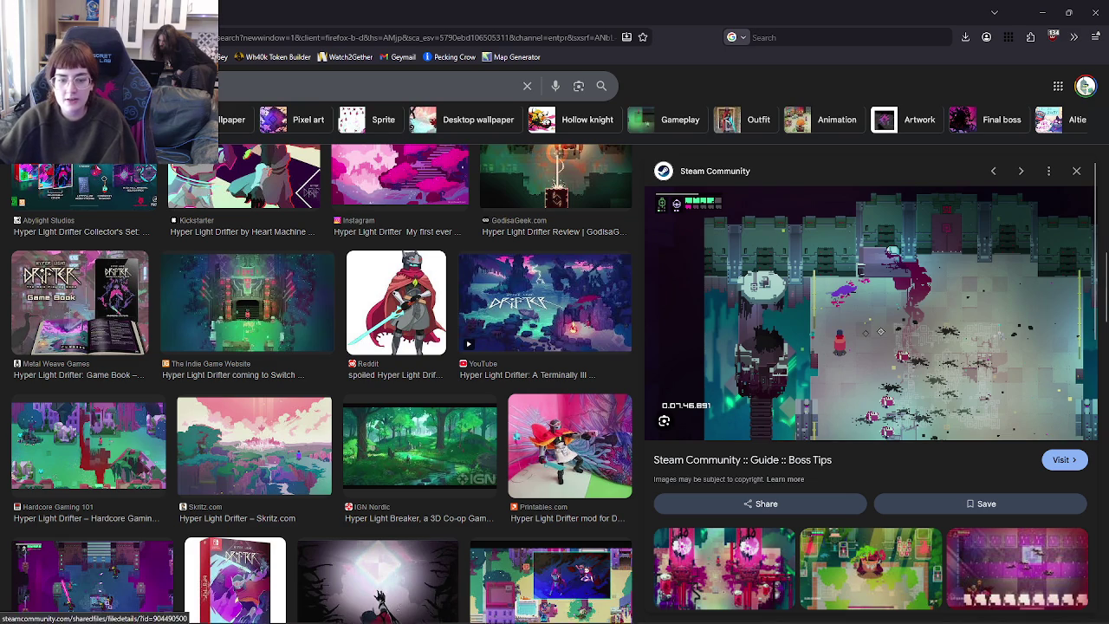
- Bring the running lighting test window back in front of Google Images
left_click(581, 610)
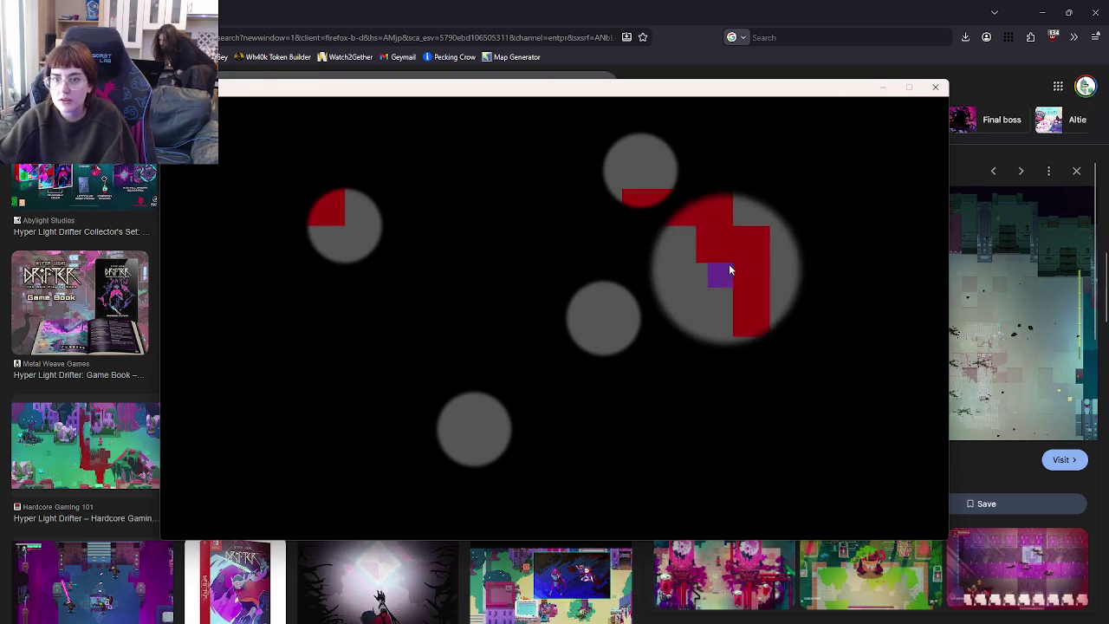
- Close the old game window and relaunch the lighting room from GameMaker with F5
left_click(936, 86)
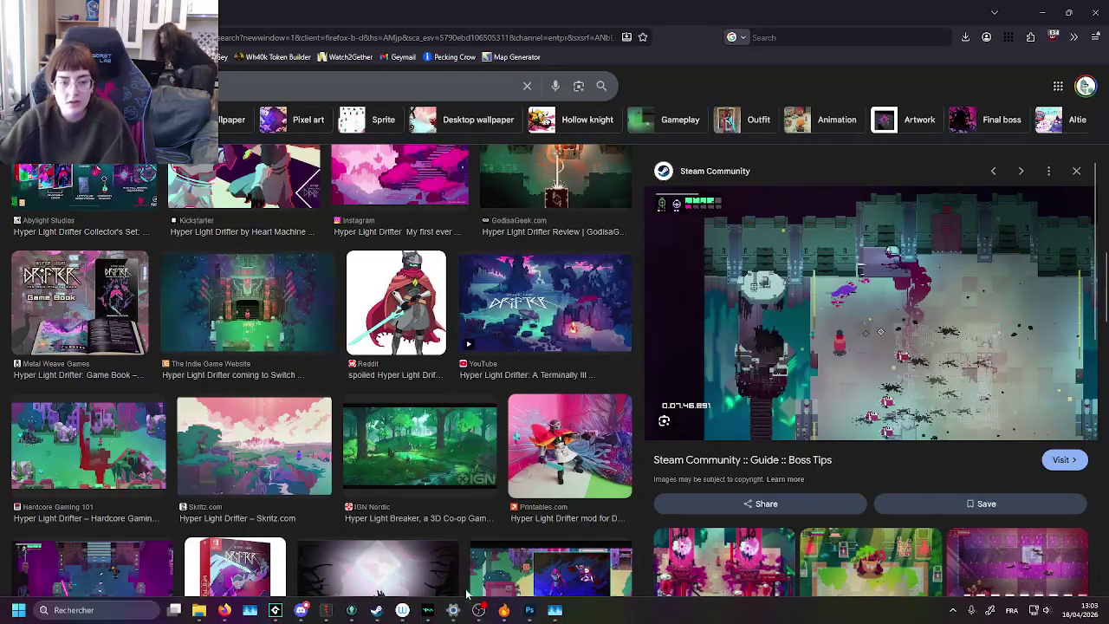
mouse_move(377, 610)
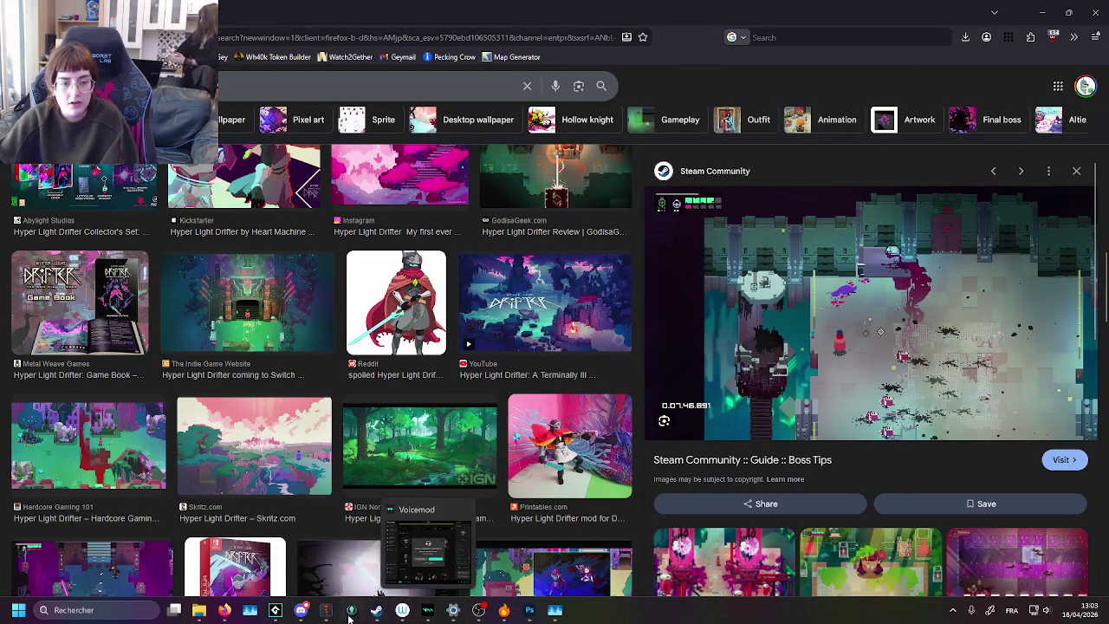
left_click(254, 615)
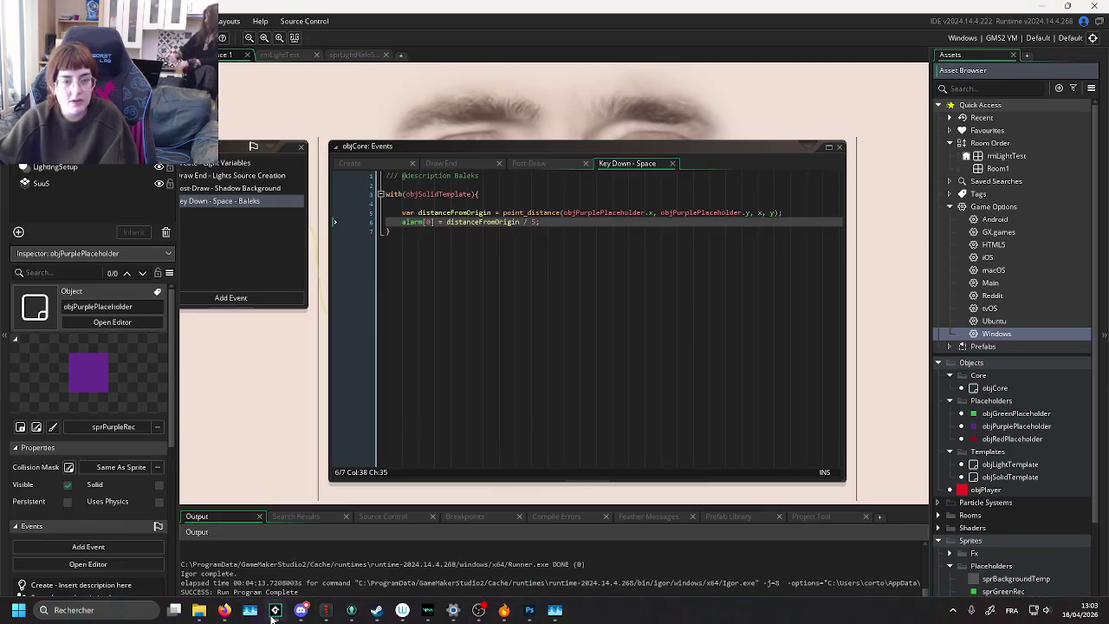
key("F5")
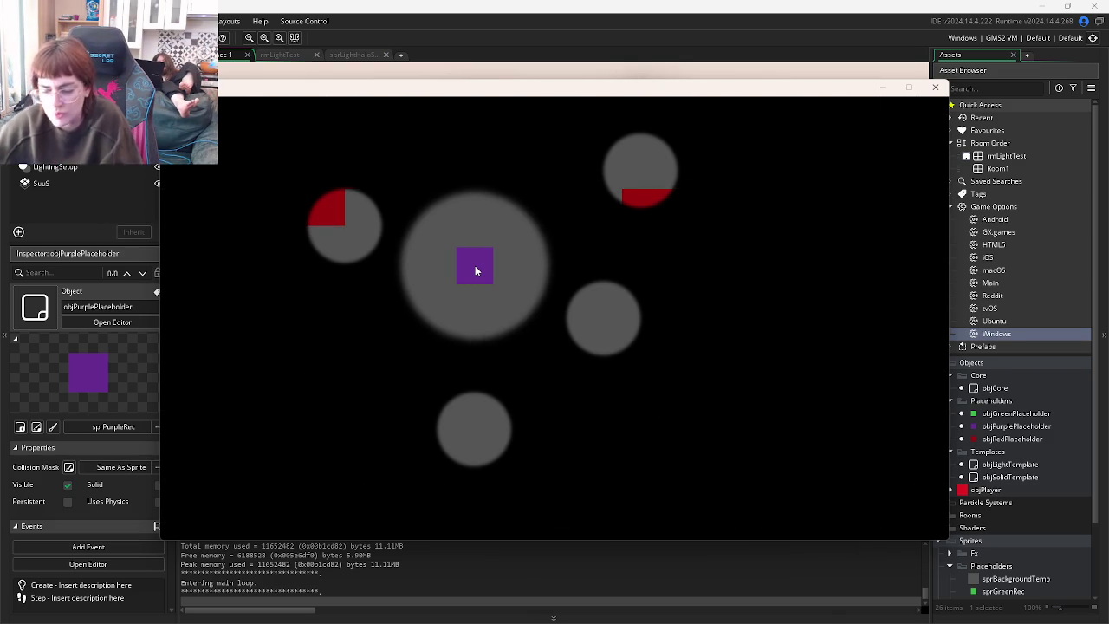
- Drag the purple block and its light to the bottom, then bring Discord forward and close its image viewer
mouse_move(475, 265)
left_mouse_down()
mouse_move(668, 530)
mouse_move(194, 462)
mouse_move(169, 530)
left_mouse_up()
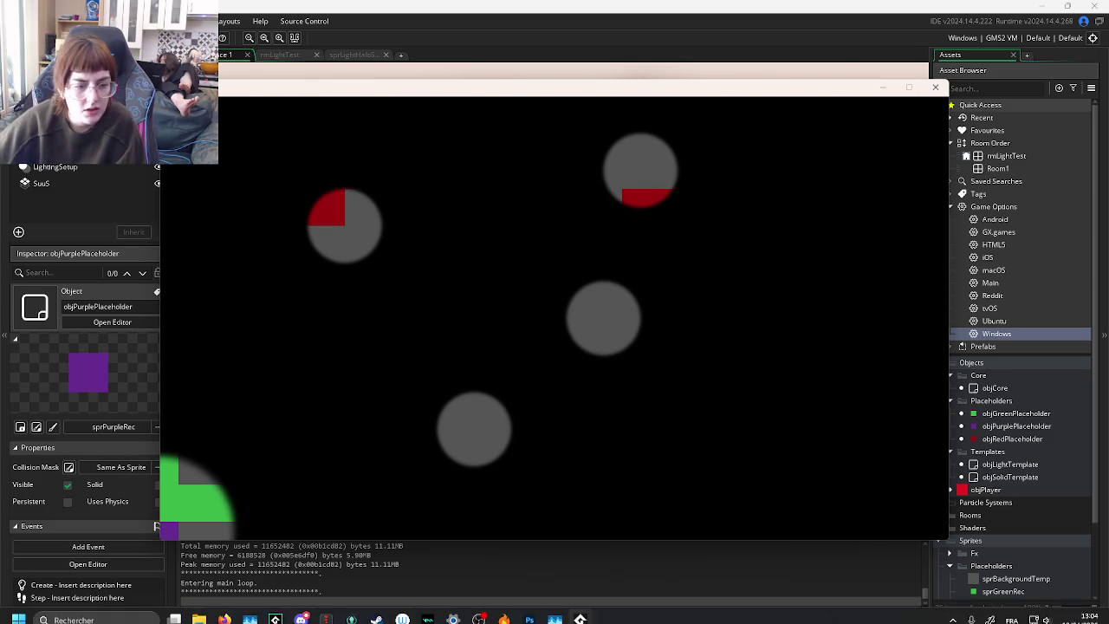
left_click(300, 610)
left_click(267, 559)
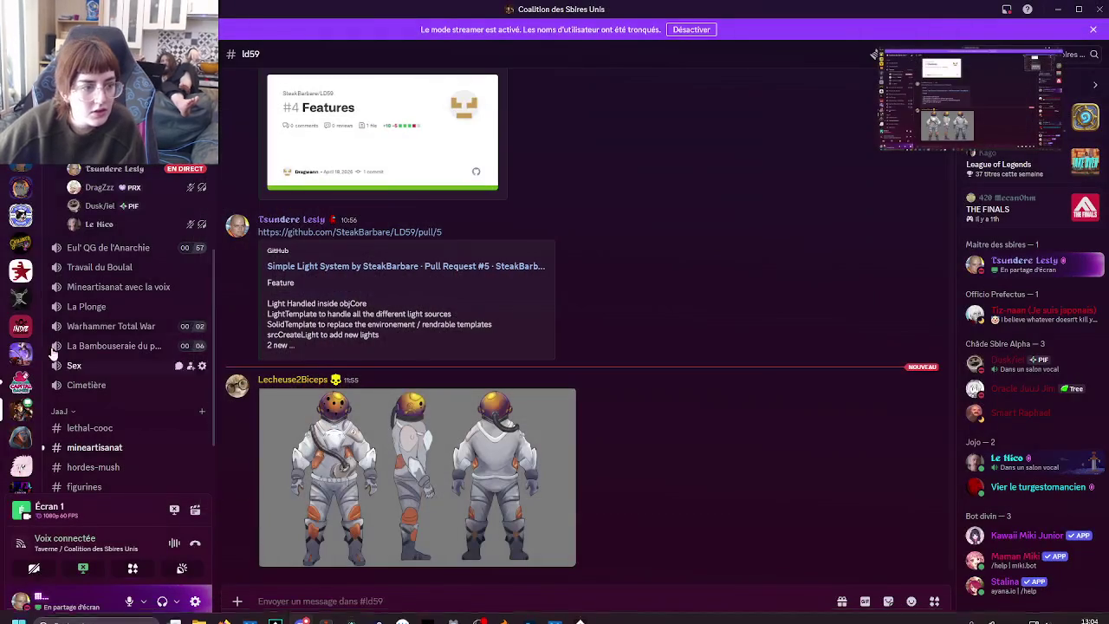
- Raise a voice-channel member's volume with the user volume slider, then bring the game window forward
right_click(106, 212)
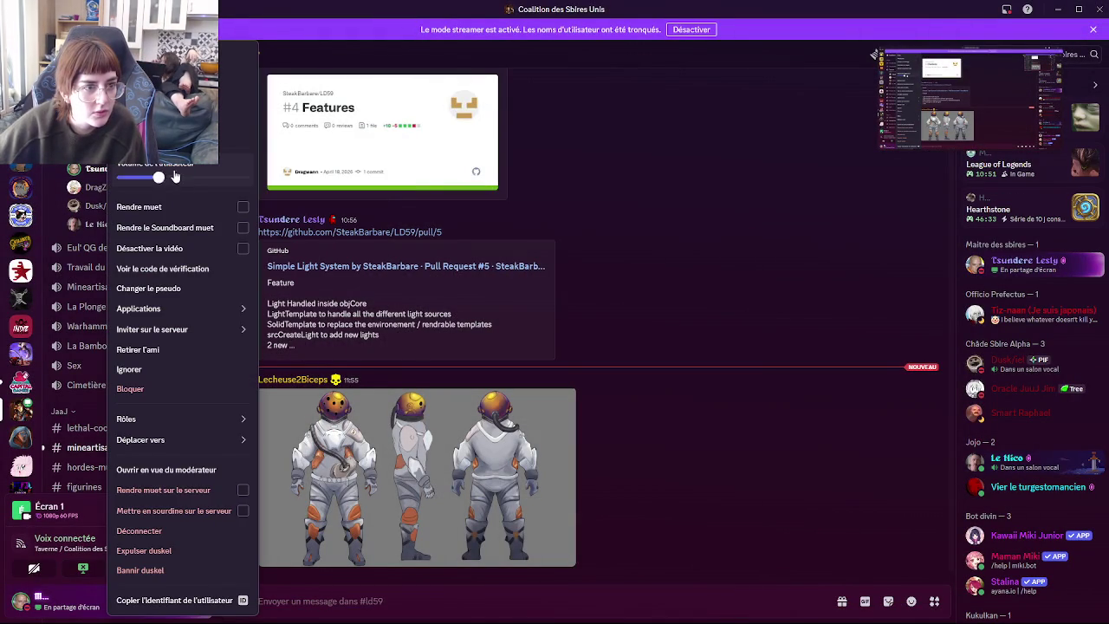
left_click_drag(156, 174, 183, 177)
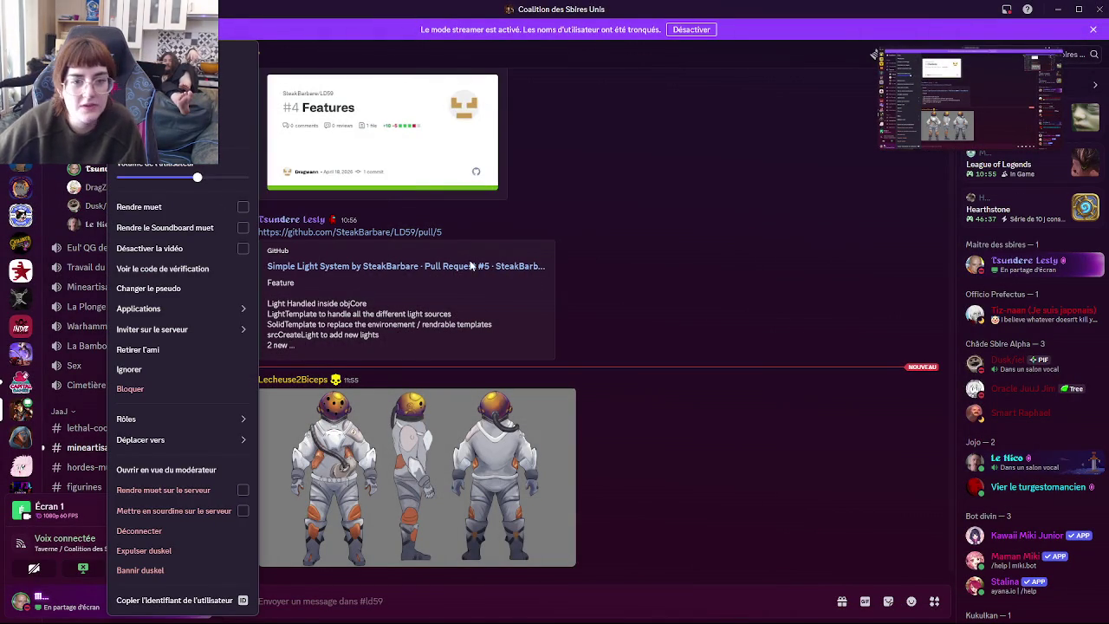
left_click(653, 319)
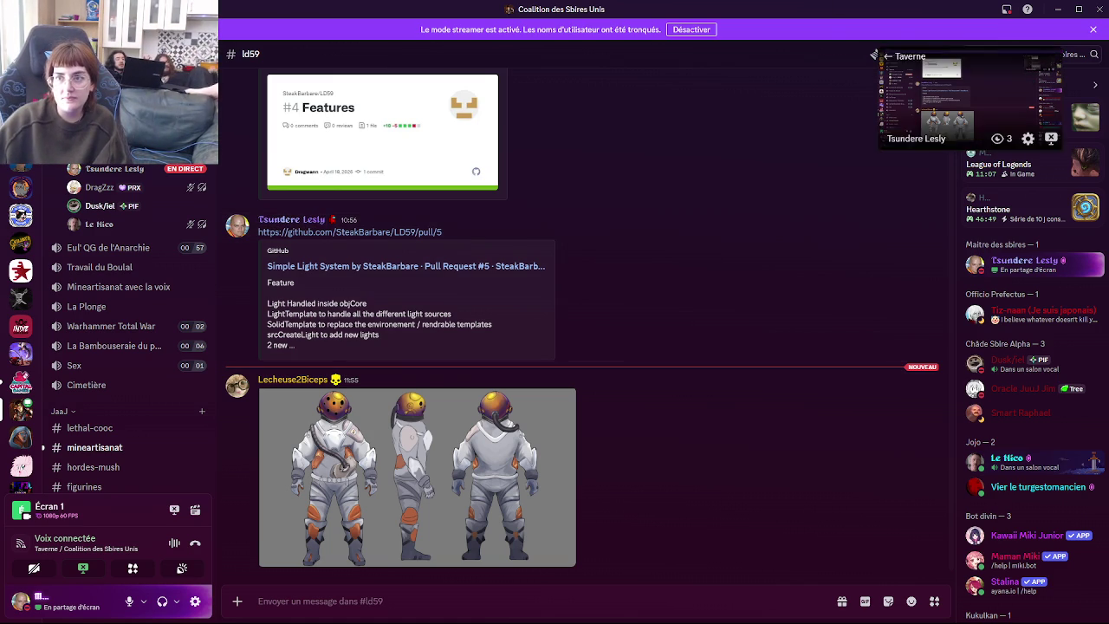
mouse_move(503, 618)
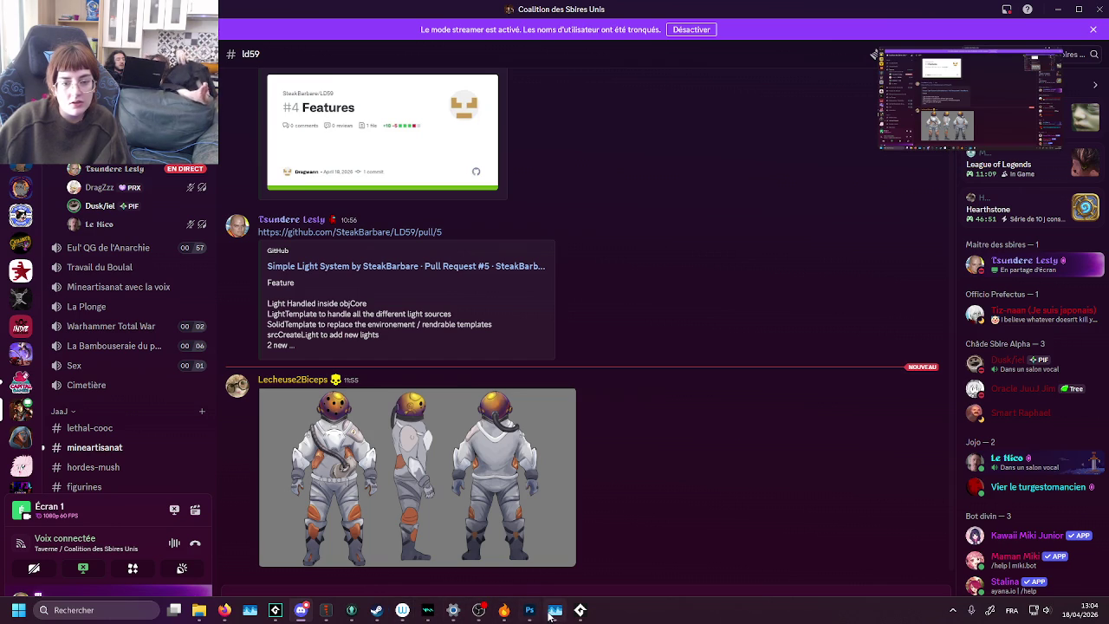
left_click(580, 610)
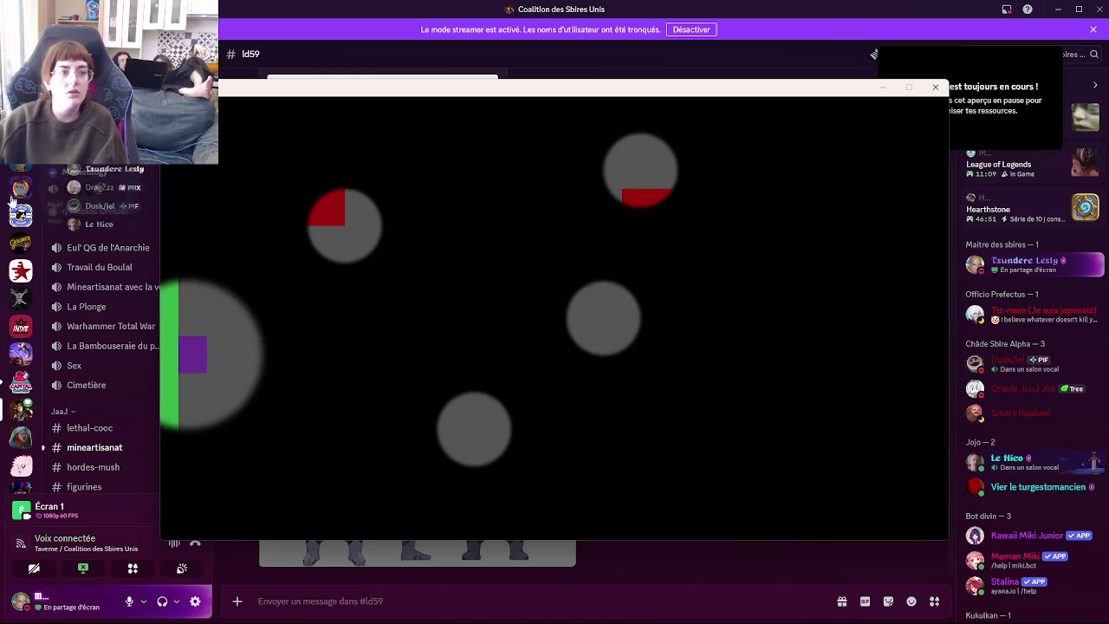
- Fine-tune that member's listening volume again and close the member options
right_click(98, 208)
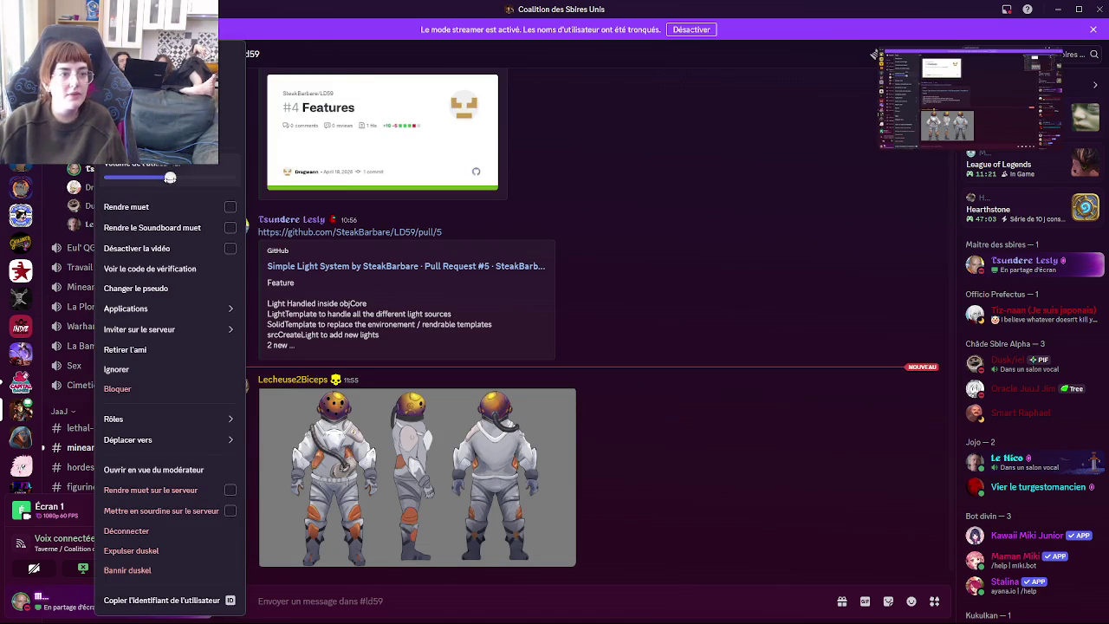
left_click_drag(166, 185, 160, 186)
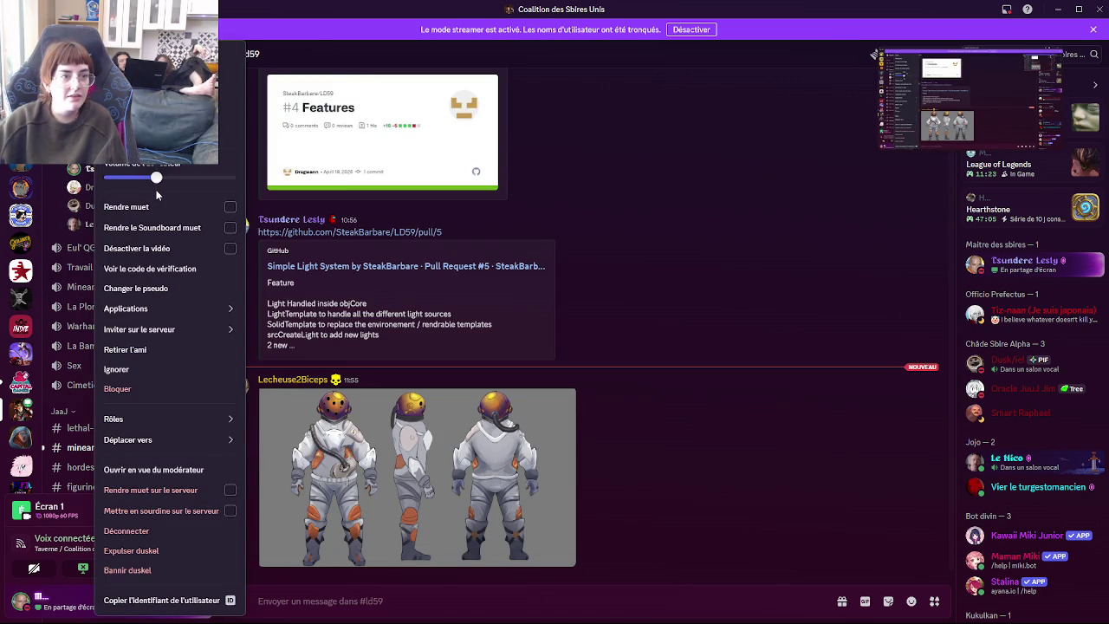
left_click_drag(155, 177, 152, 190)
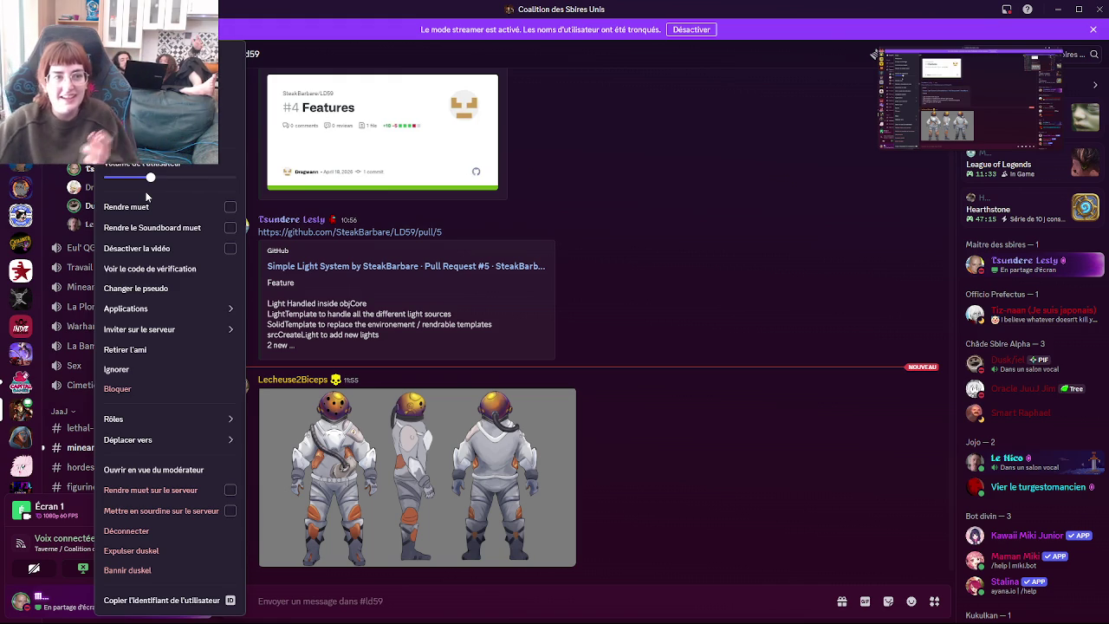
left_click_drag(151, 176, 154, 177)
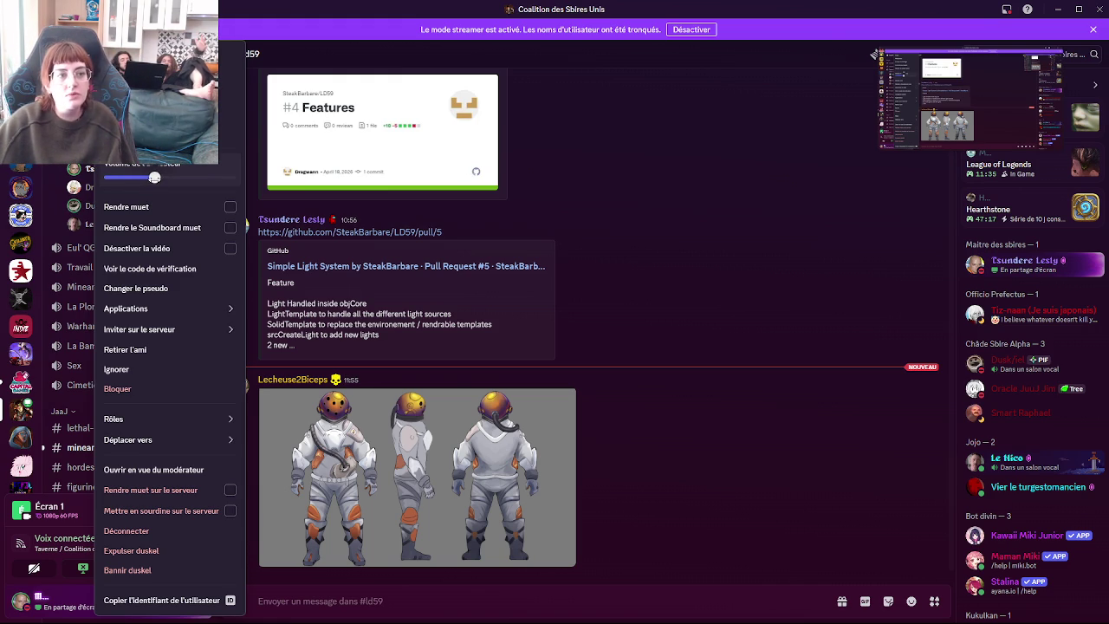
left_click(734, 386)
- Bring the game window forward, tuck it behind the chat, and return to the GameMaker editor
mouse_move(346, 620)
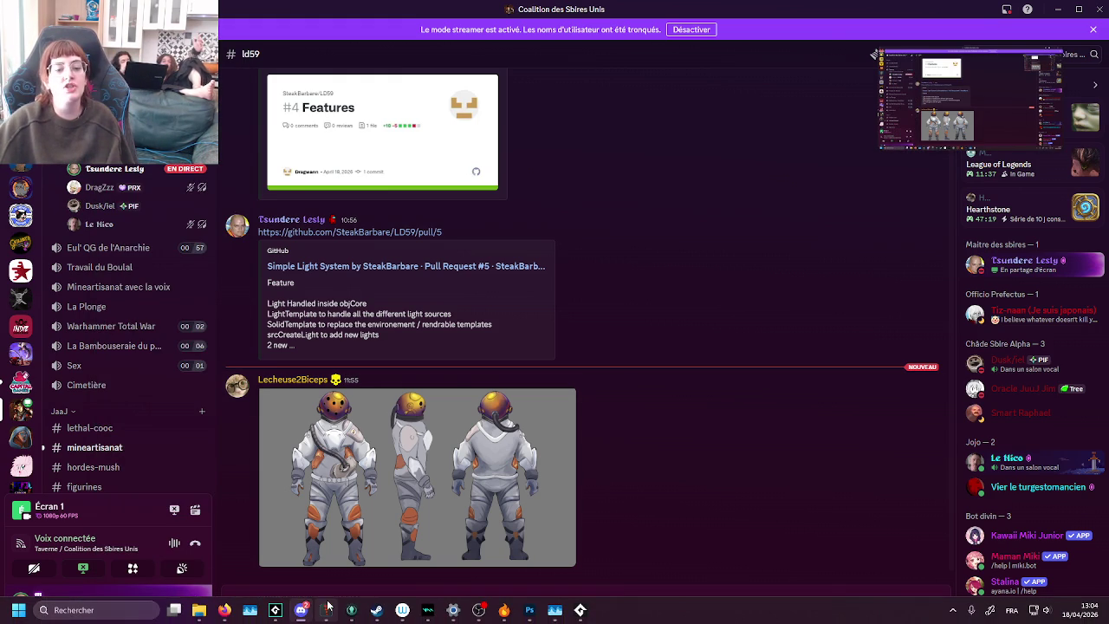
mouse_move(349, 601)
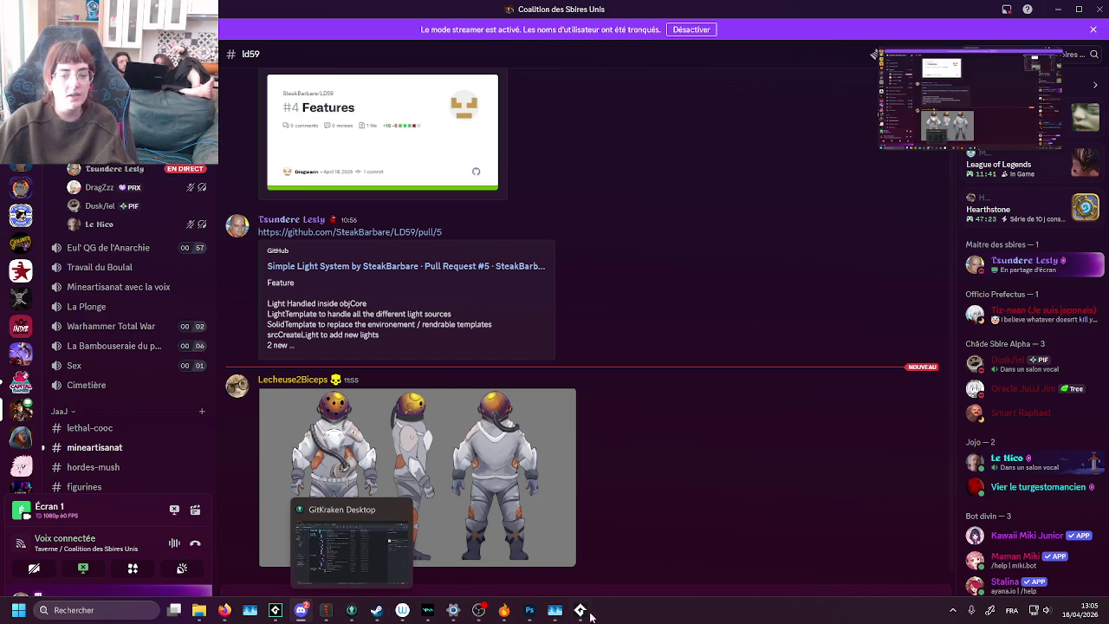
left_click(579, 611)
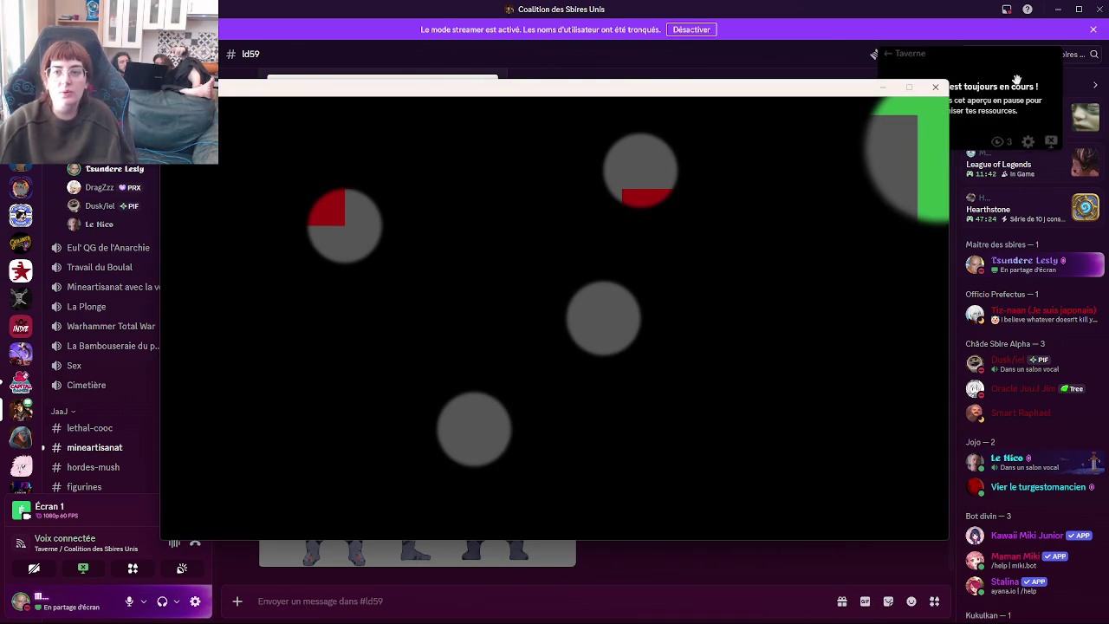
left_click(395, 607)
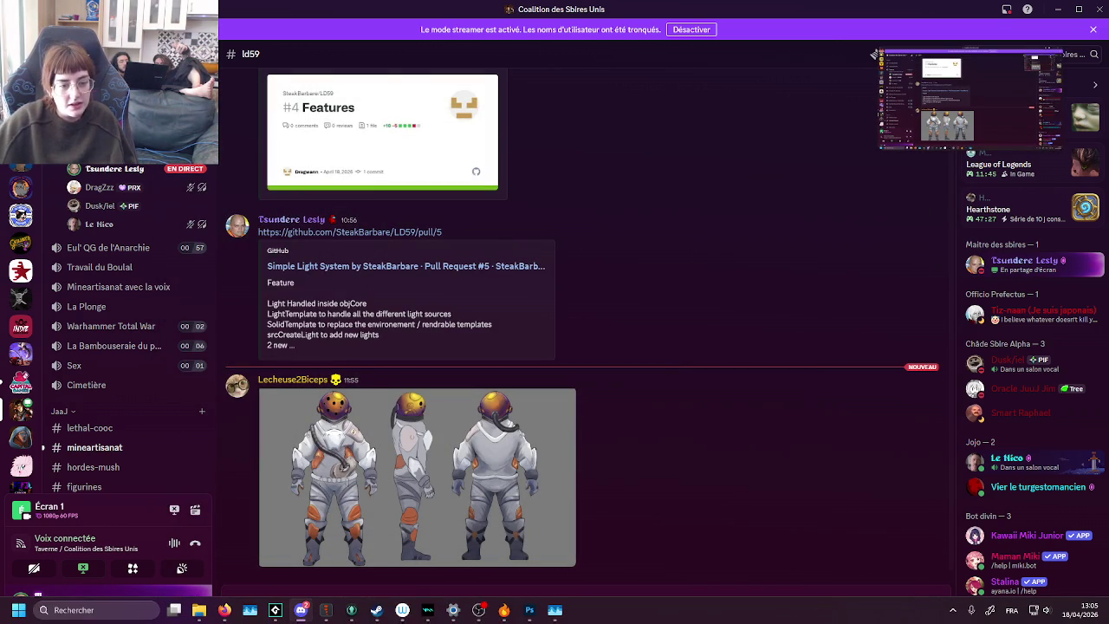
mouse_move(348, 618)
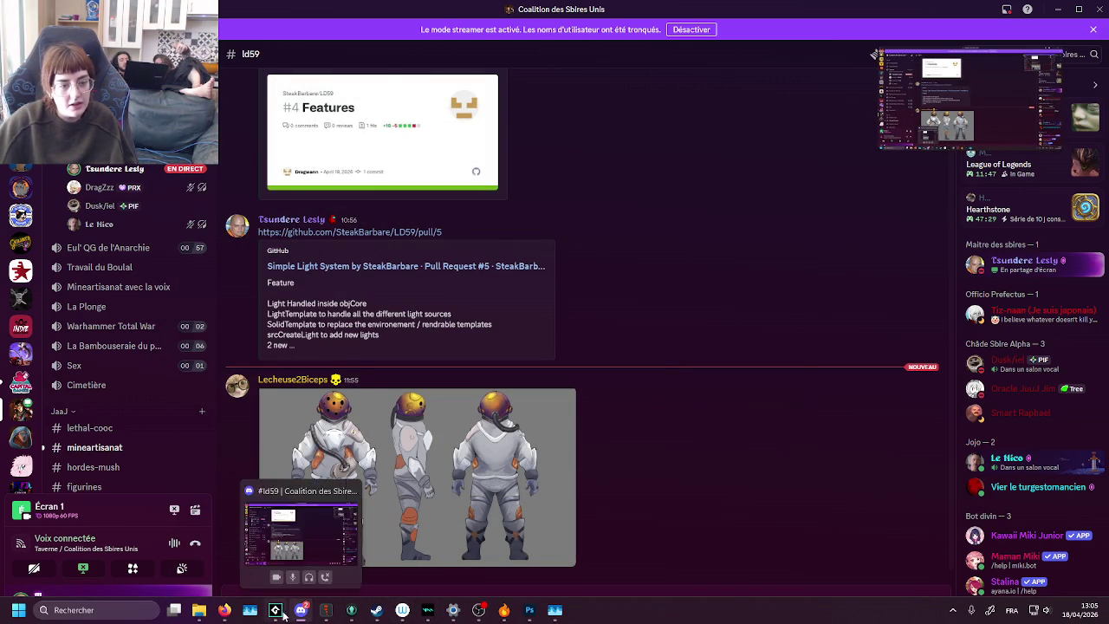
left_click(275, 610)
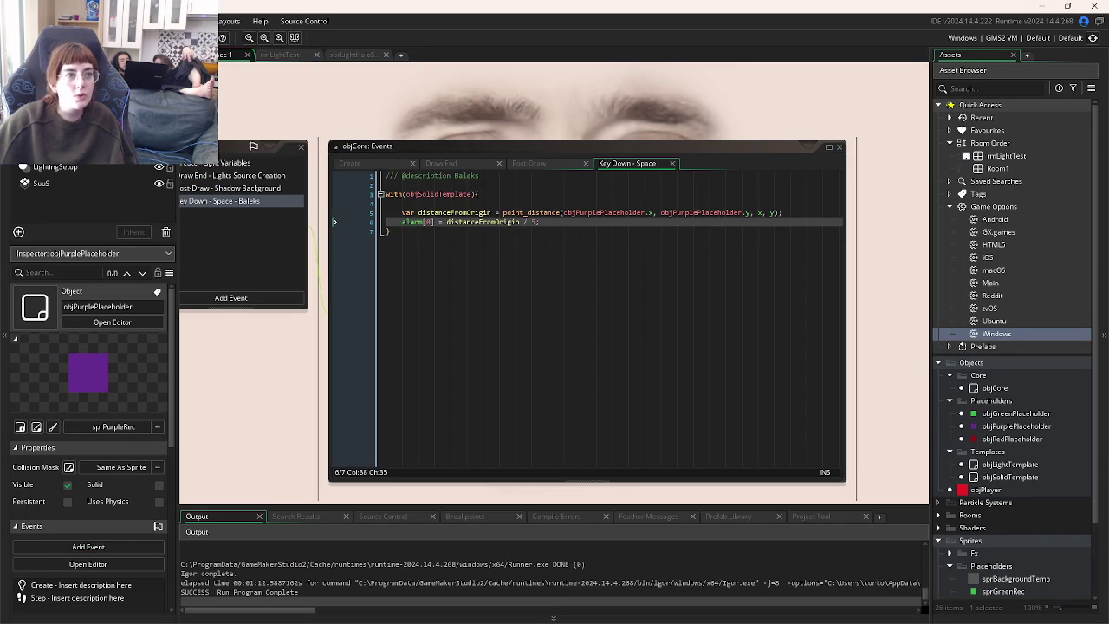
- Test-run the lighting room with F5, close the game window, then bring Discord forward
key("F5")
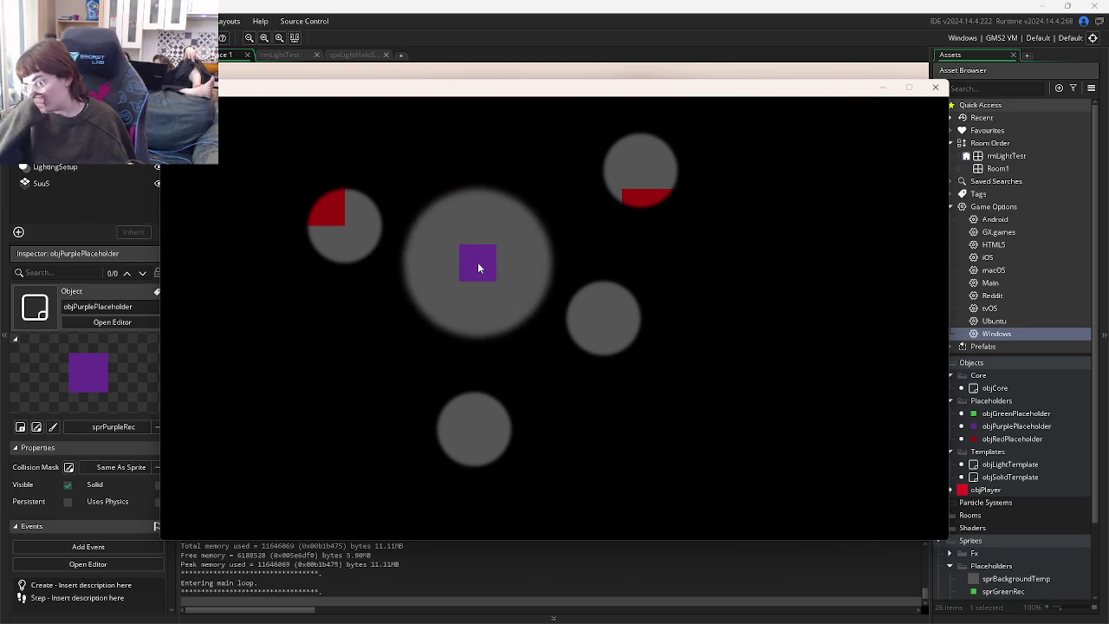
left_click(935, 87)
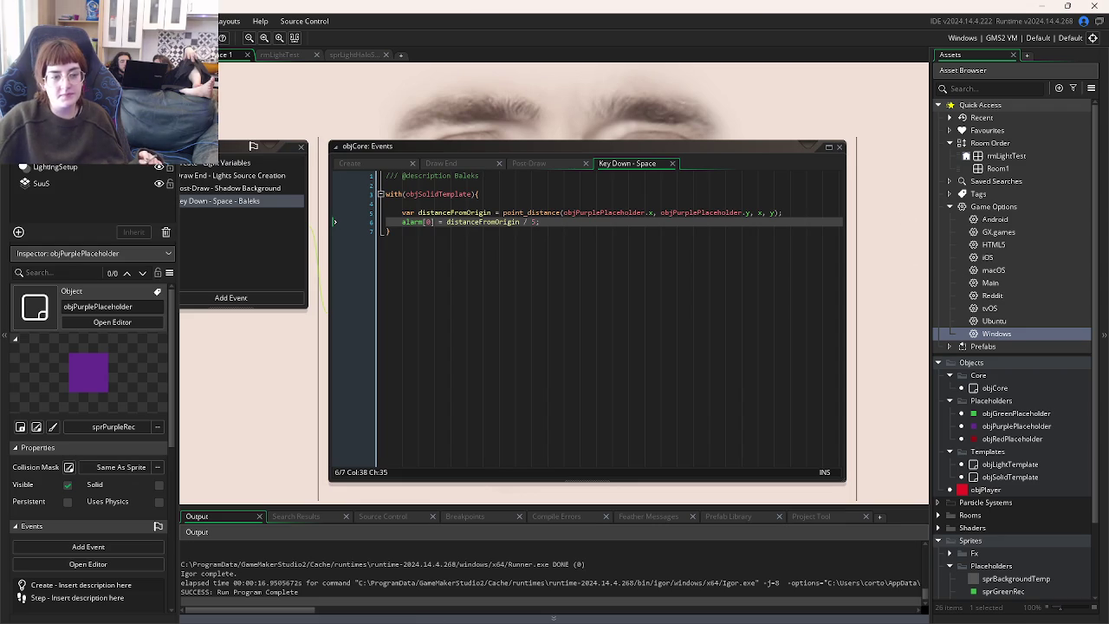
left_click(301, 610)
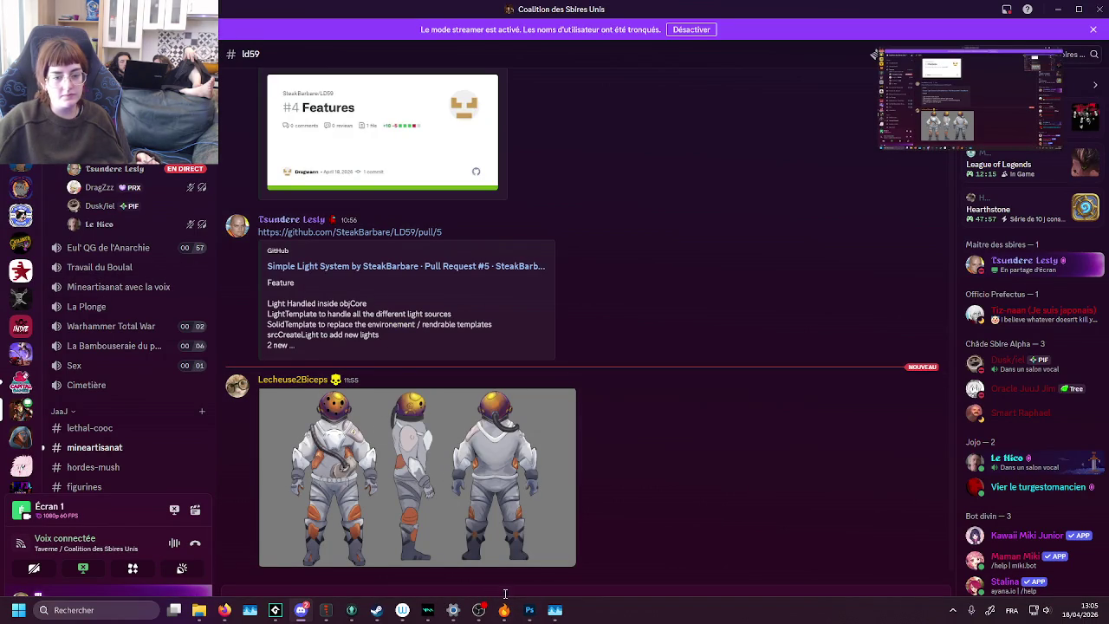
- Return to the GameMaker editor showing objCore's Space event code with the alarm[0] delay
mouse_move(525, 616)
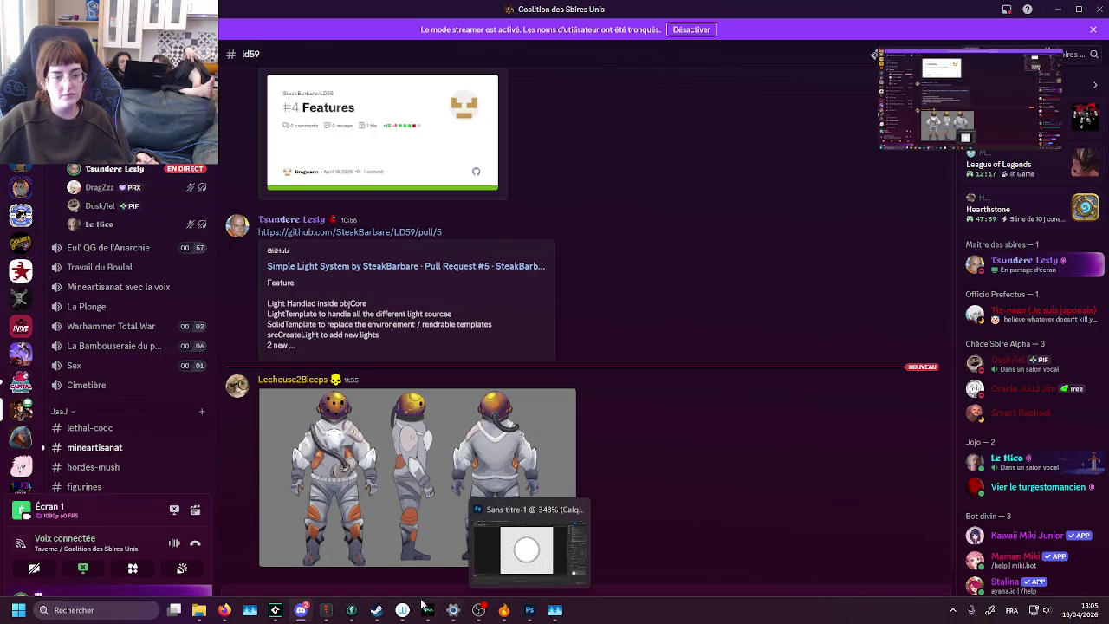
left_click(278, 611)
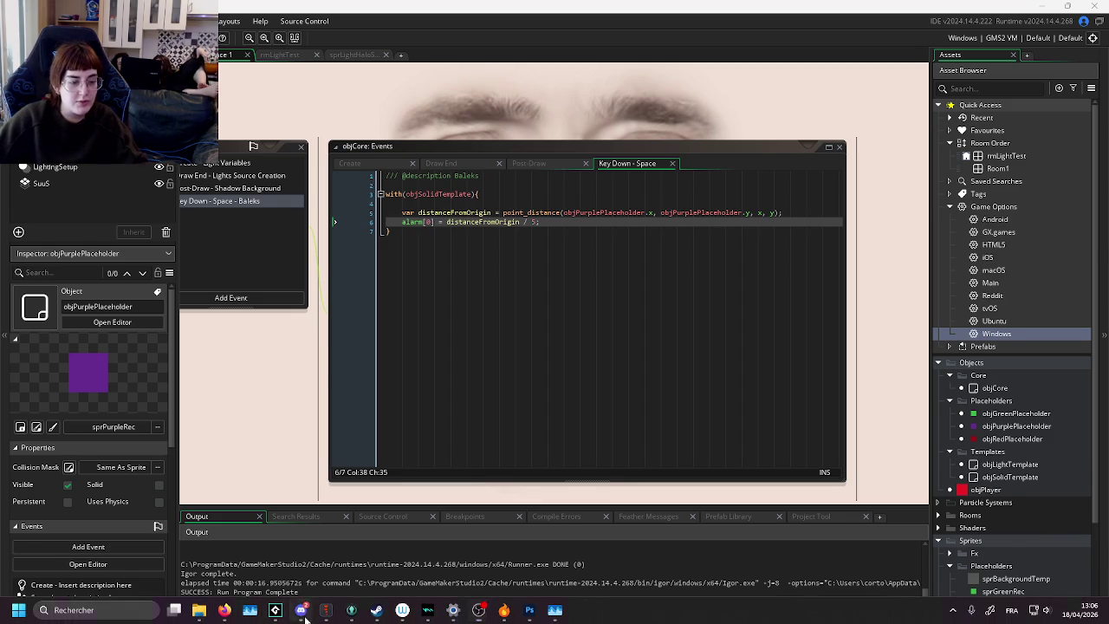
- In Discord, turn down the first voice-channel member's user volume
left_click(304, 611)
right_click(111, 242)
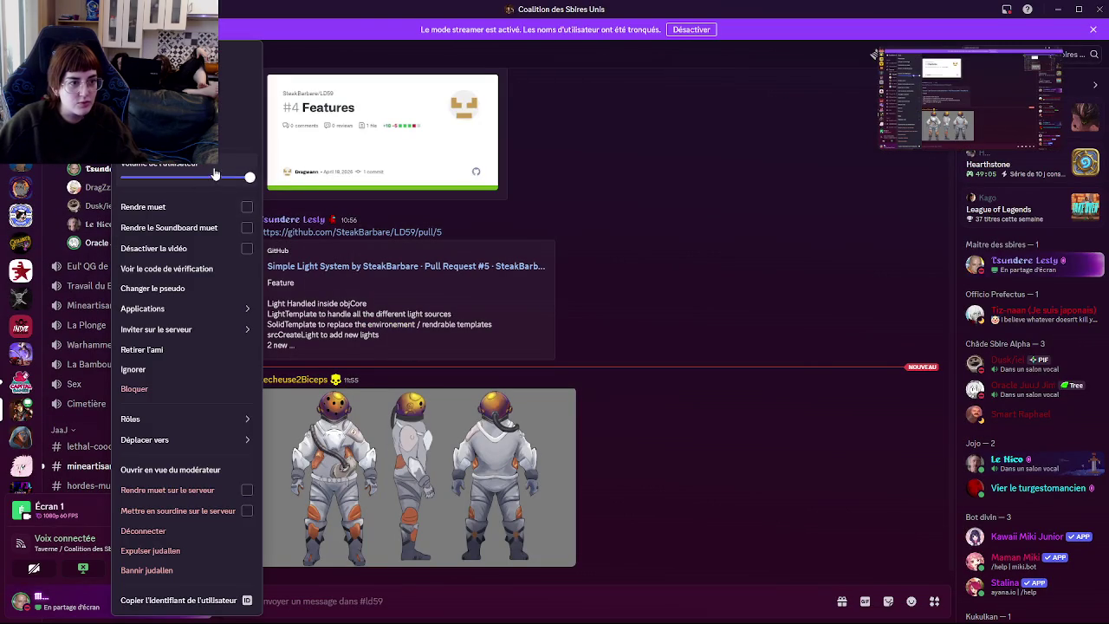
left_click_drag(240, 179, 182, 193)
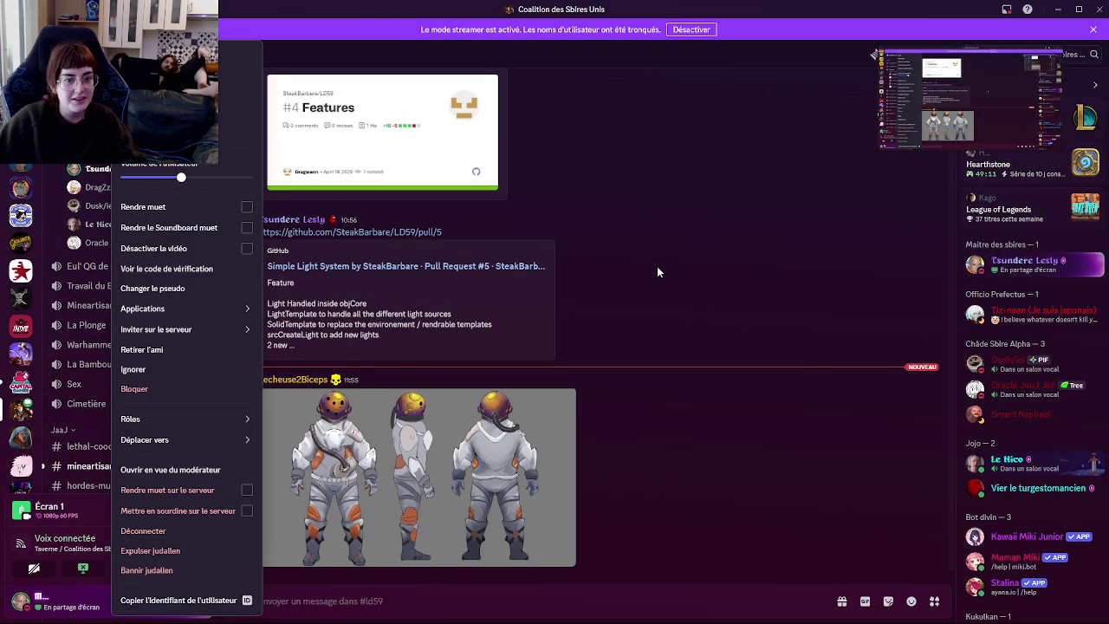
left_click(657, 266)
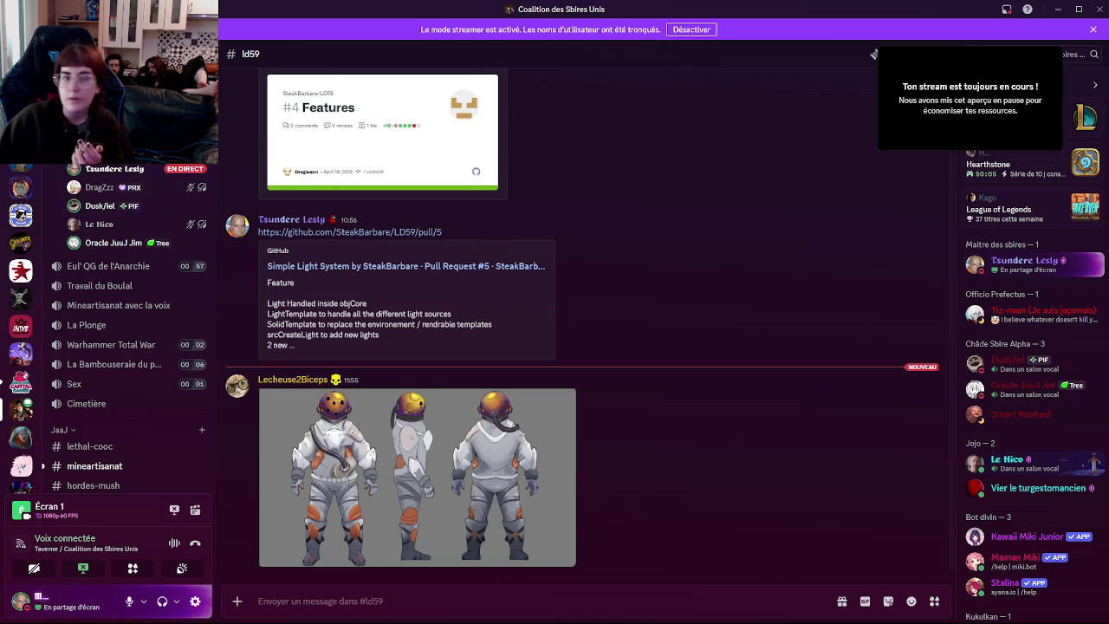
- Nudge a second voice member's volume up slightly, then go back to the GameMaker code editor
right_click(126, 241)
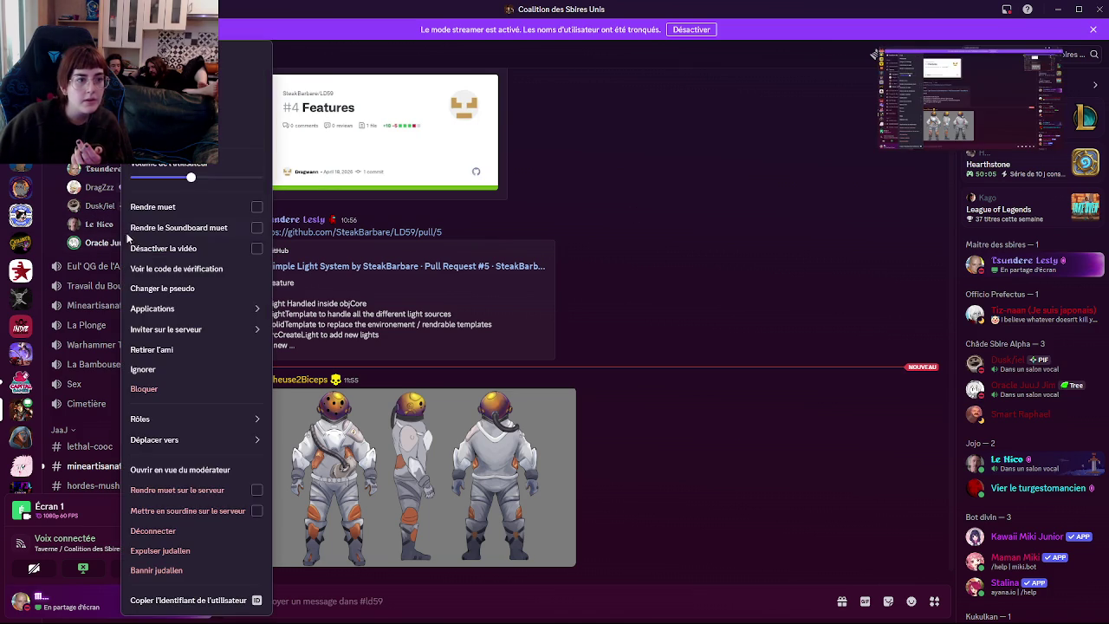
mouse_move(191, 178)
left_mouse_down()
mouse_move(205, 180)
mouse_move(203, 191)
left_mouse_up()
left_click(656, 322)
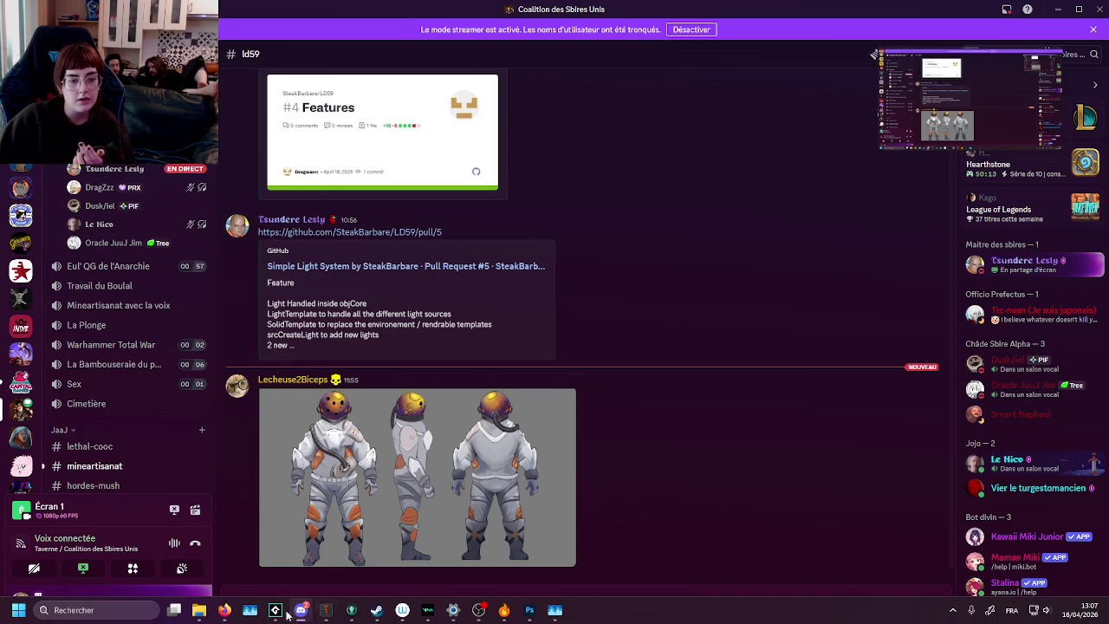
left_click(278, 611)
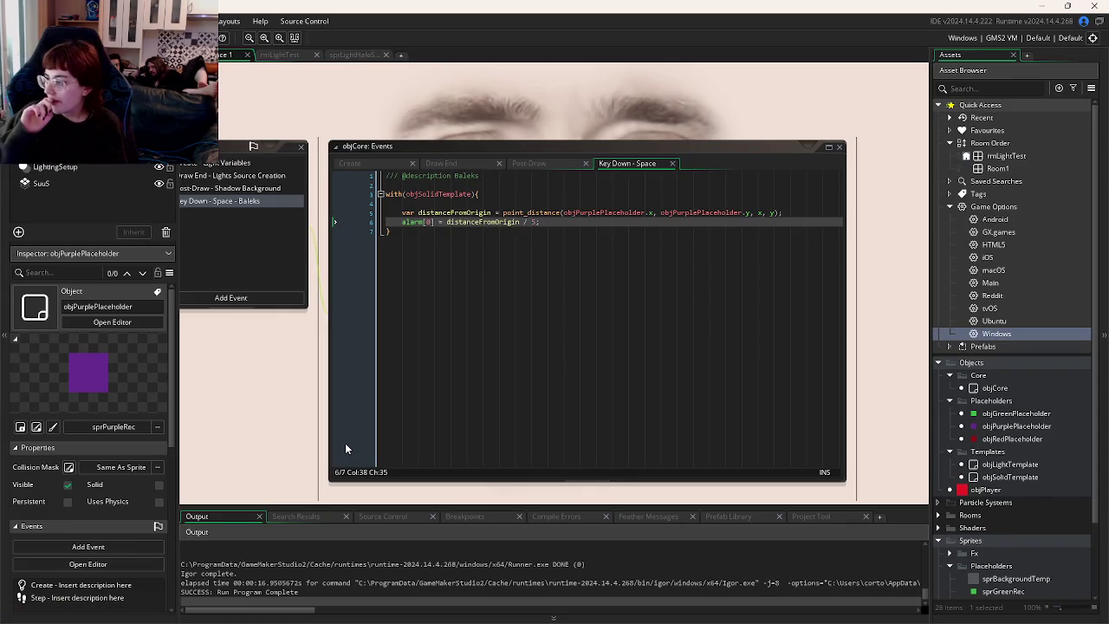
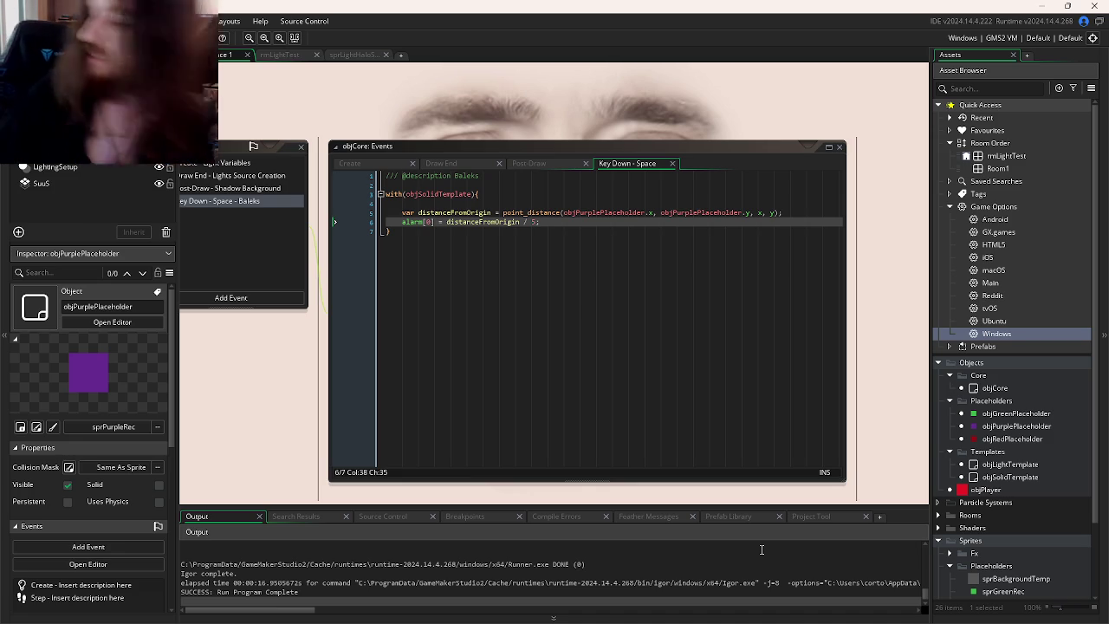
- Review the alarm line in objCore's Key Down - Space code
mouse_move(1007, 619)
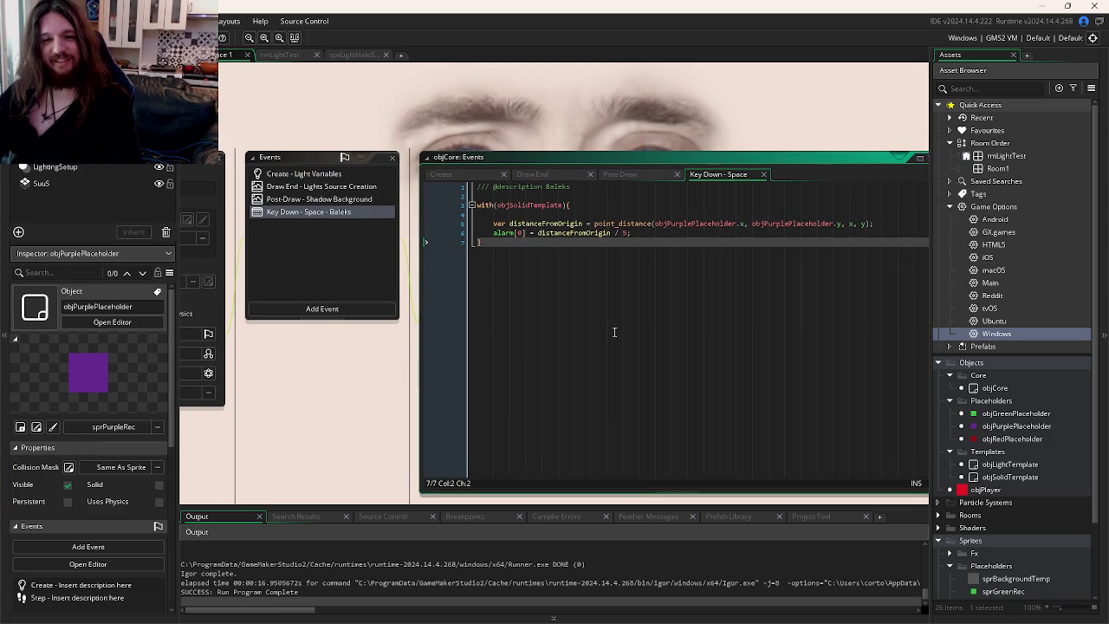
left_click(582, 258)
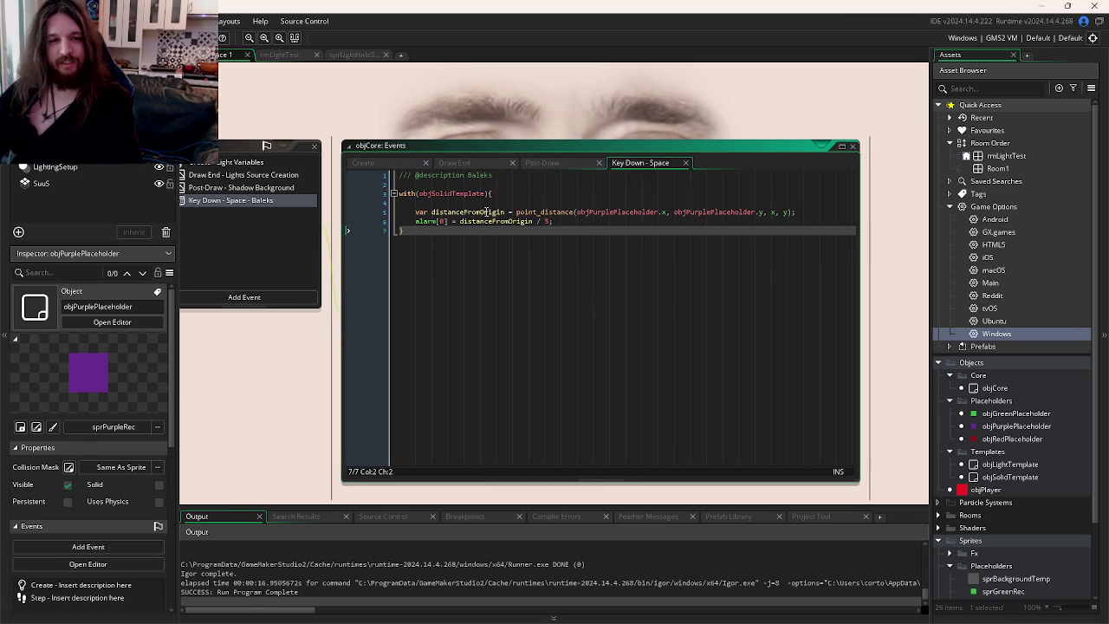
left_click(585, 220)
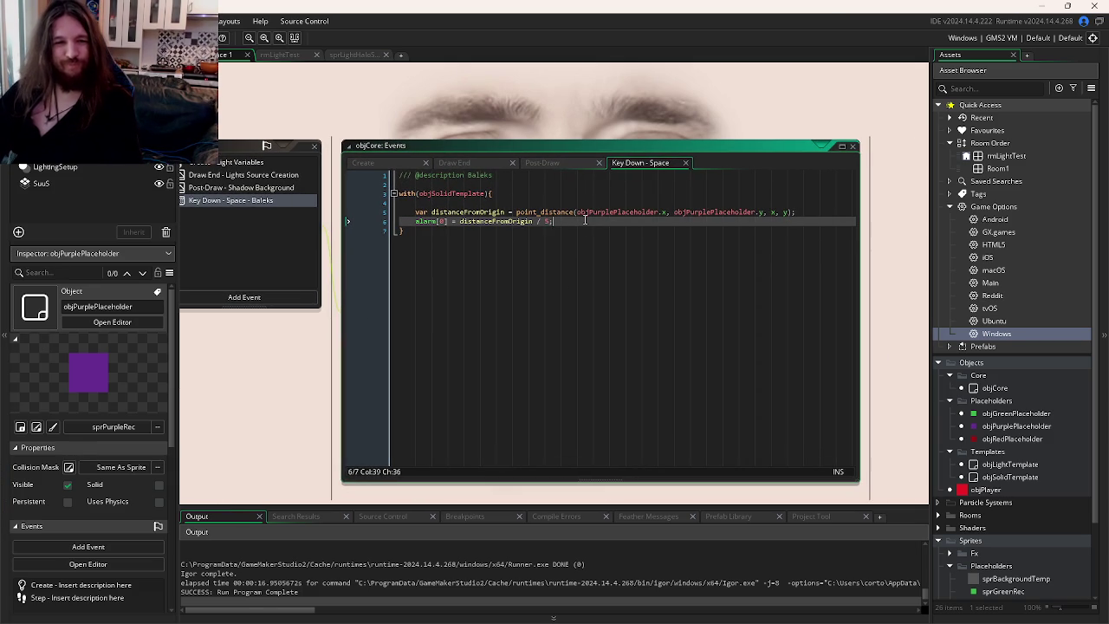
- Switch to objSolidTemplate's events and show its Post-Draw outline shader code
mouse_move(583, 215)
key("ctrl+Tab")
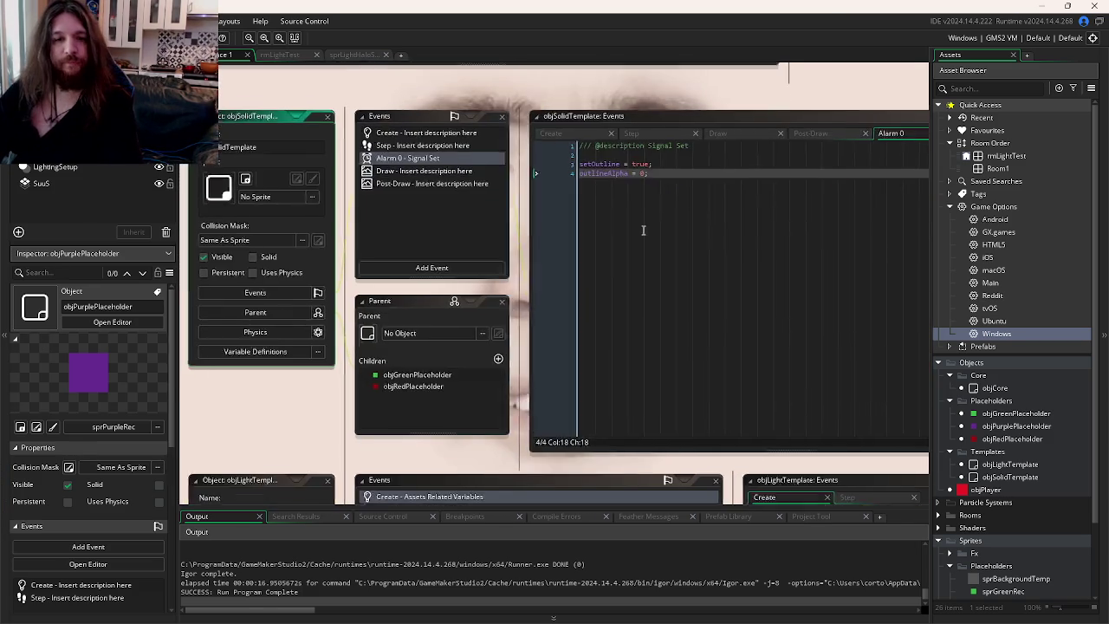
left_click(650, 139)
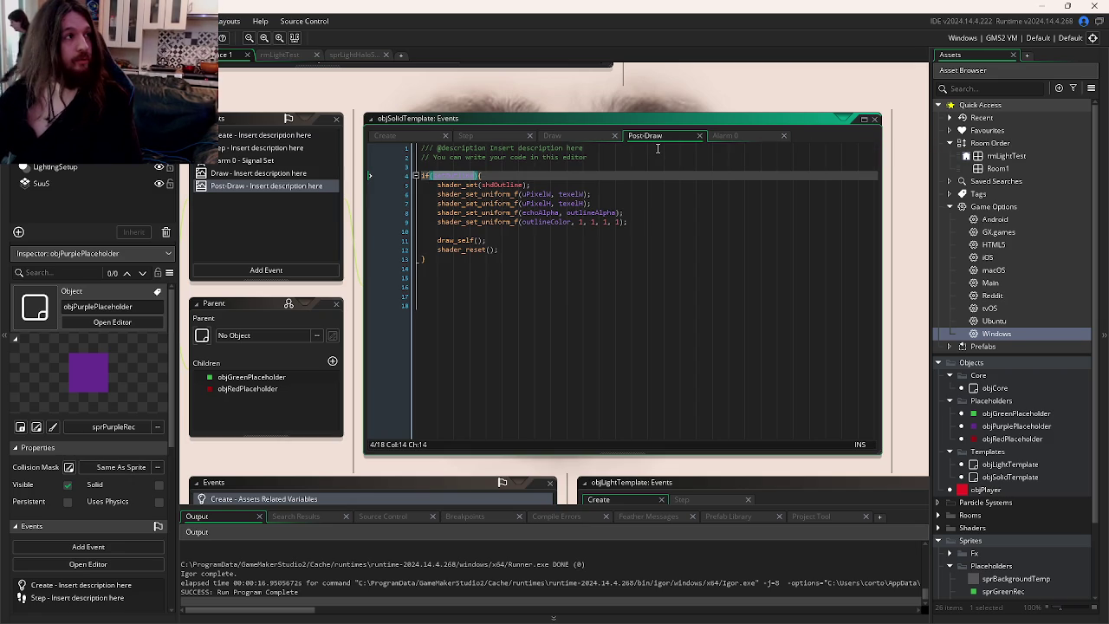
- Inspect the outlineColor uniform and draw_self lines in Post-Draw, then view the Draw event
left_click(601, 240)
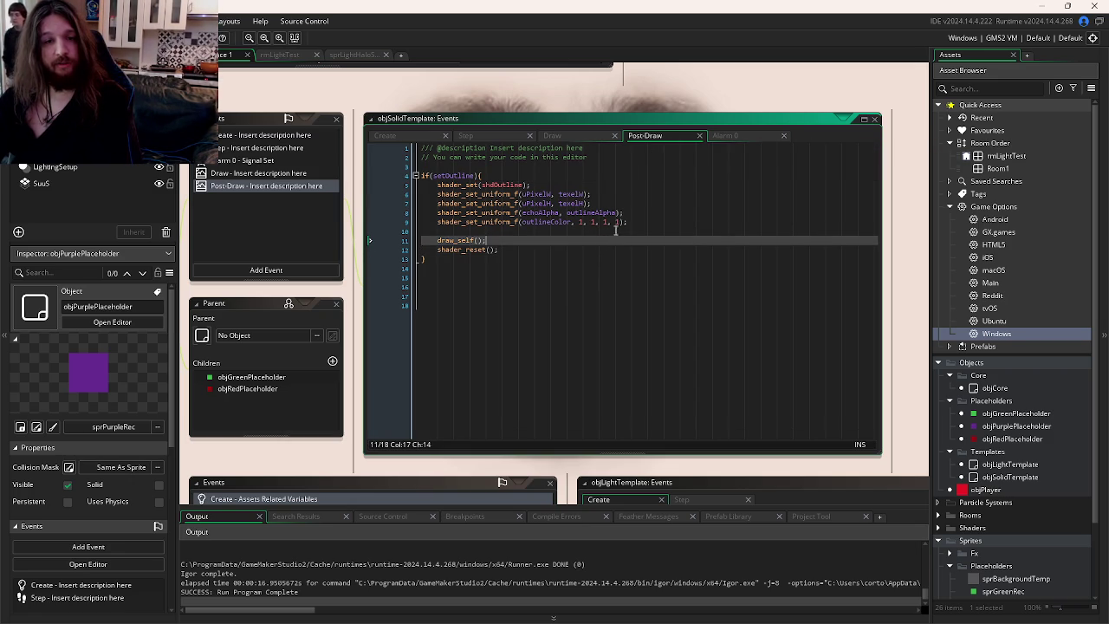
left_click(633, 222)
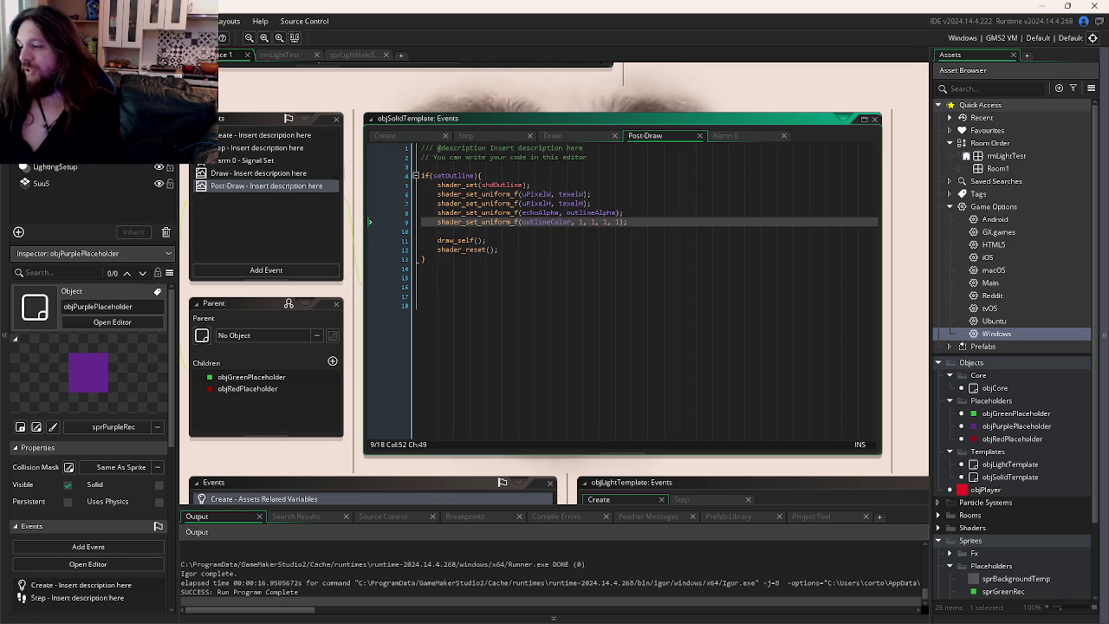
left_click(590, 232)
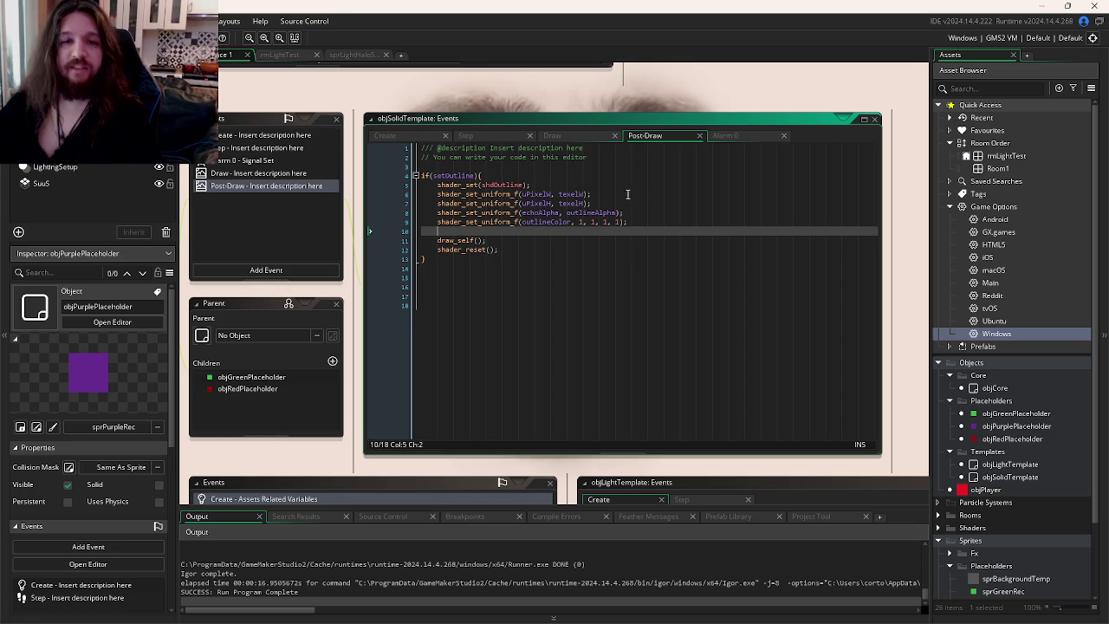
left_click(565, 136)
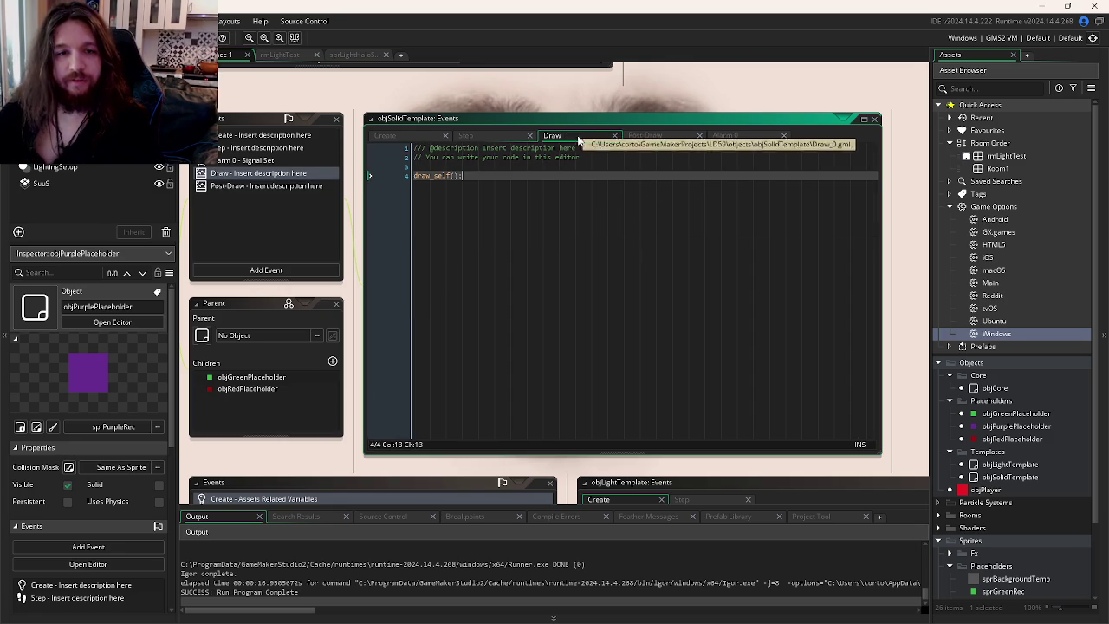
- Read the Step event's setOutline fade code and run the game with F5
left_click(478, 136)
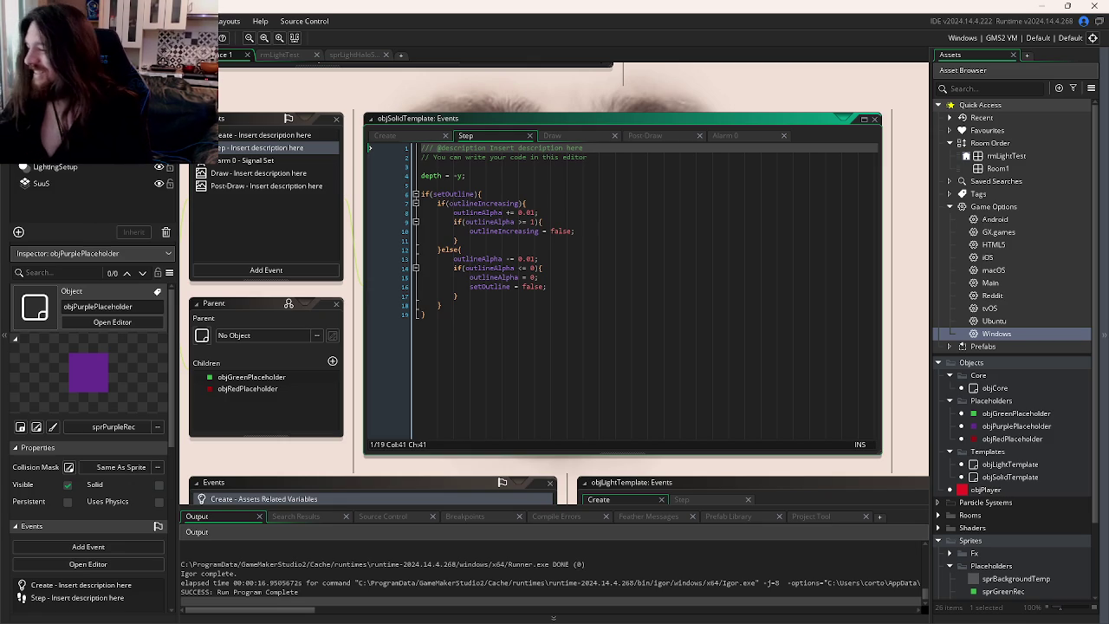
left_click(550, 193)
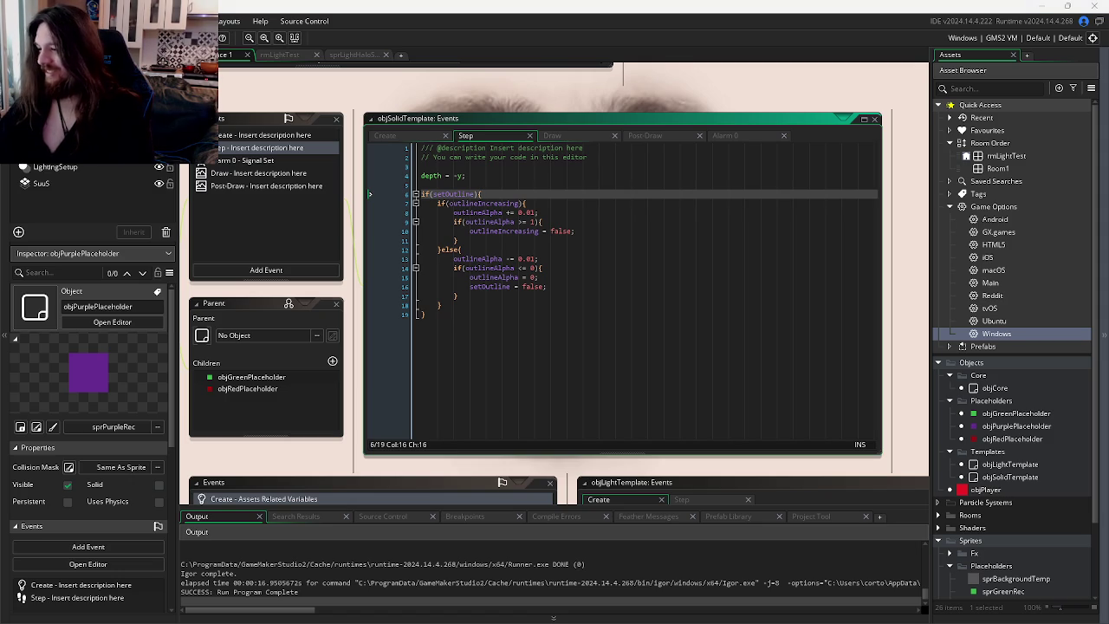
left_click(606, 286)
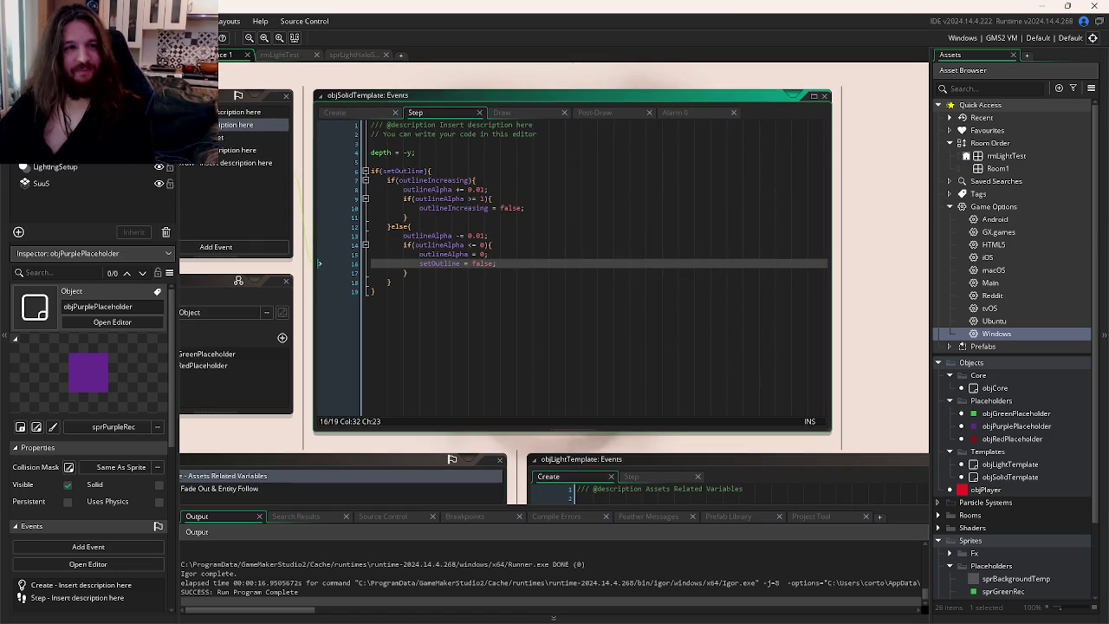
key("F5")
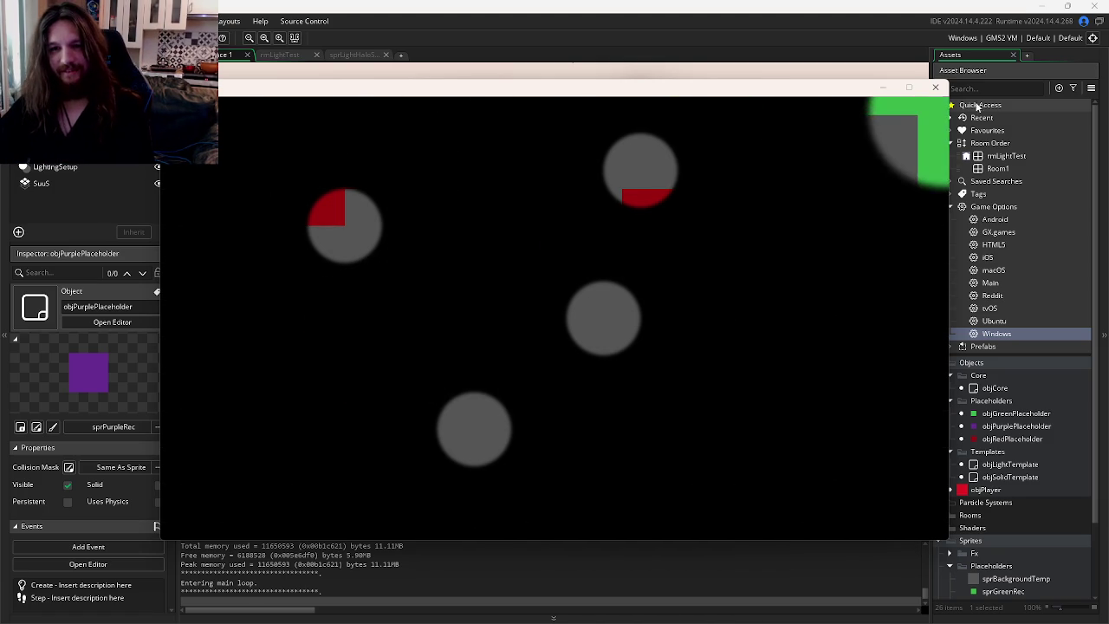
- Close the test game and compare Alarm 0's setOutline = true with Step's reset lines
left_click(935, 88)
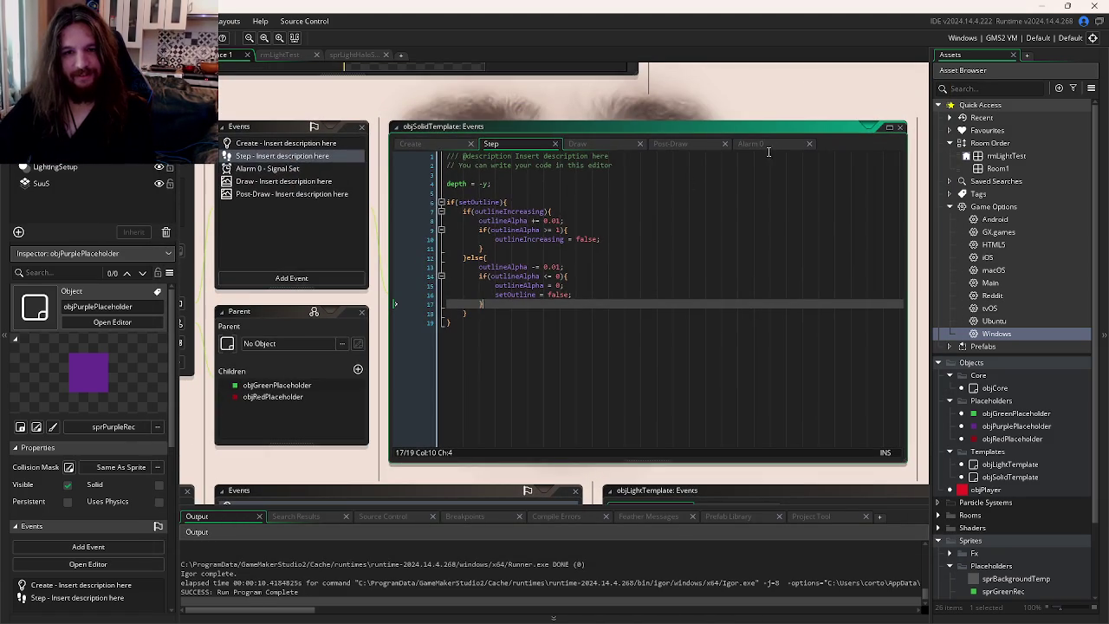
left_click(767, 146)
left_click(519, 176)
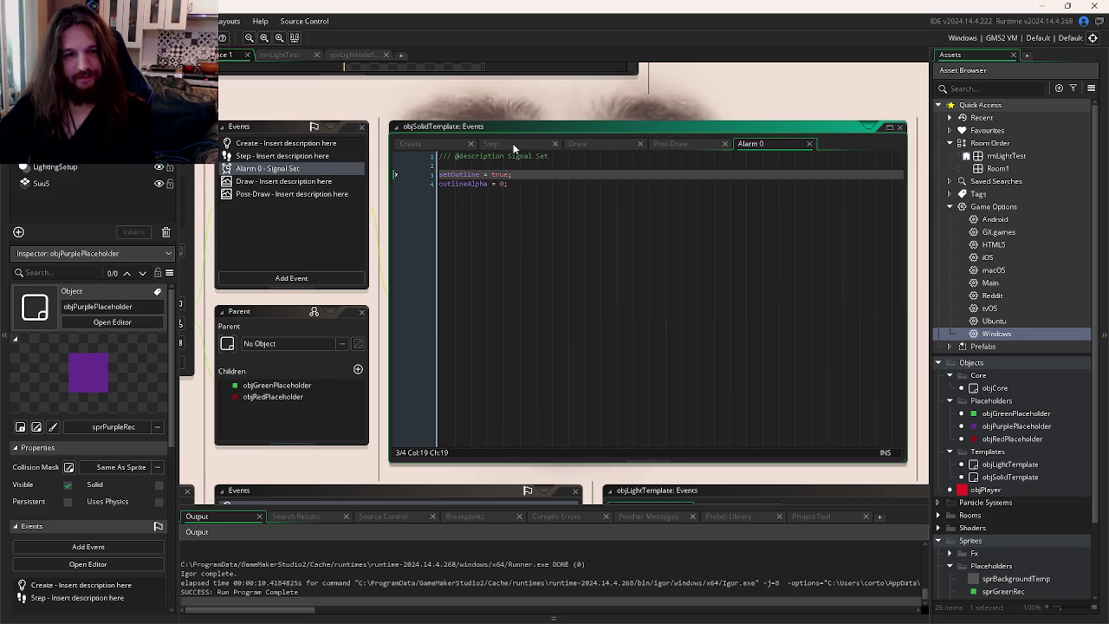
left_click(523, 144)
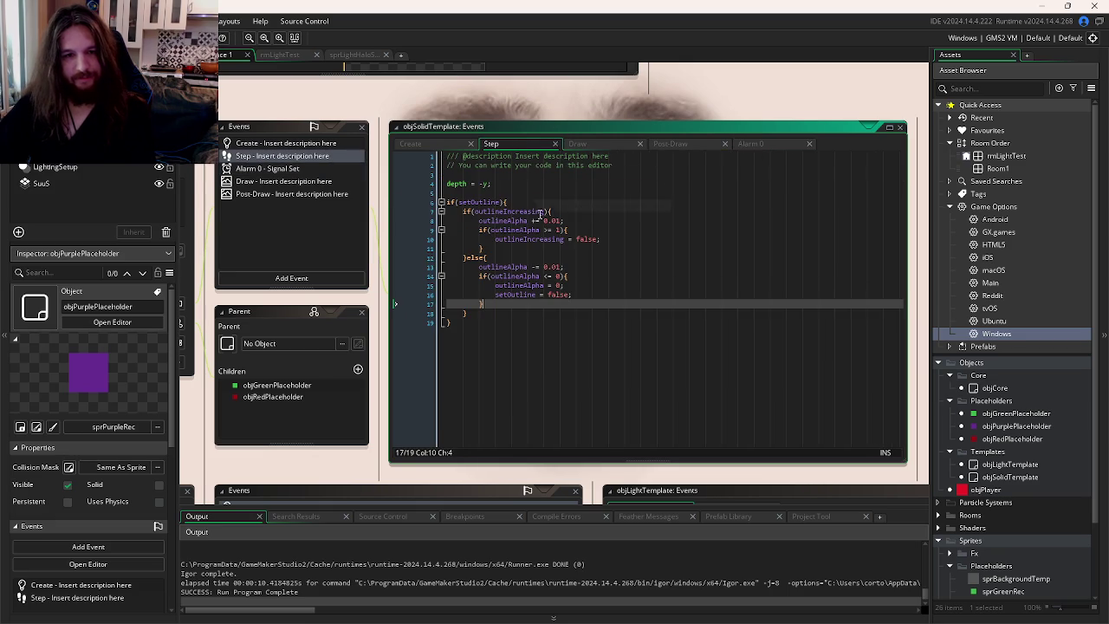
left_click(573, 295)
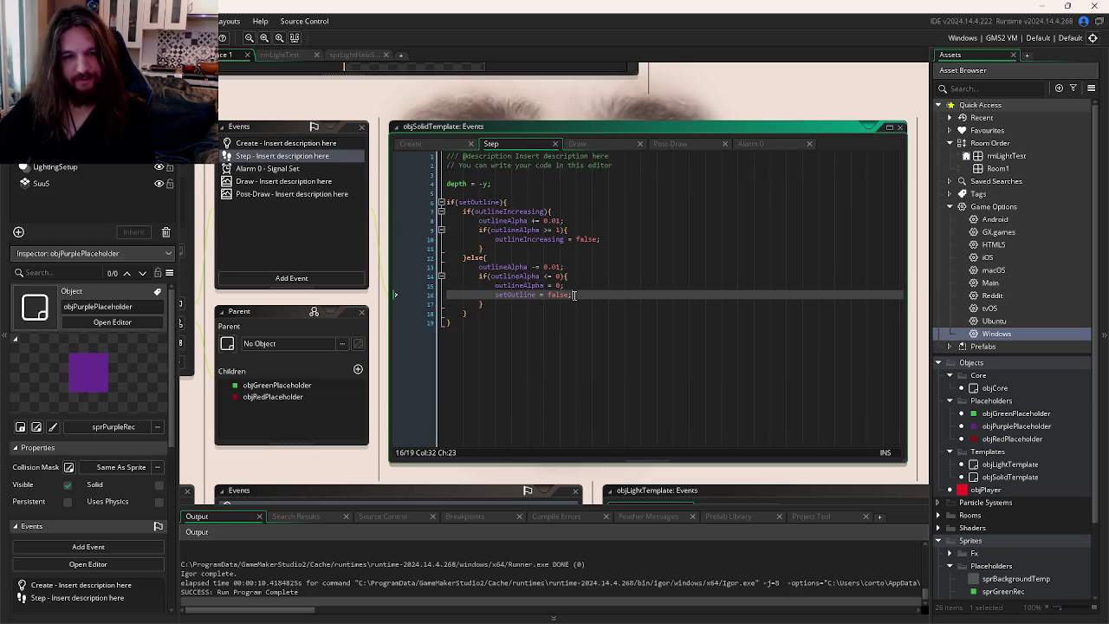
left_click(572, 286)
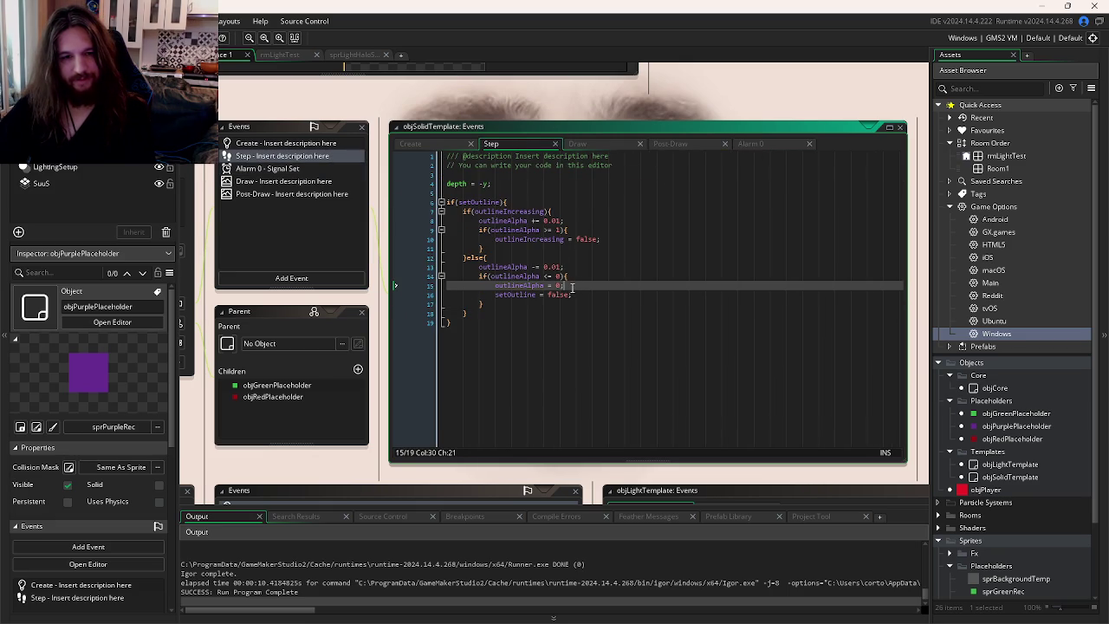
- Paste an outlineIncreasing line after setOutline = false in Step, then delete it again
double_click(493, 211)
key("ctrl+c")
left_click(585, 295)
key("Return")
key("ctrl+v")
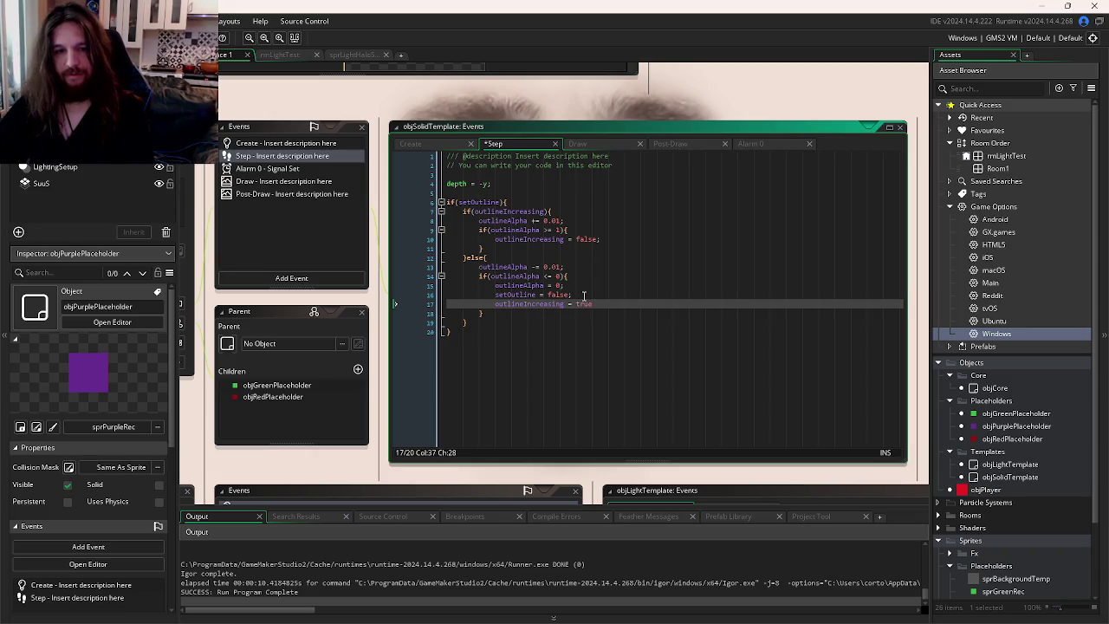
left_click_drag(594, 304, 465, 305)
key("BackSpace")
key("Tab")
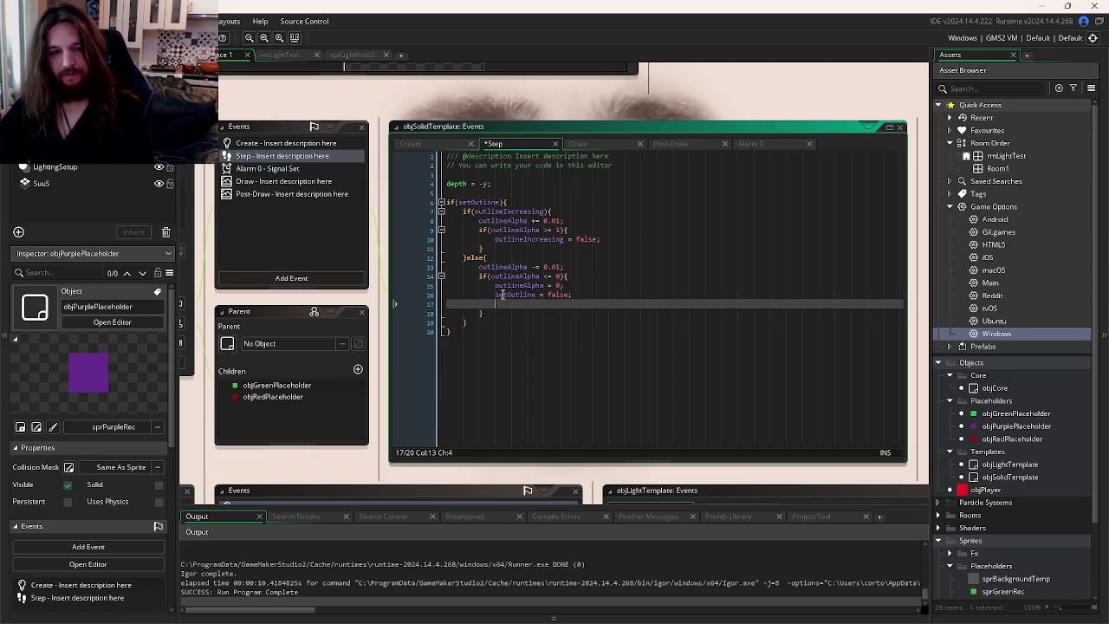
left_click(750, 143)
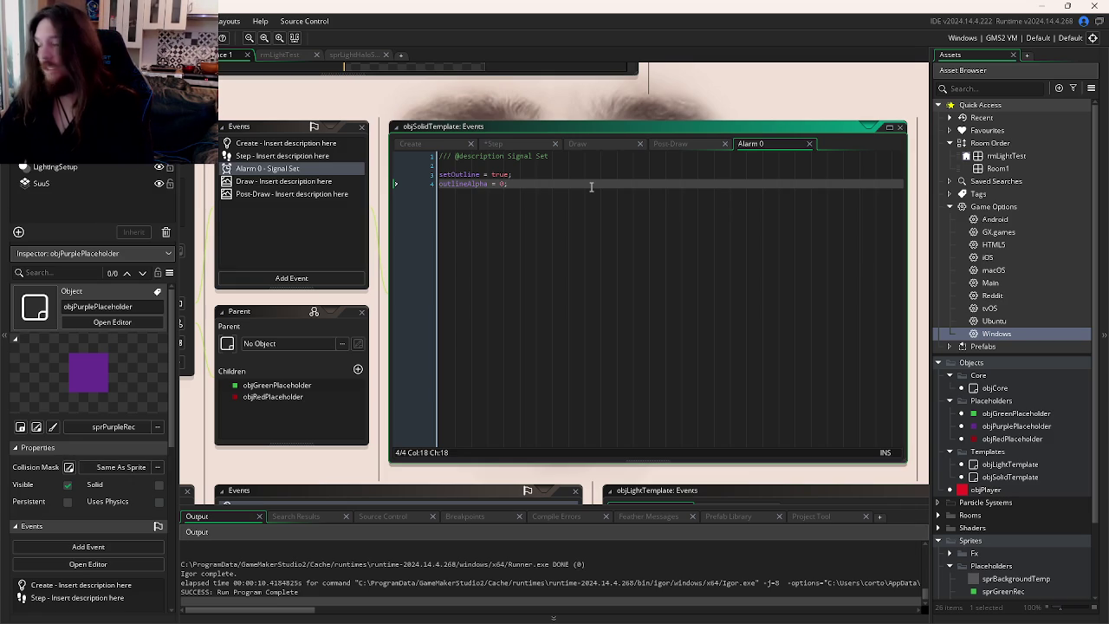
- Add 'outlineIncreasing = true;' to Alarm 0, run the game to test the pulse, and close it
key("Return")
type("outlineIncreasing = true;")
key("F5")
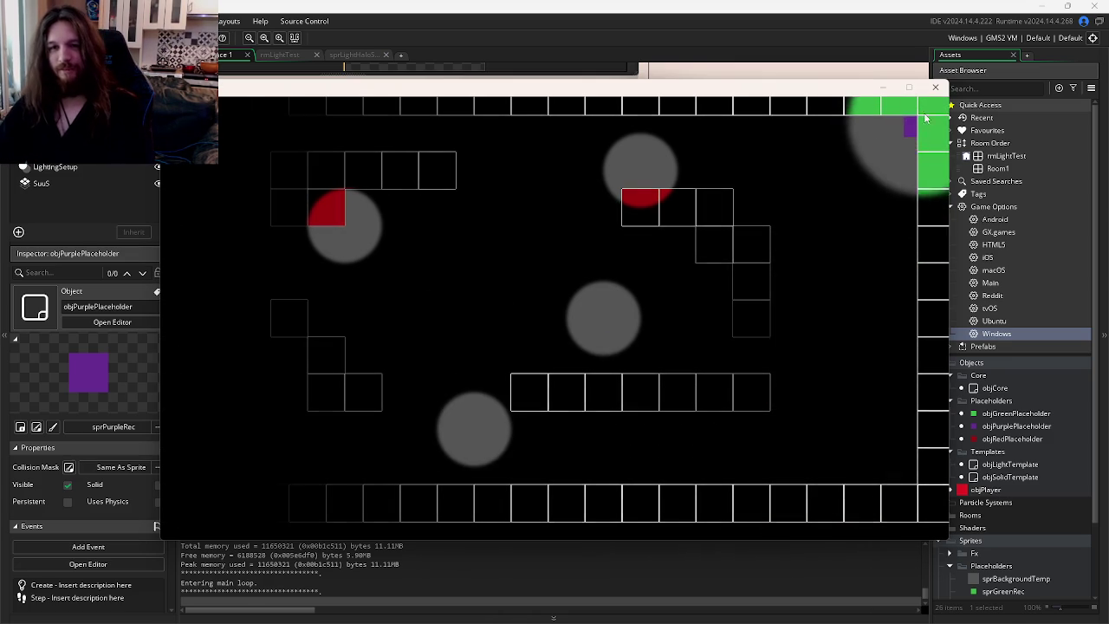
left_click(935, 87)
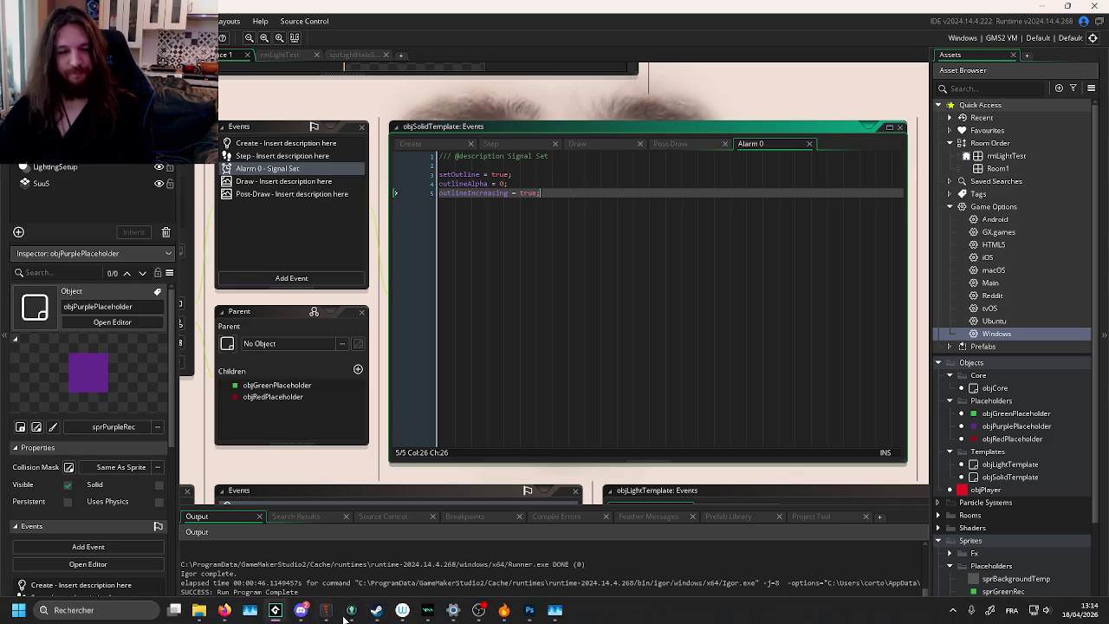
left_click(351, 615)
- Stage the three changed files, commit as 'Fix: Reset Var for Unlimited Echoes', and push Feat/Echo-Shader
left_click(478, 98)
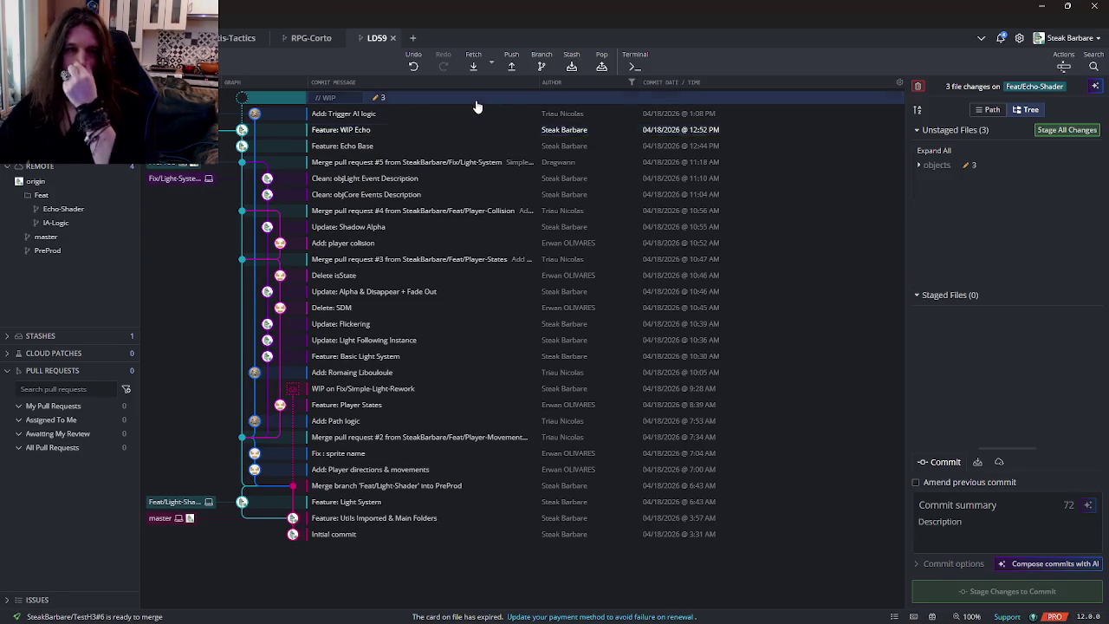
left_click(1065, 129)
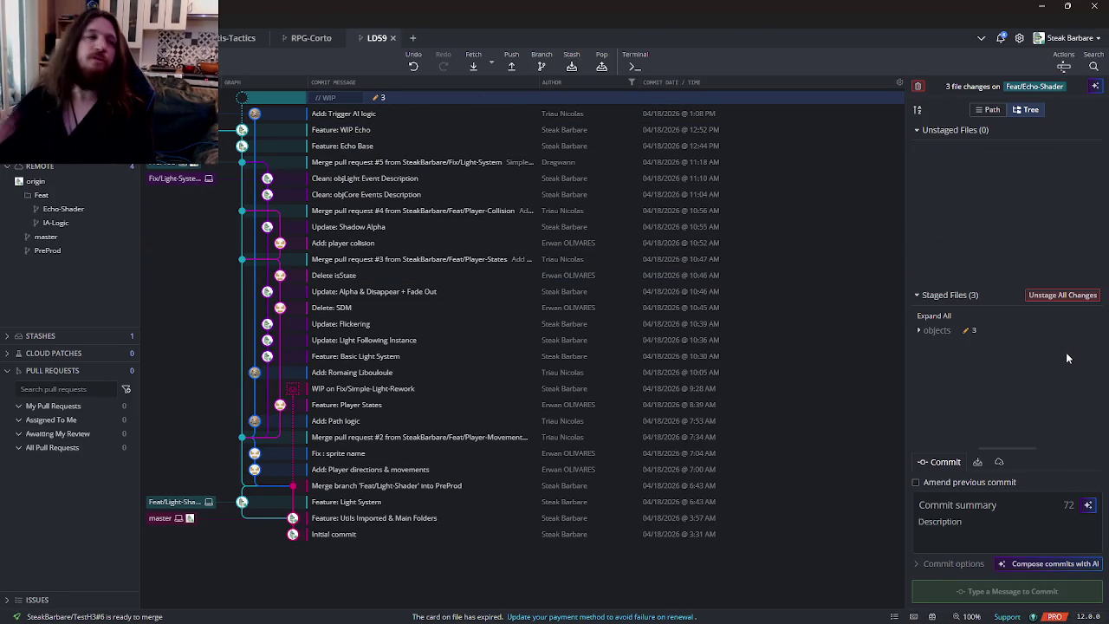
left_click(987, 511)
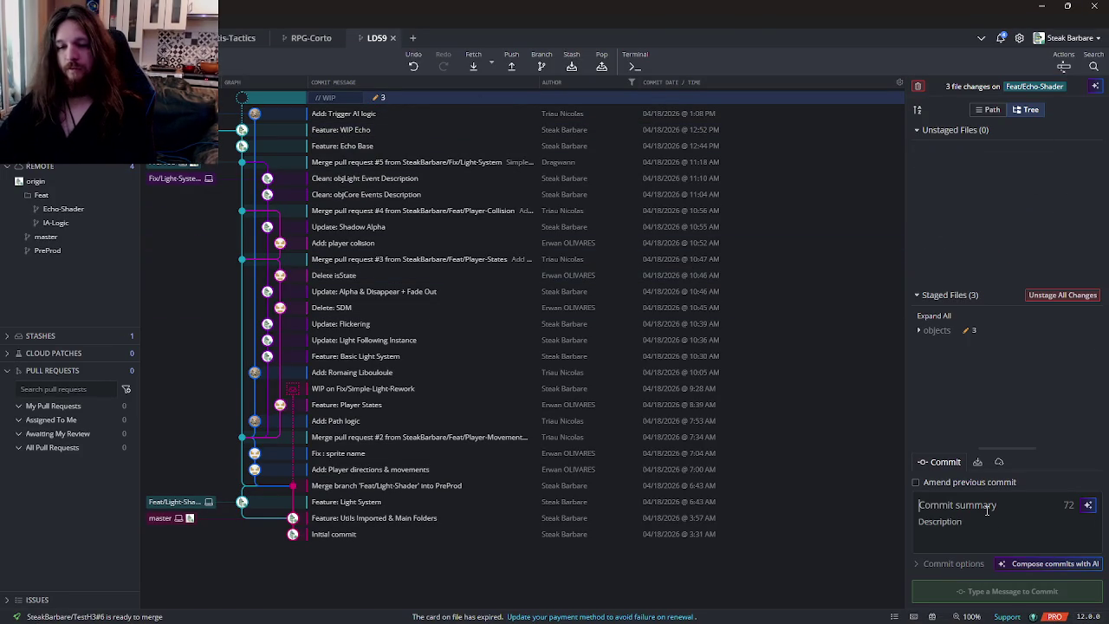
type("Upda")
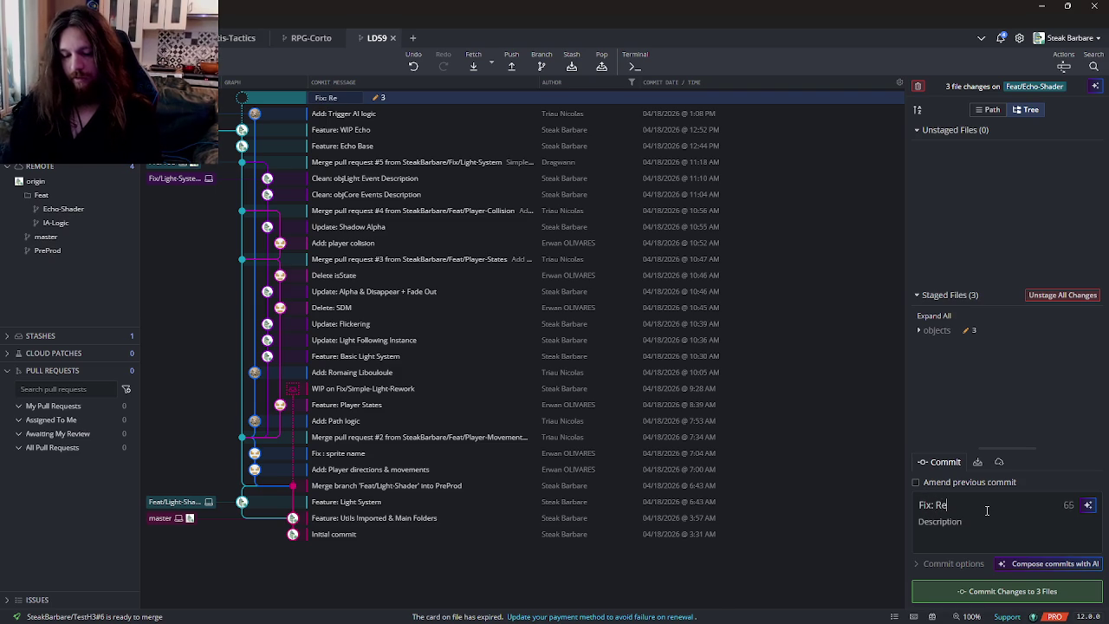
type("Varfor Un")
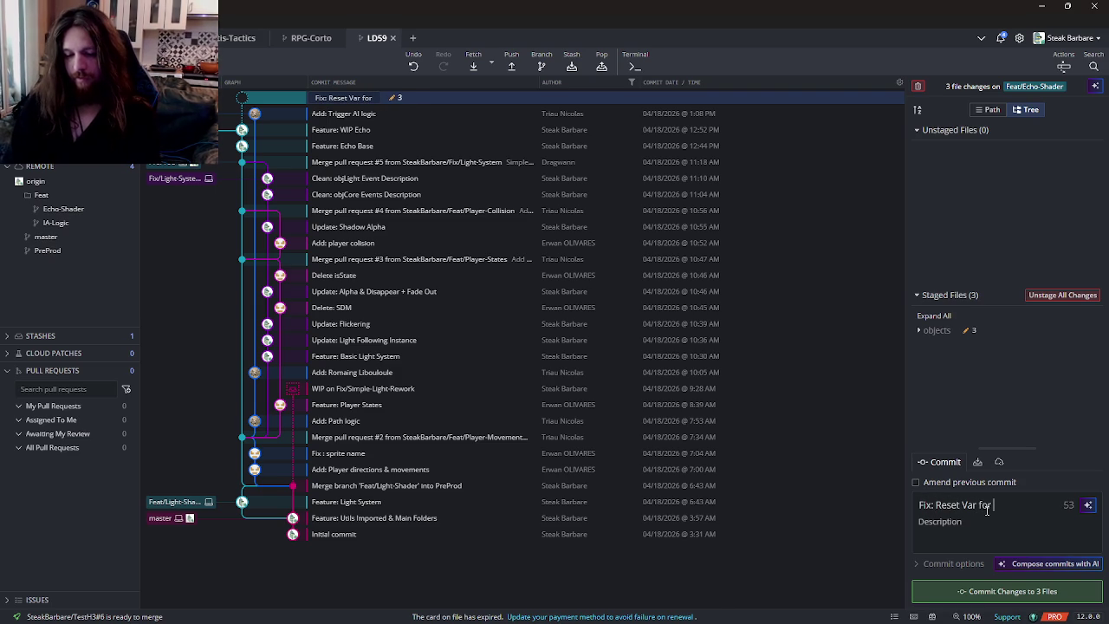
type("mited ")
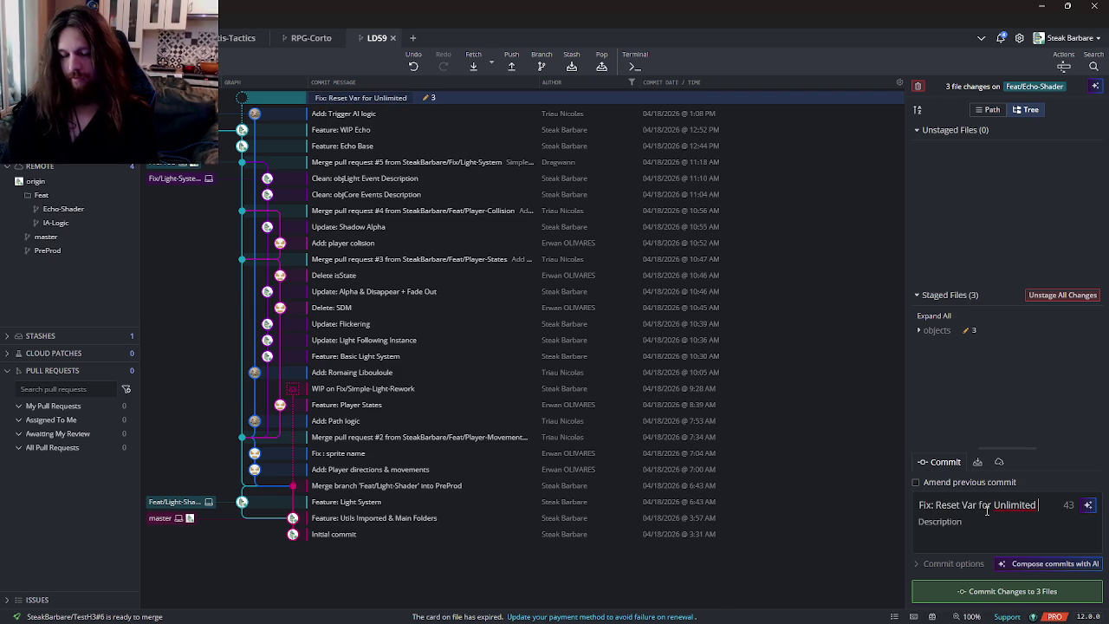
type("Echos")
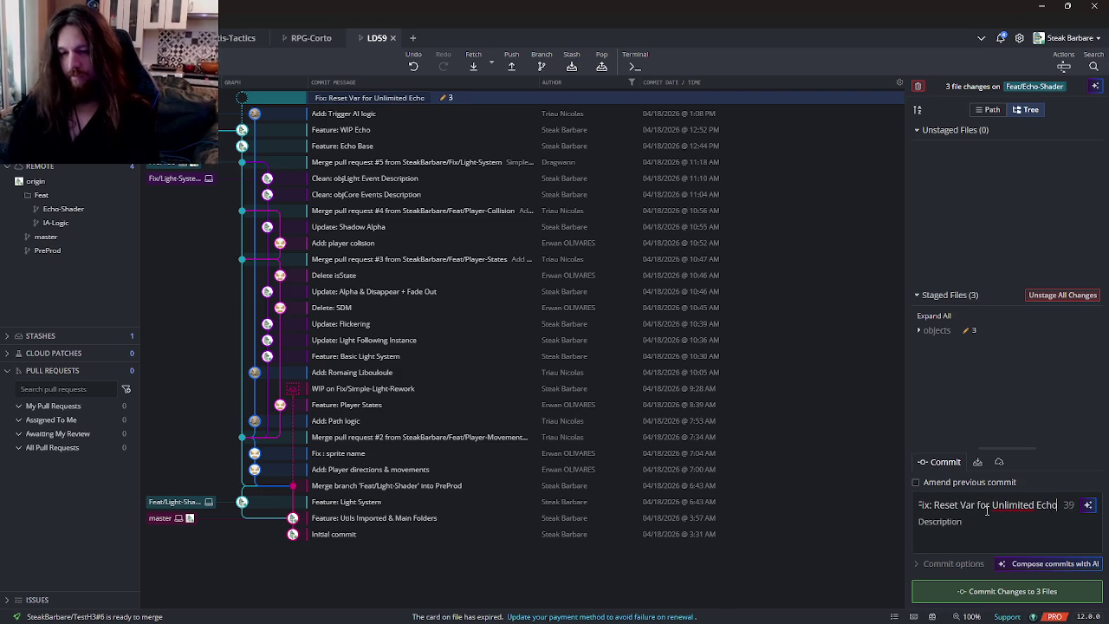
key("BackSpace")
type("es")
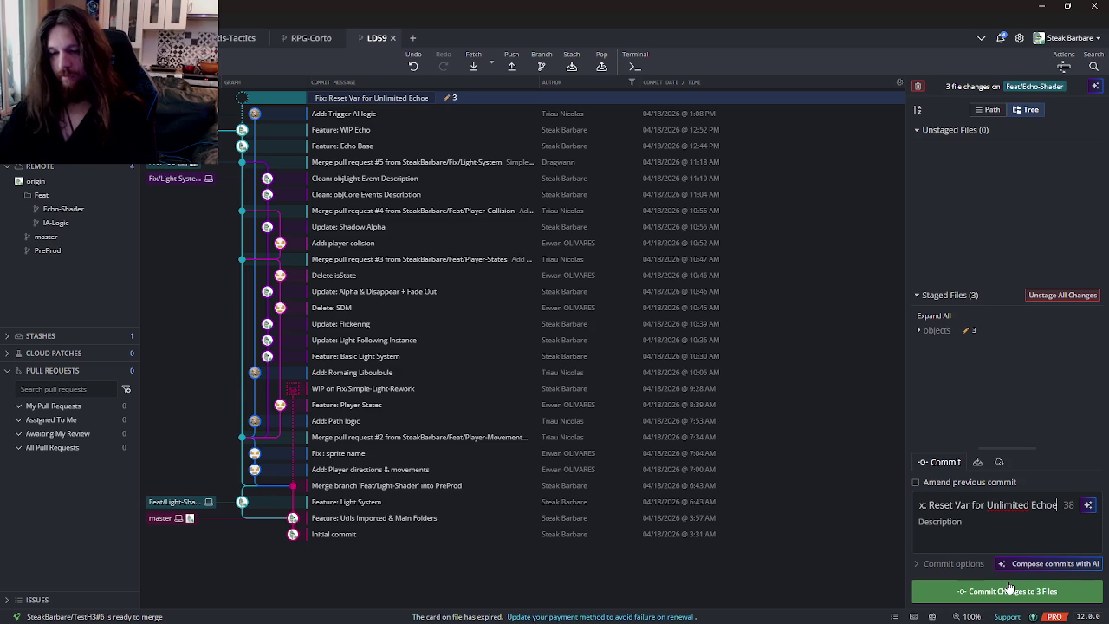
left_click(1008, 591)
left_click(511, 62)
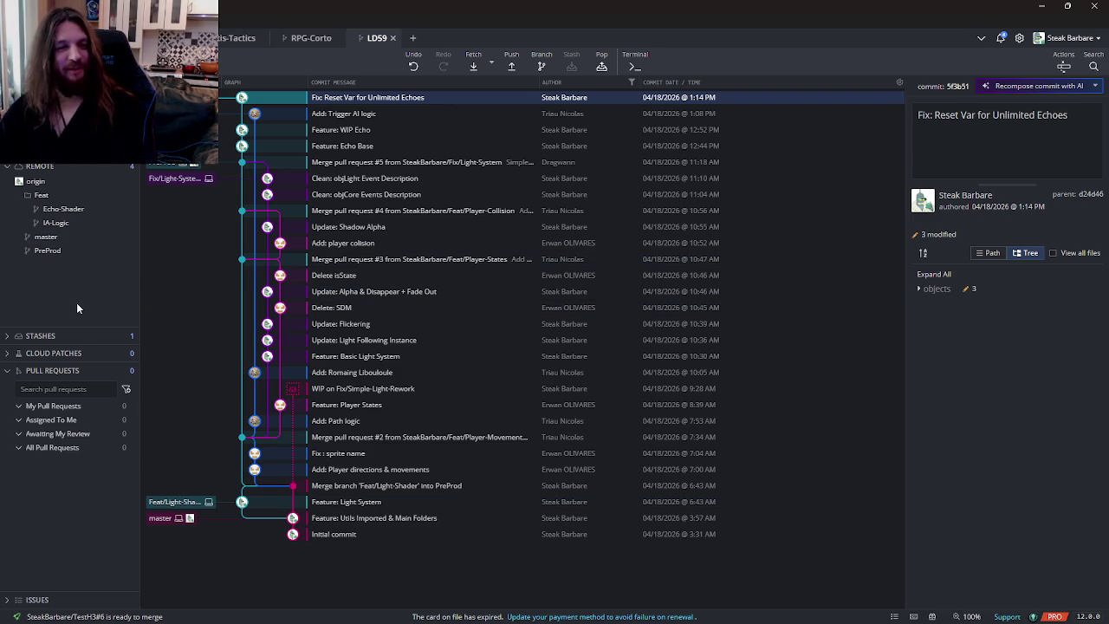
left_click(127, 370)
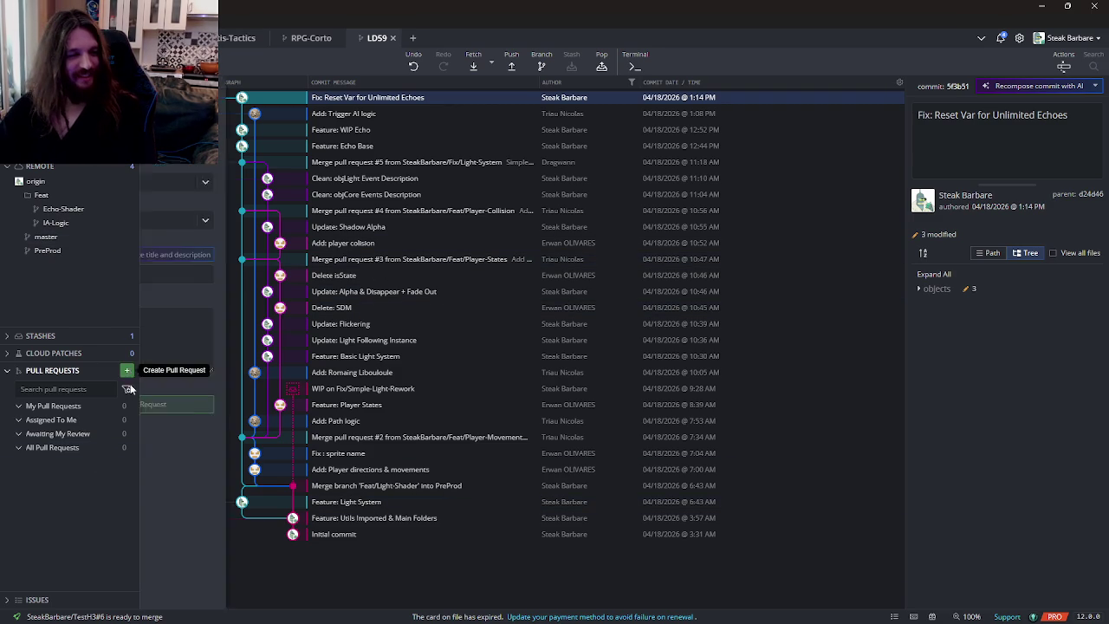
- Set the pull request to merge LD59's Feat/Echo-Shader into LD59's PreProd
left_click(217, 181)
left_click(223, 210)
left_click(399, 181)
left_click(396, 210)
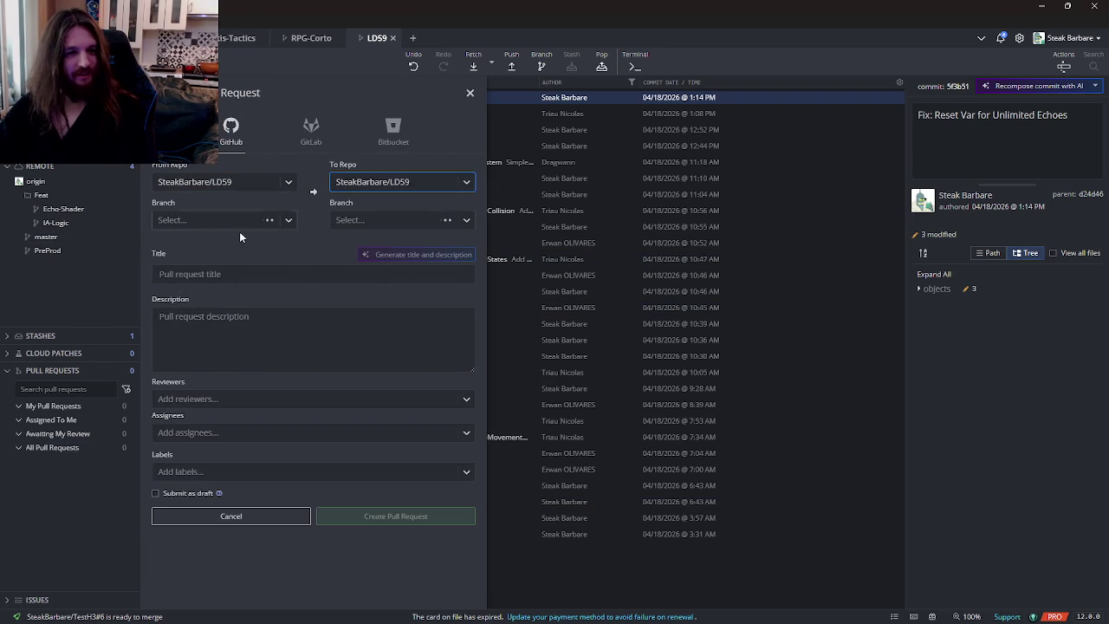
left_click(223, 220)
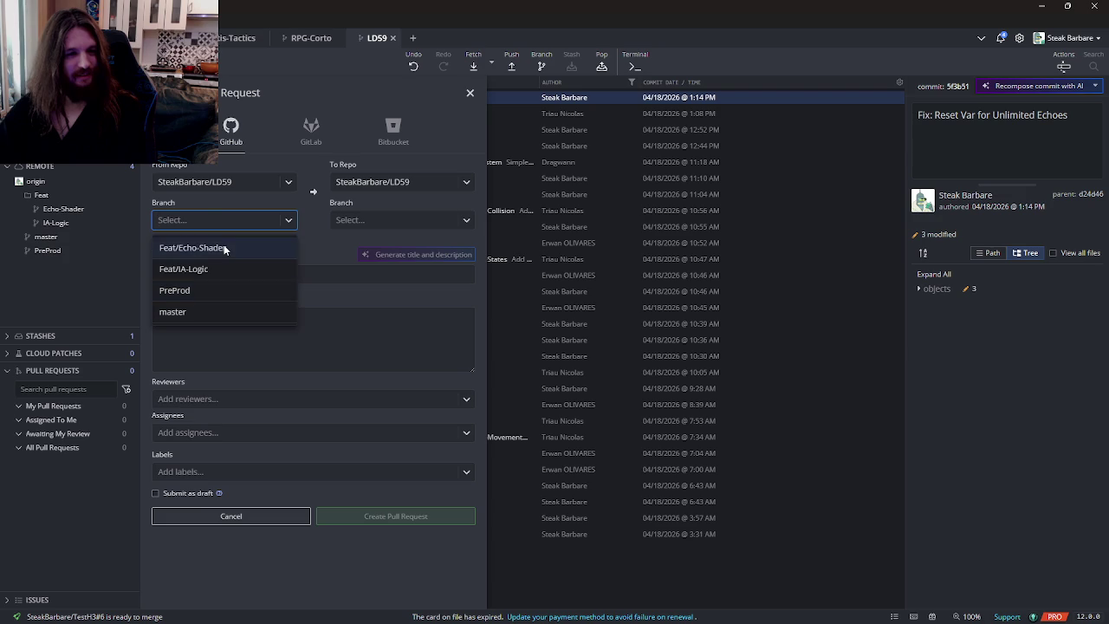
left_click(225, 248)
left_click(403, 221)
left_click(358, 290)
- Title it 'Echo Shader' and start a Feature list noting the Echo Outline Shader will be drawn
left_click(289, 273)
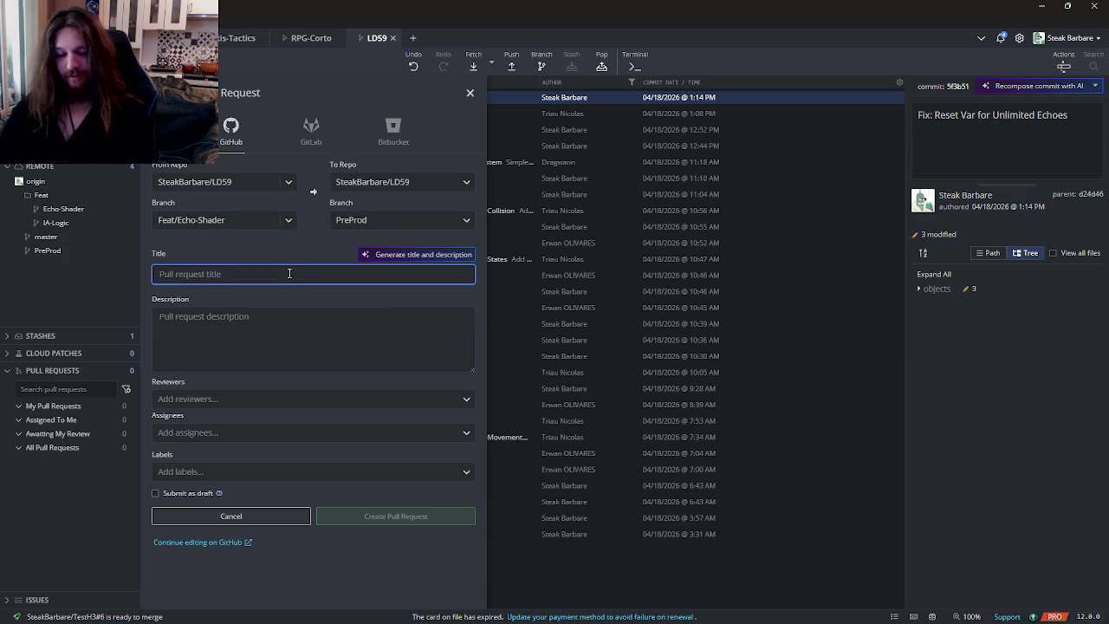
type("Echo Shader")
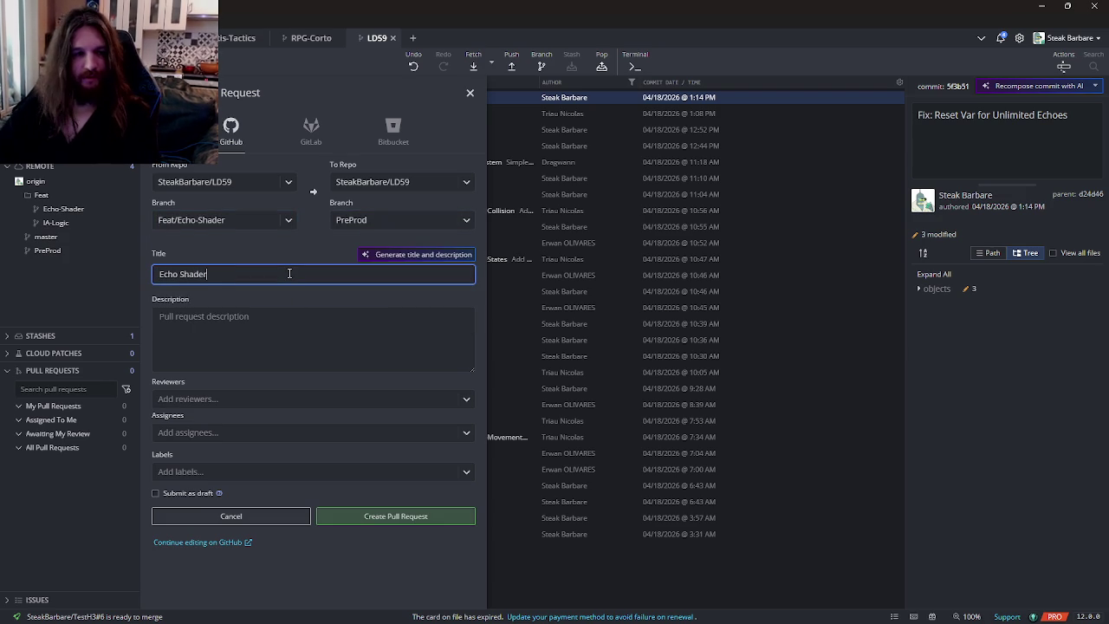
left_click(232, 338)
type("#")
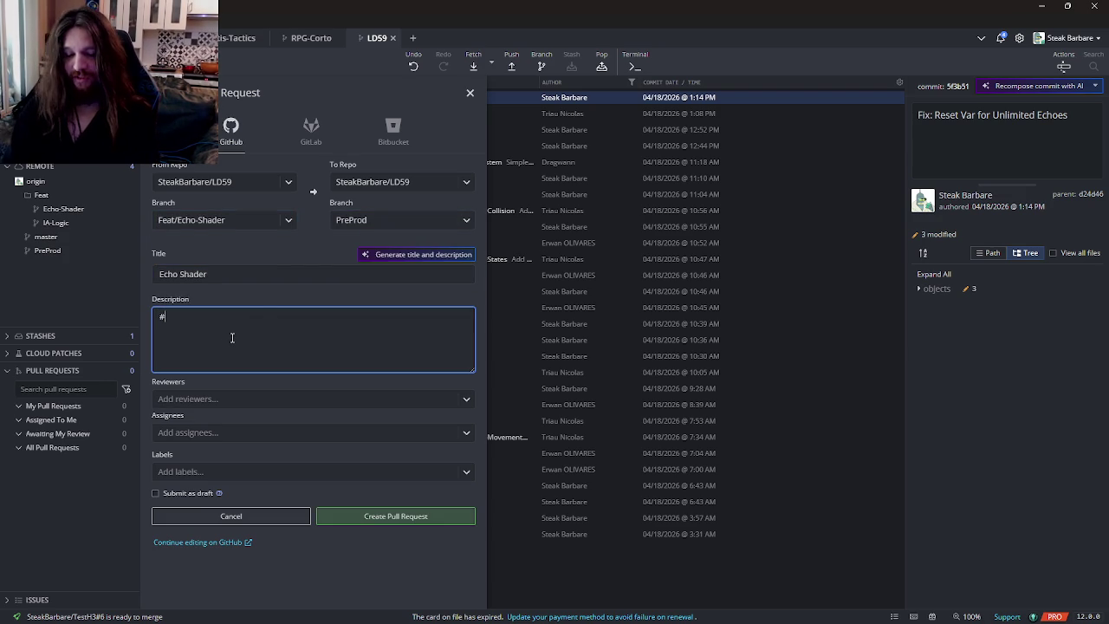
type(" Feature")
key("Return")
type("- Echo Location on Space")
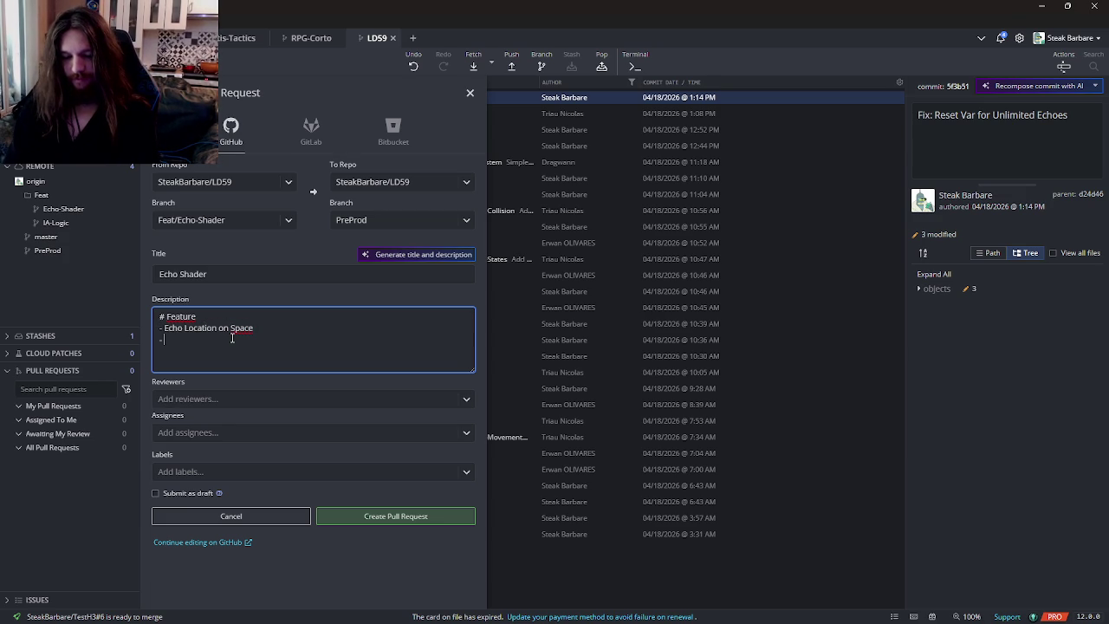
type("Outlie")
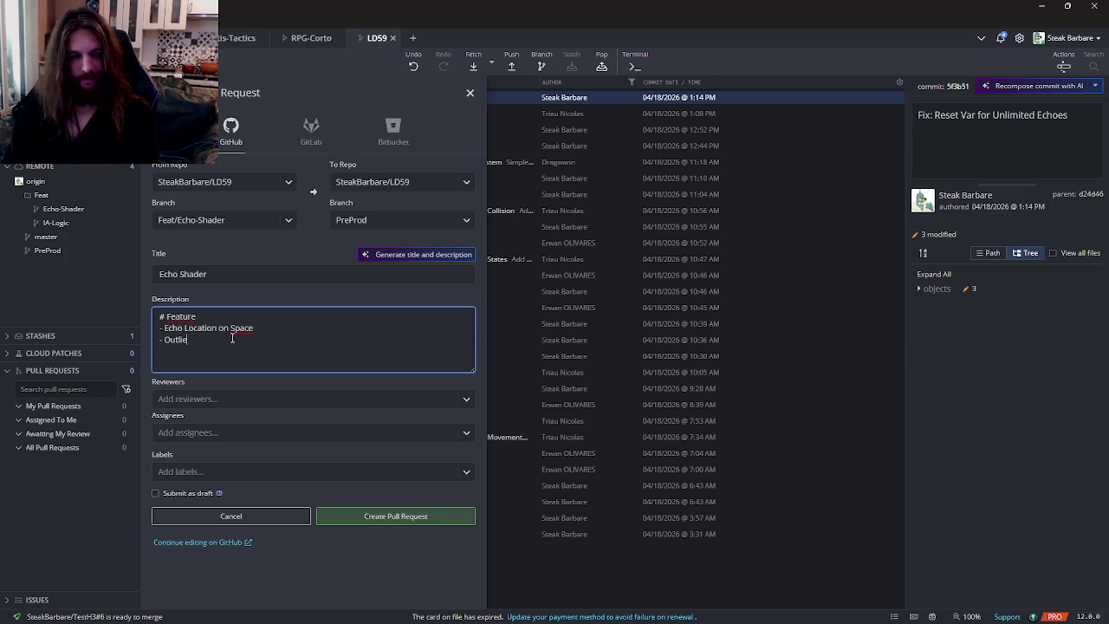
key("BackSpace")
key("BackSpace")
key("BackSpace")
type("ne Shader")
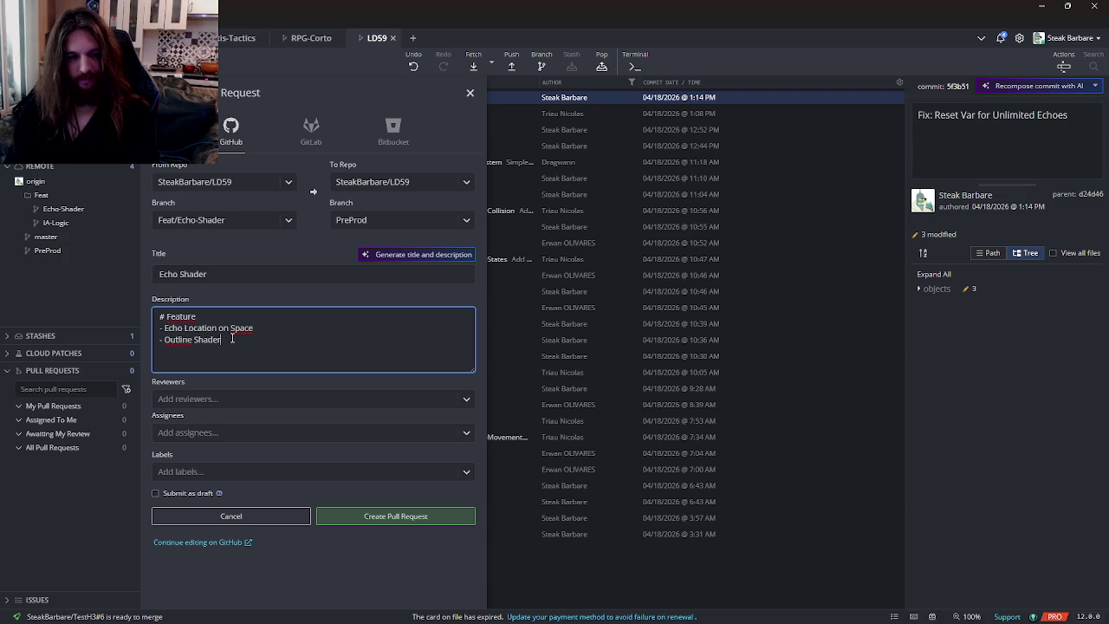
type(" wil")
type("l play")
key("BackSpace")
key("BackSpace")
key("BackSpace")
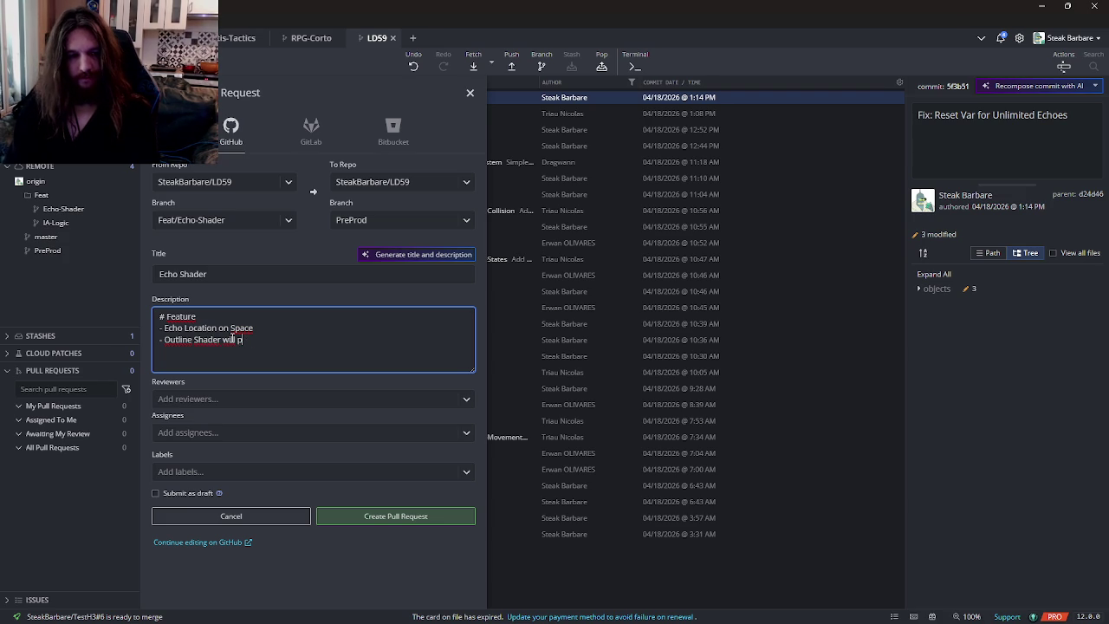
type("be d")
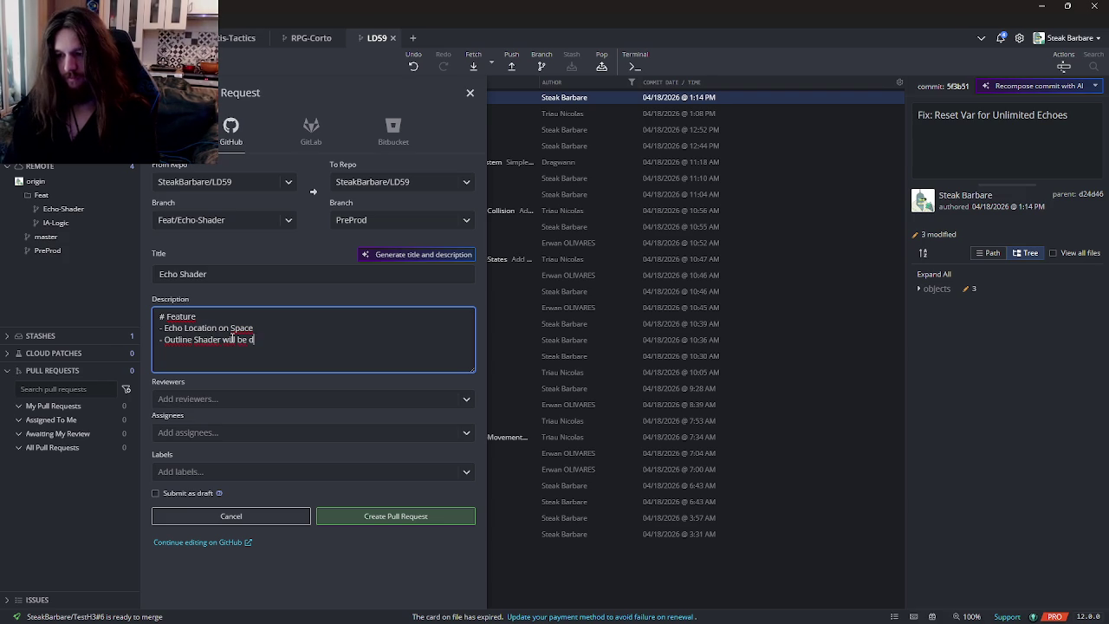
type("rawnn")
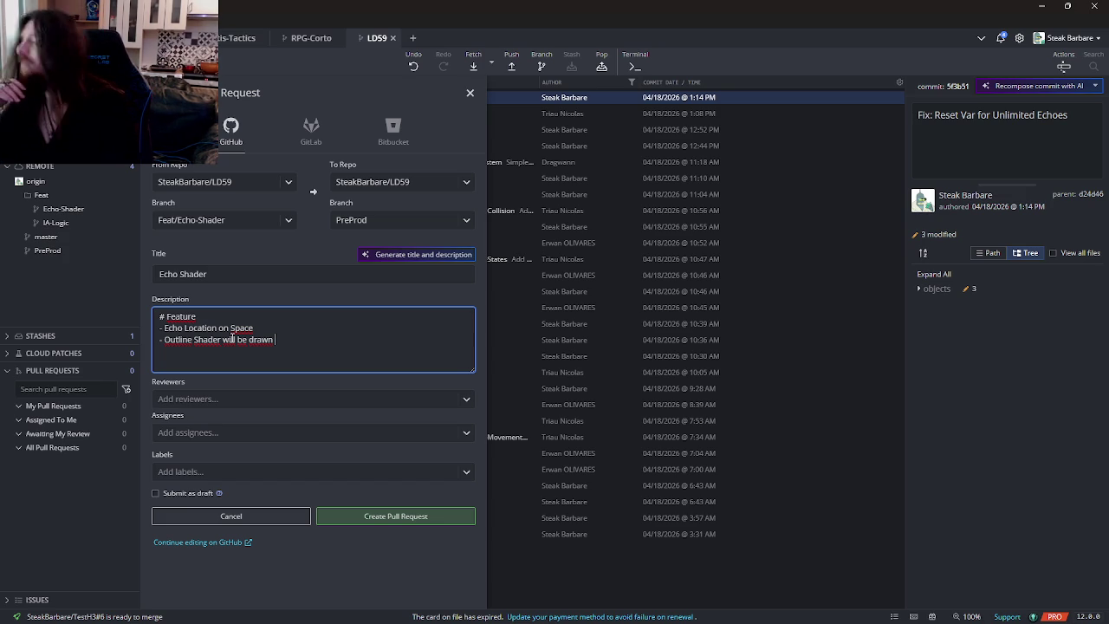
key("Return")
type("-")
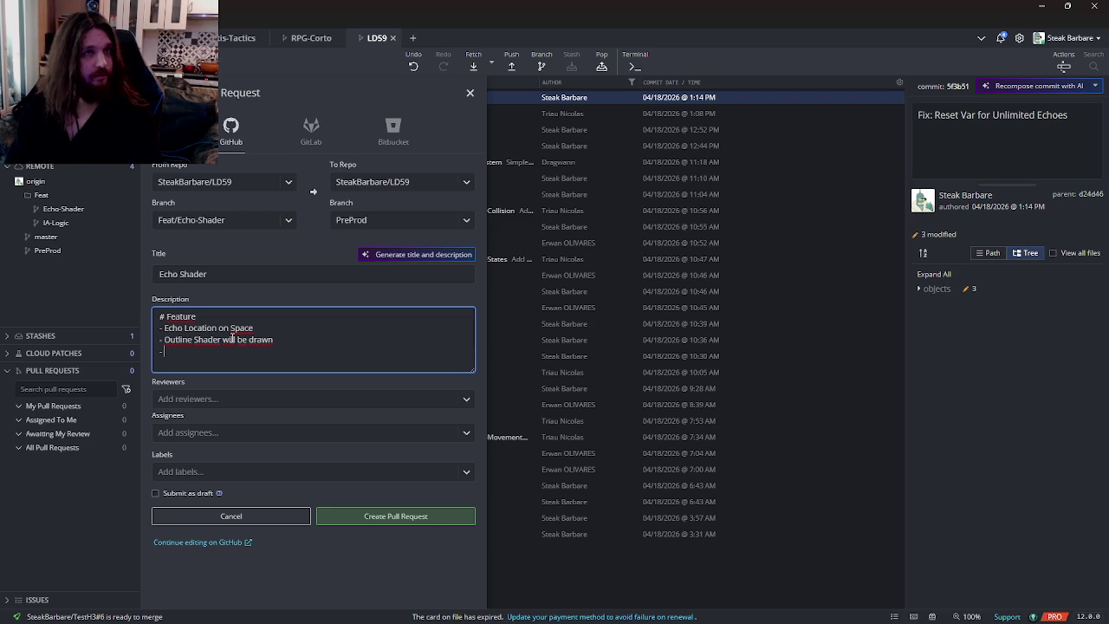
- Add feature bullets about the new outline-alpha uniform and the alarm that triggers the outline
type("Ne")
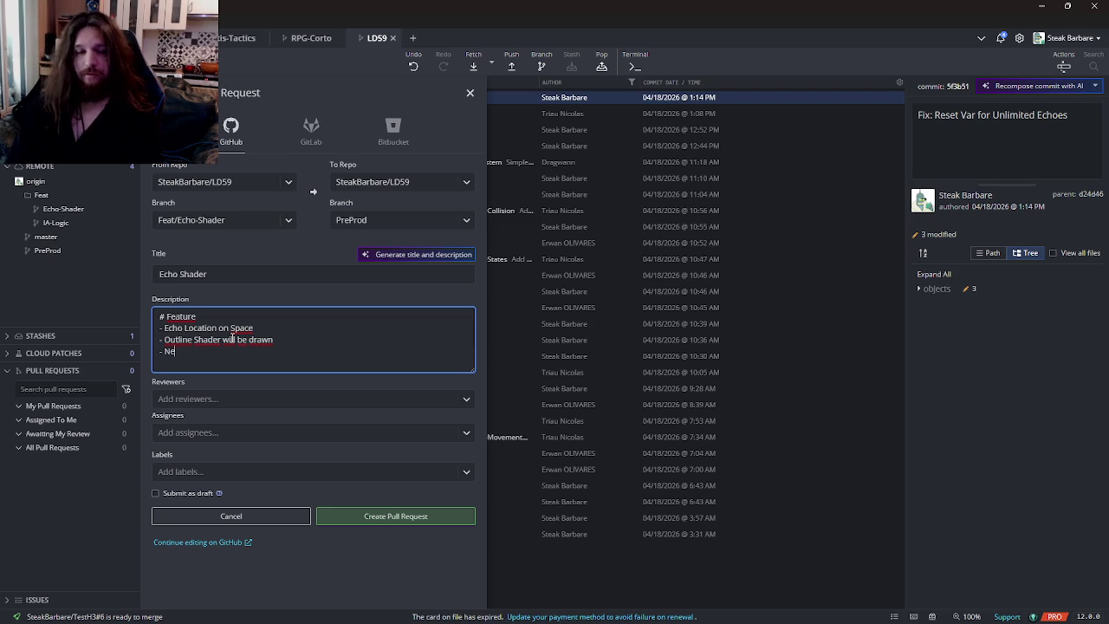
type("w Uniform")
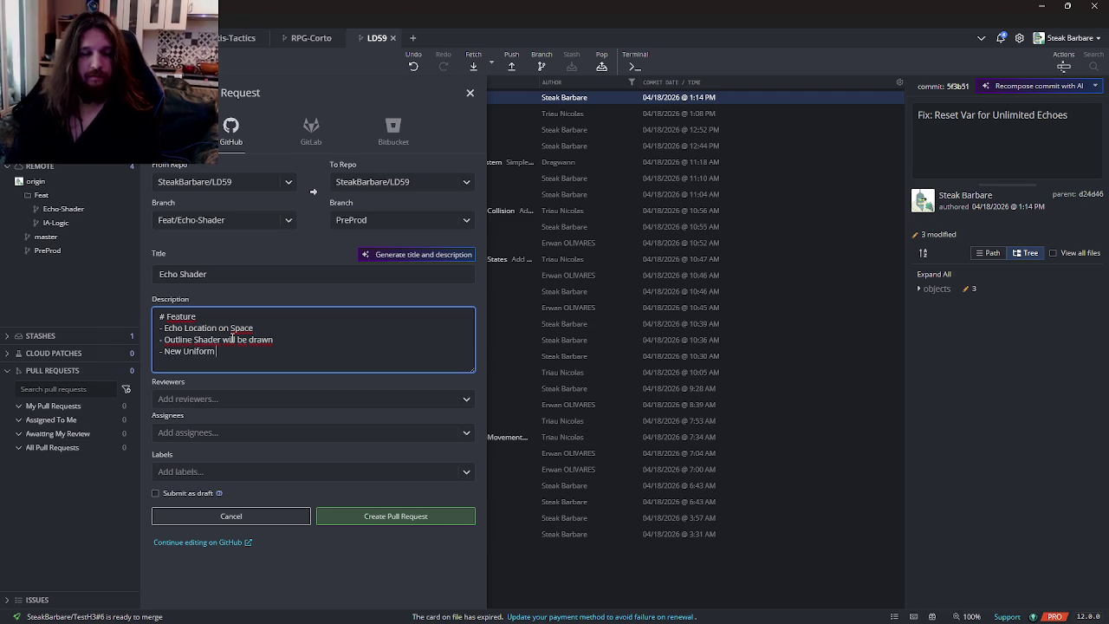
type(" to handle outlin")
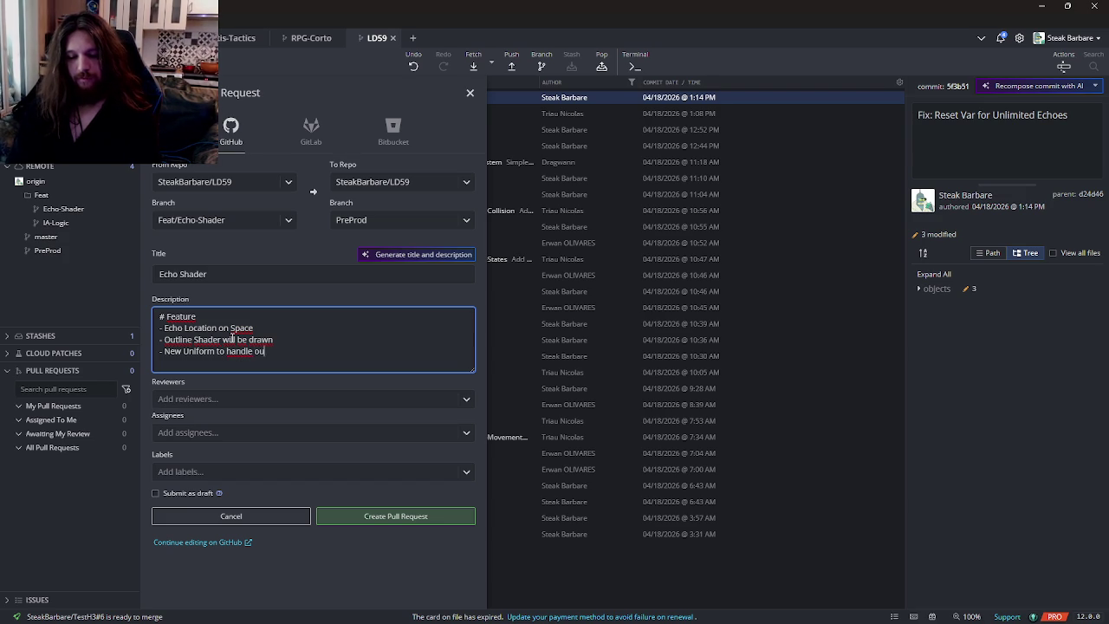
type("e alpha")
key("Return")
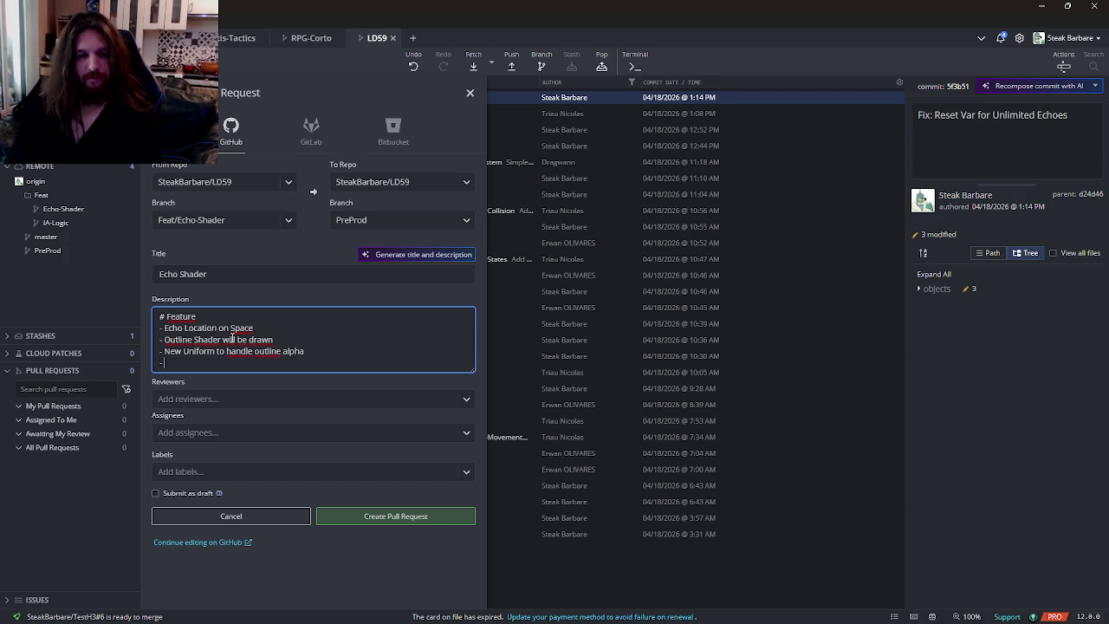
type("An alarm is")
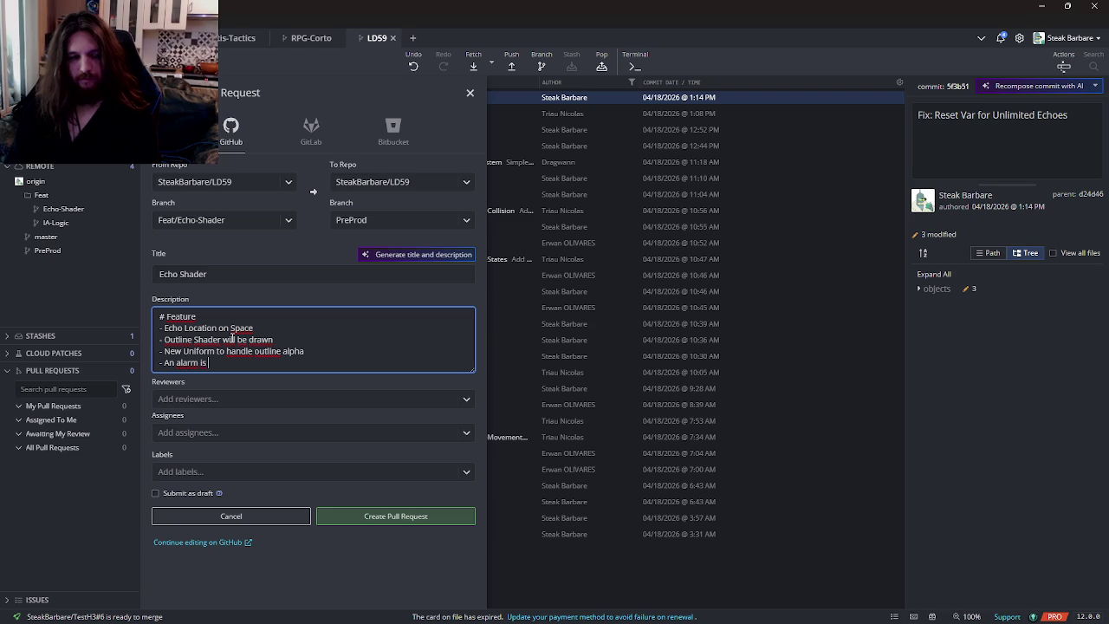
key("BackSpace")
key("BackSpace")
key("BackSpace")
type("w")
type("is set o")
type(" in objSoli")
type("d ")
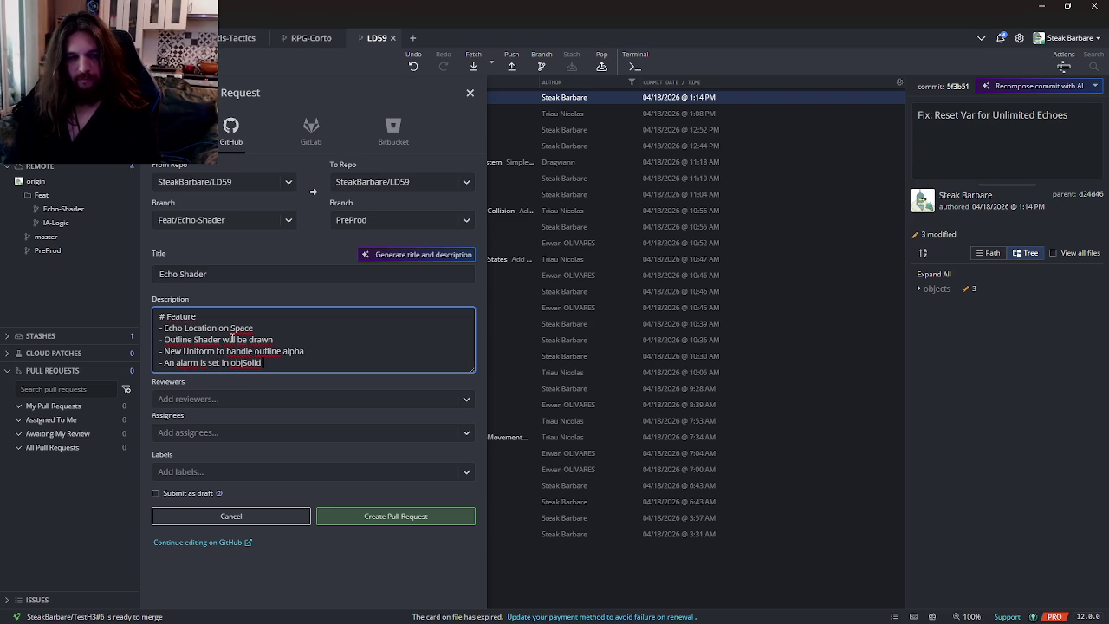
type("trigger")
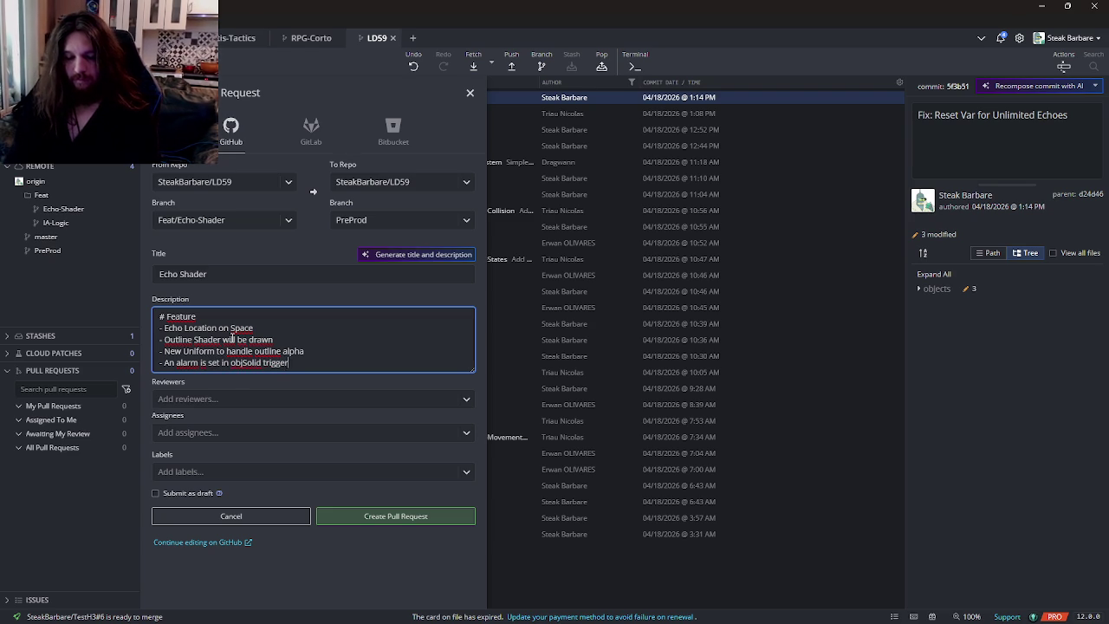
type("ing th Outlines in ")
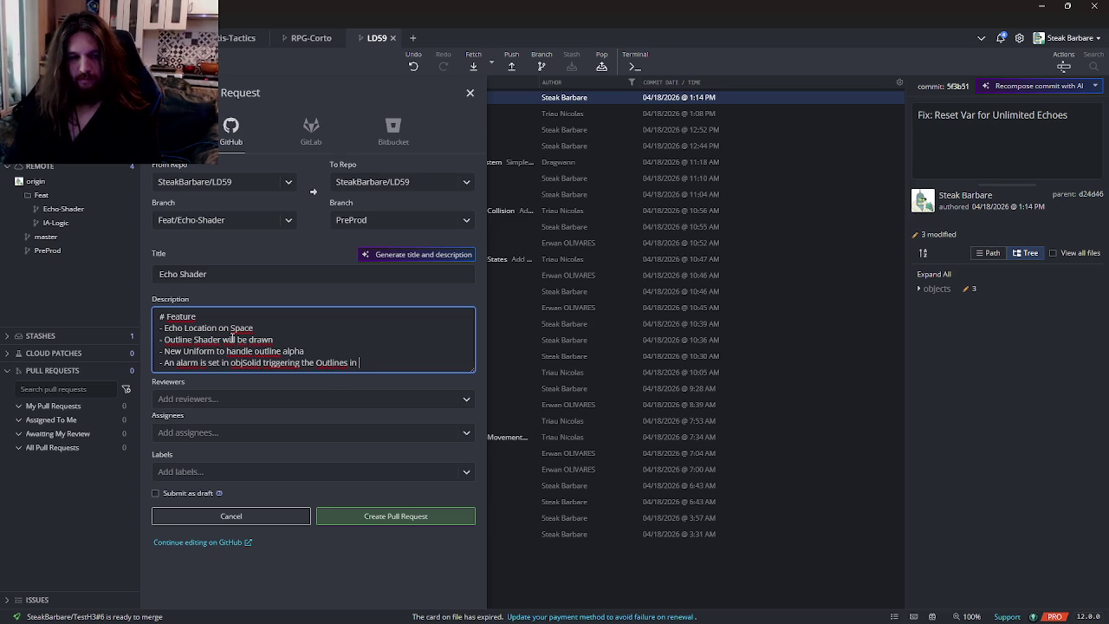
type("ave")
- Add an Updates section about shdOutline's new echo_alpha uniform, then create the pull request
key("Return")
key("Return")
type("# Updates")
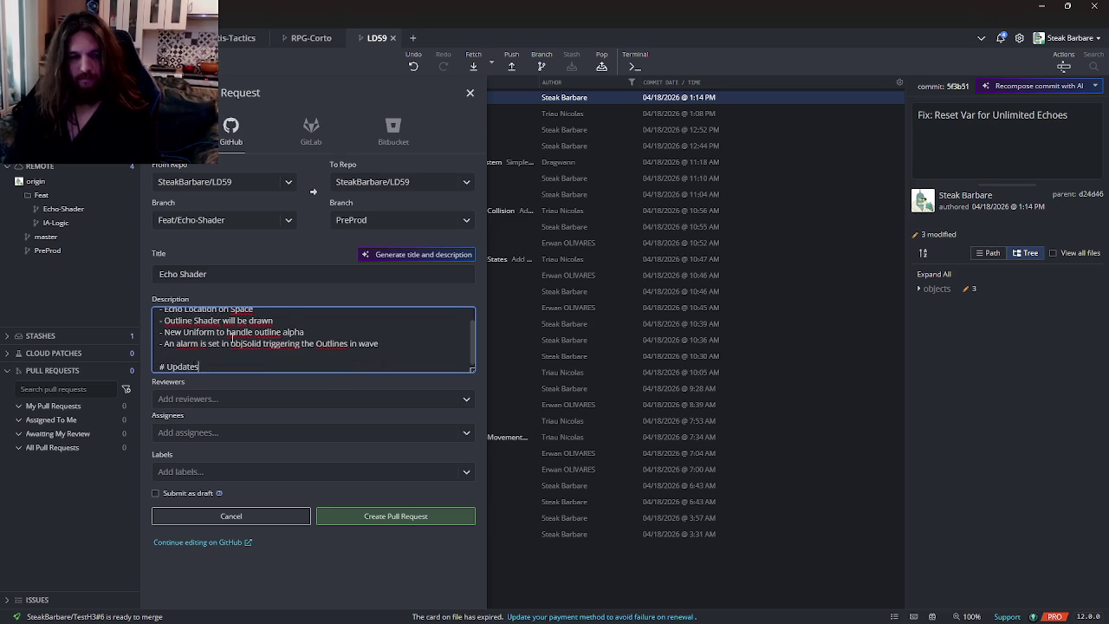
key("Return")
type("shdOuy")
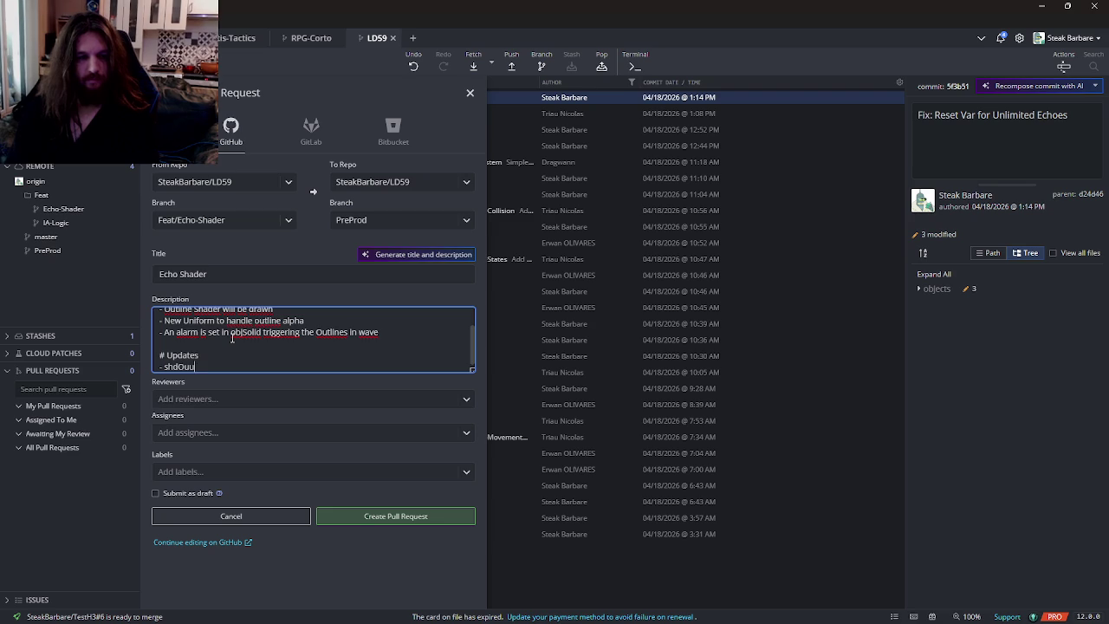
type("tline edited to have a new un")
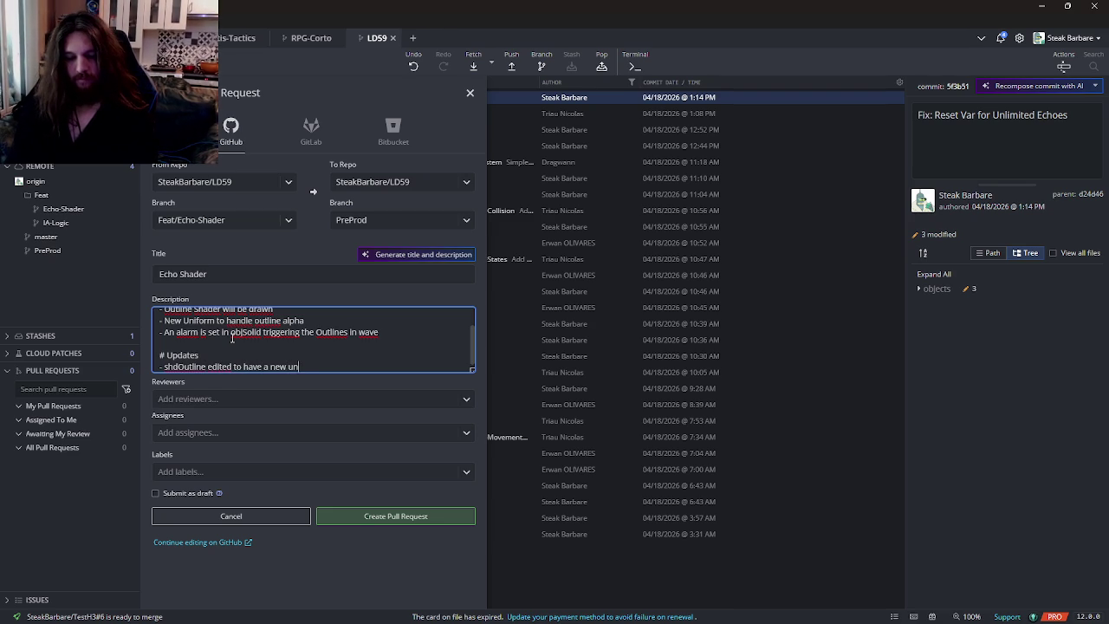
type("iform ")
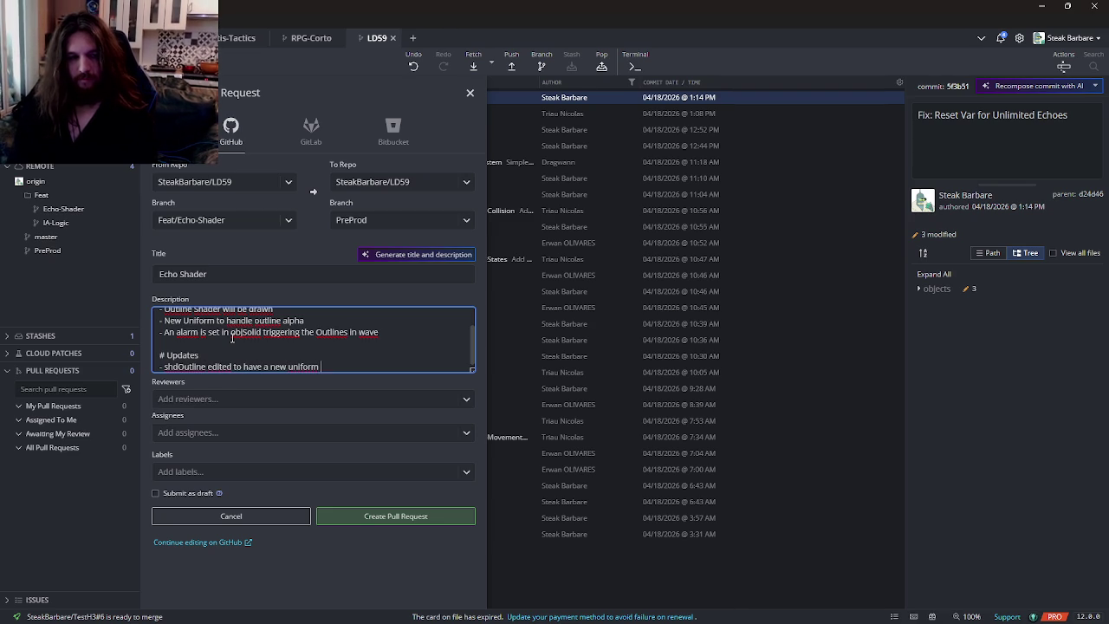
type("(echo")
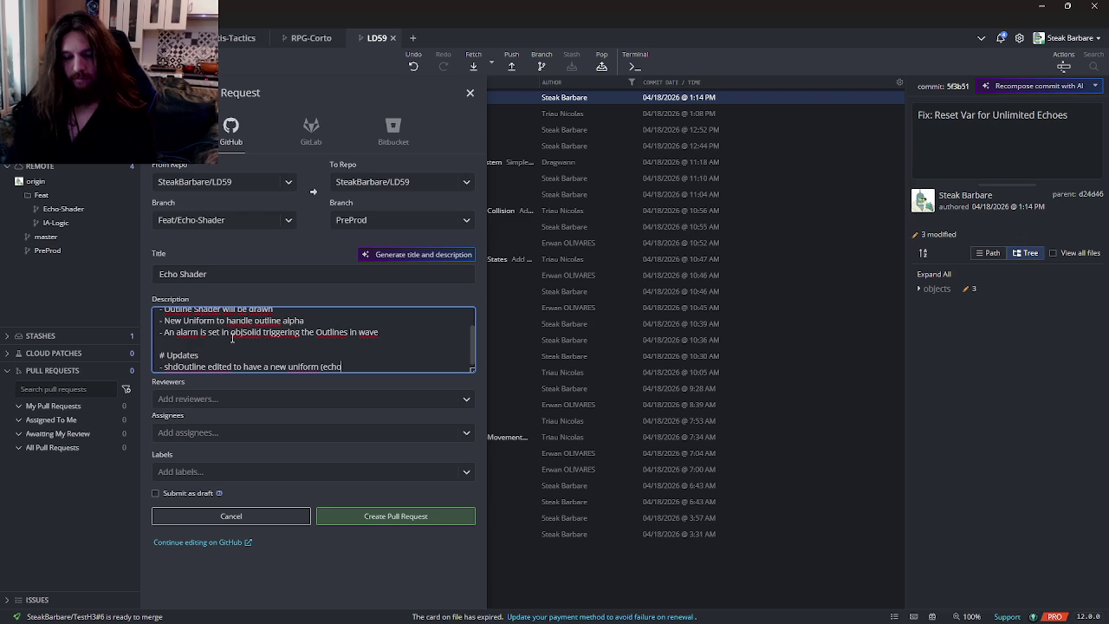
type("lpha)")
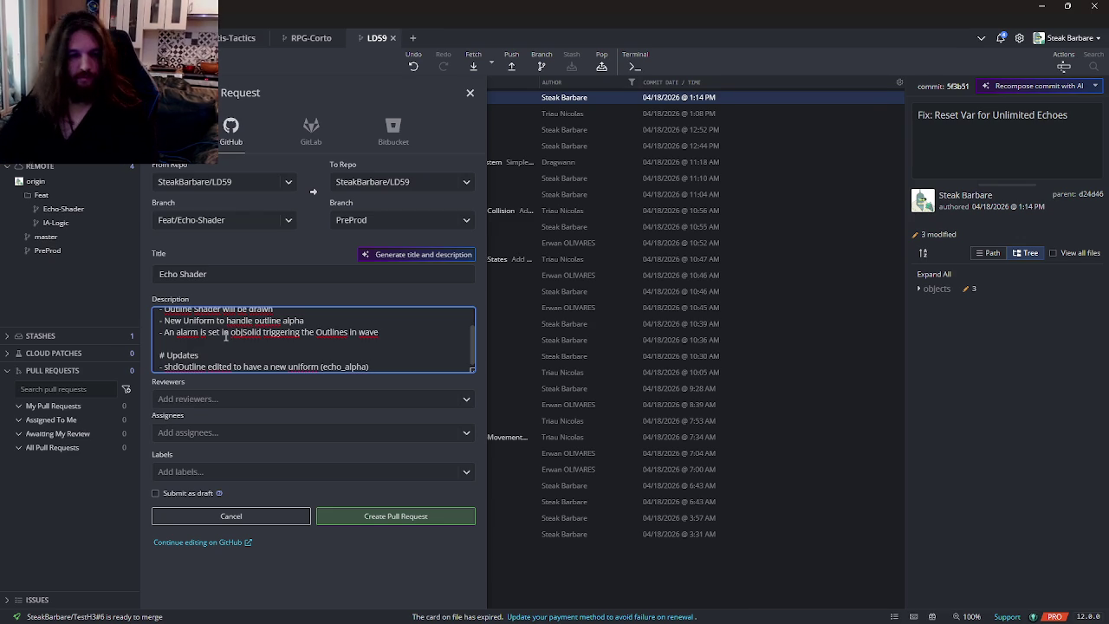
left_click(359, 516)
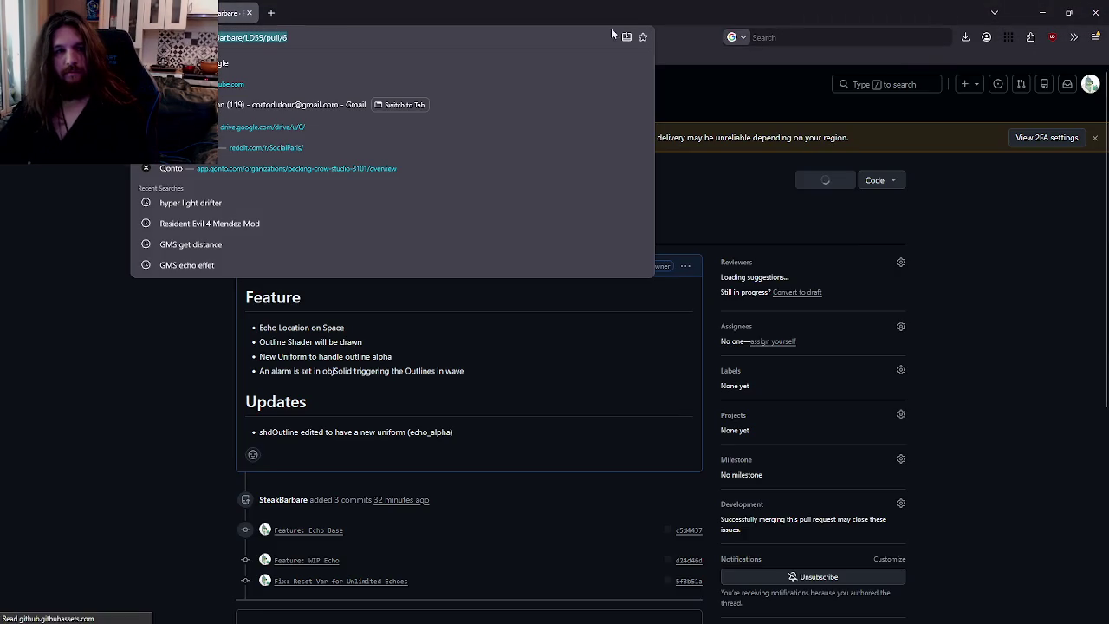
- Close the Simple 2D Lighting tutorial in Firefox, show Watch2Gether, then bring up Discord #ld59
key("alt+Tab")
key("alt+Tab")
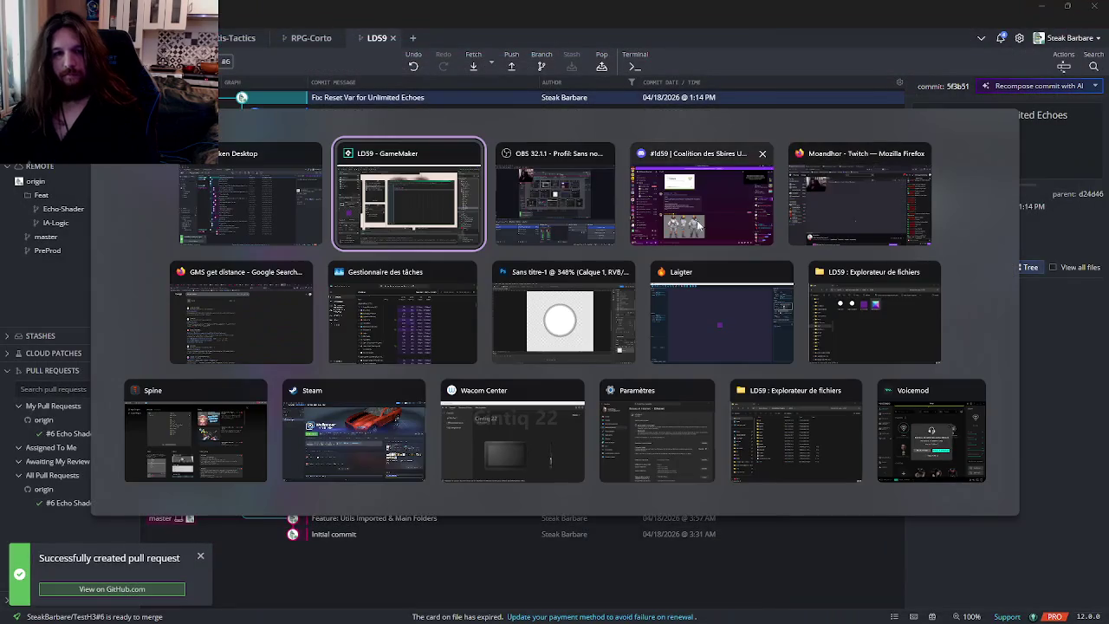
key("alt+Tab")
key("alt+Tab")
key("alt+Tab")
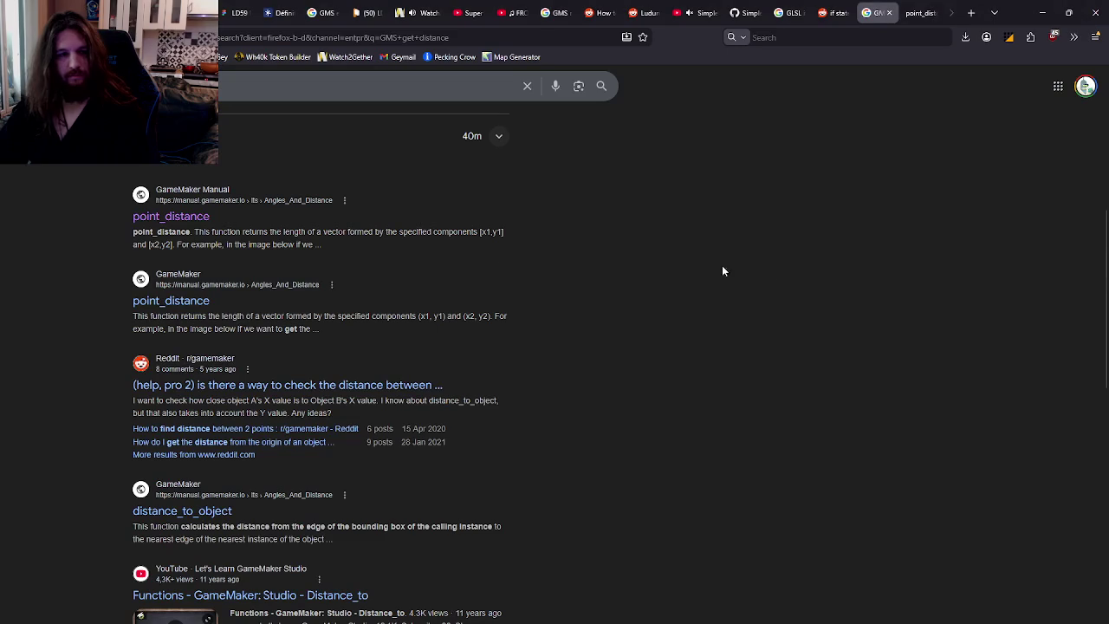
left_click(697, 13)
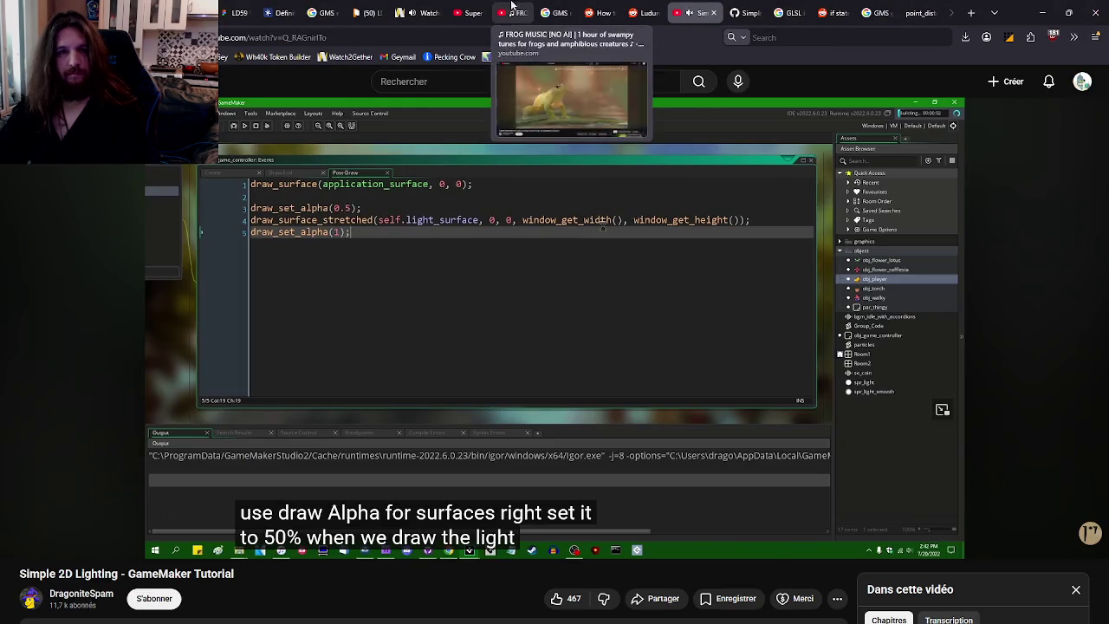
left_click(713, 12)
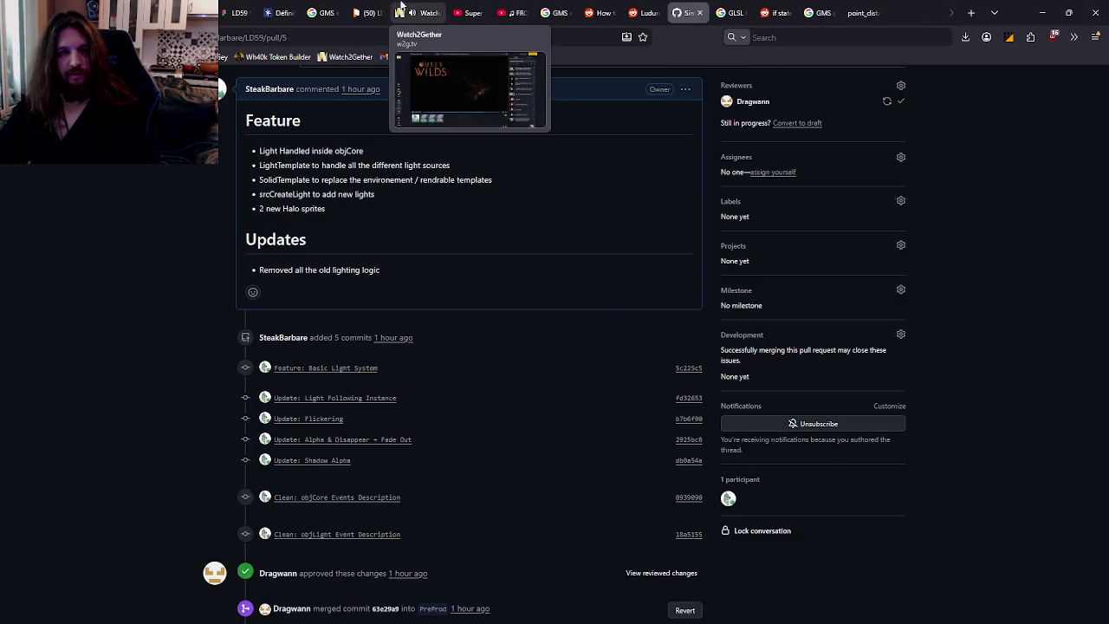
left_click(429, 7)
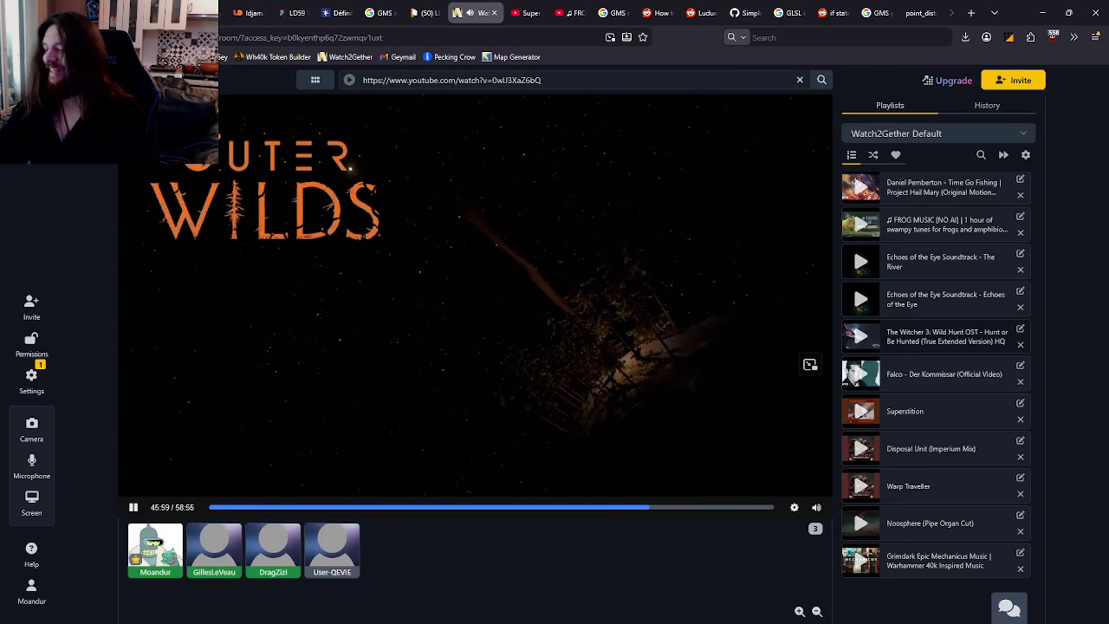
key("alt+Tab")
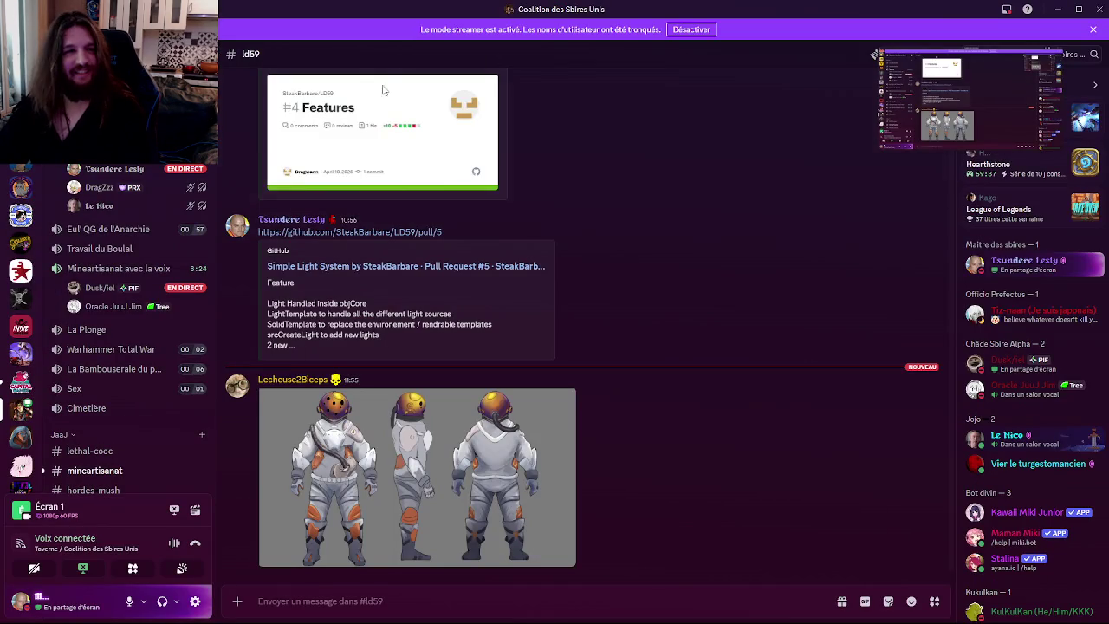
- Switch from Discord back to Firefox's Watch2Gether tab showing the Outer Wilds video
key("alt+Tab")
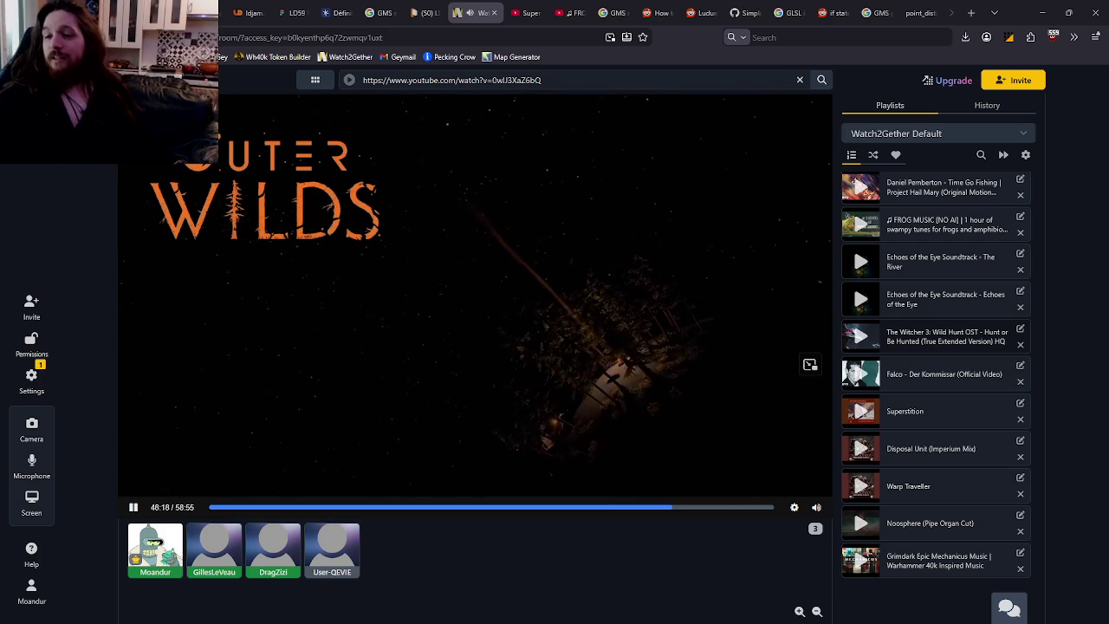
mouse_move(854, 620)
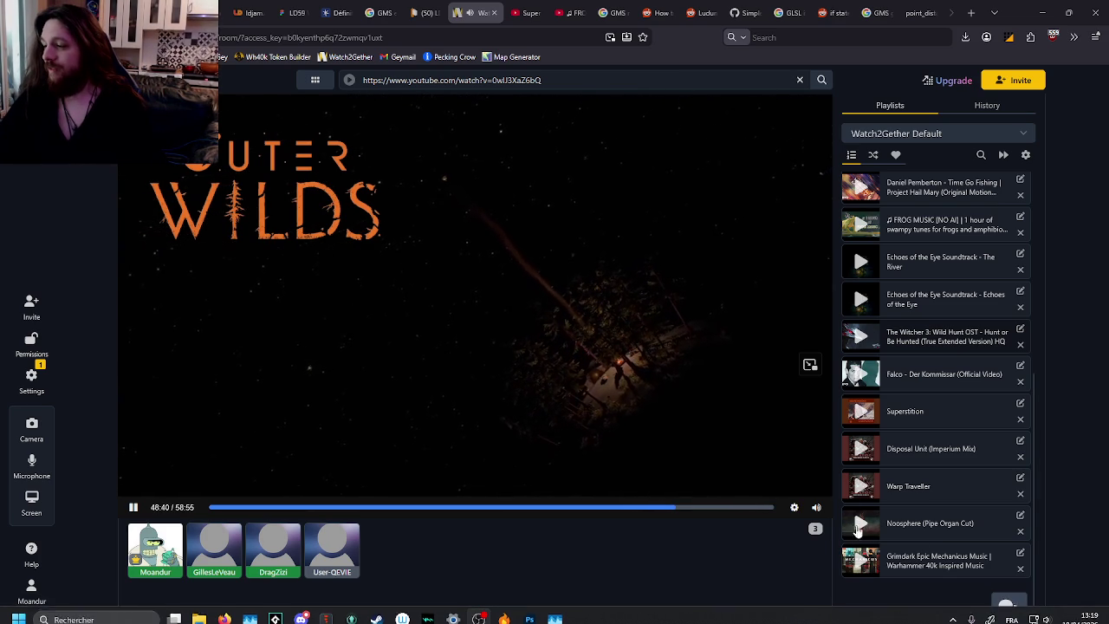
mouse_move(804, 441)
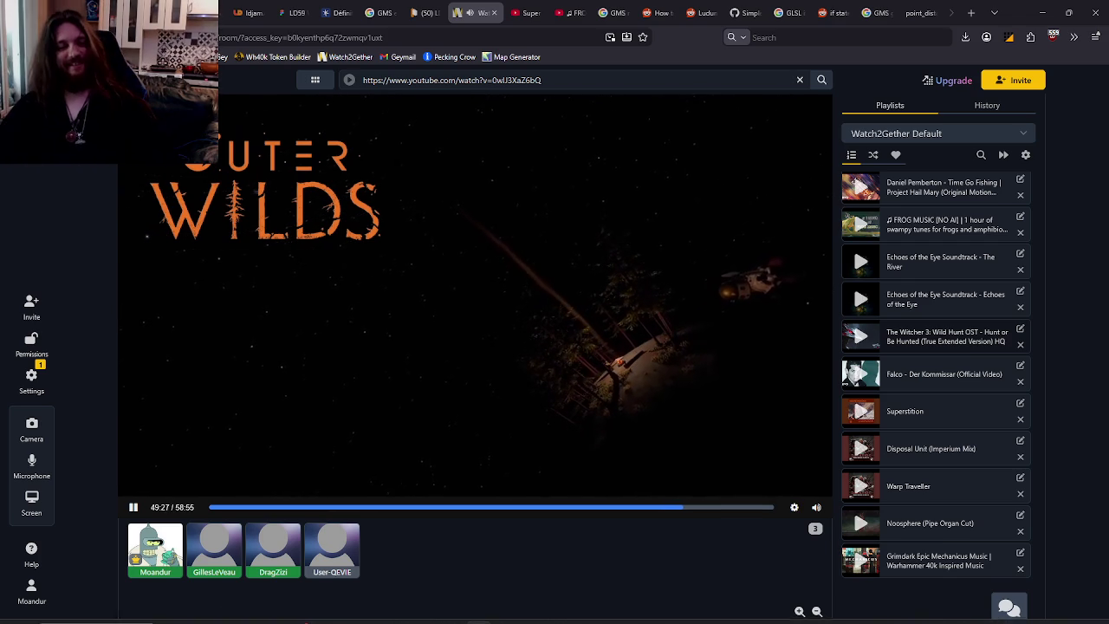
mouse_move(401, 617)
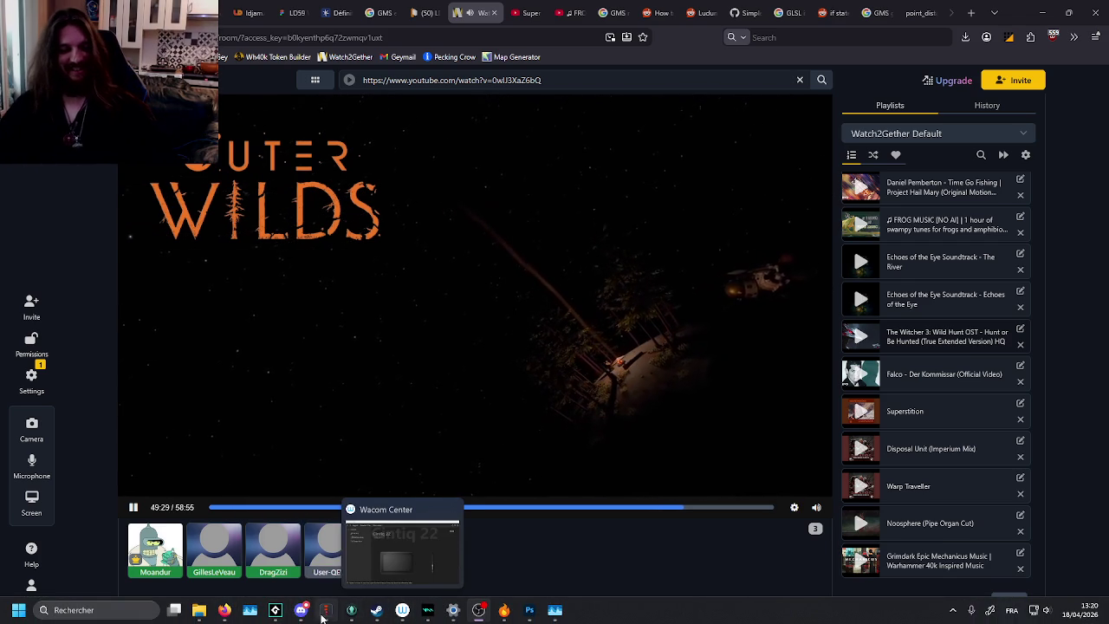
mouse_move(301, 615)
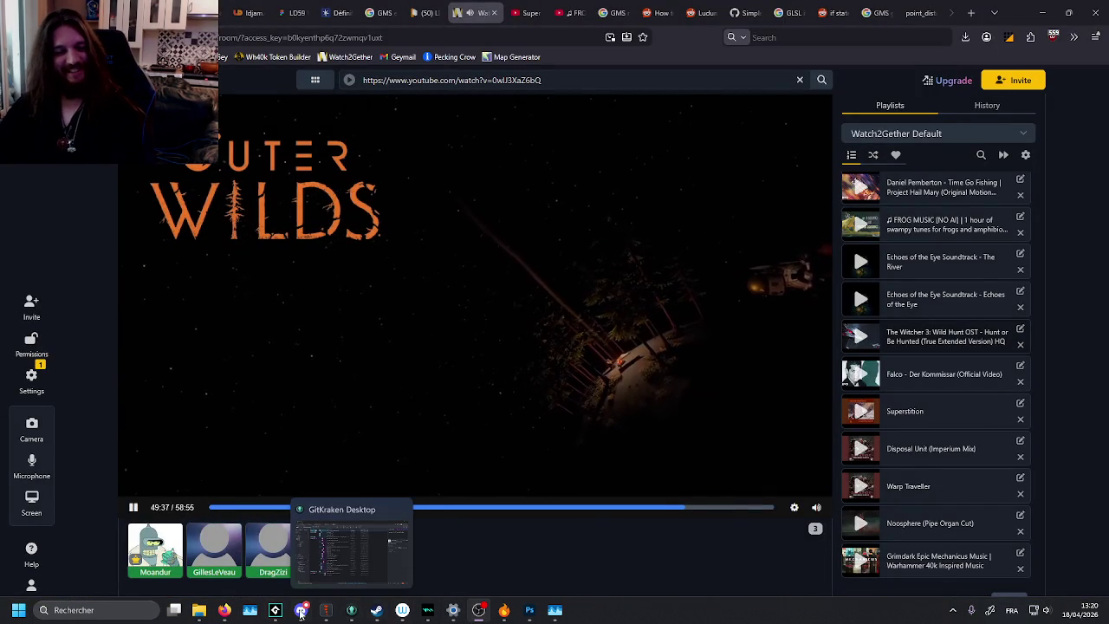
left_click(276, 610)
- Centre the objSolidTemplate Events and Alarm 0 code windows, with the caret on the outlineAlpha line
mouse_move(761, 357)
left_mouse_down()
mouse_move(674, 329)
mouse_move(671, 367)
left_mouse_up()
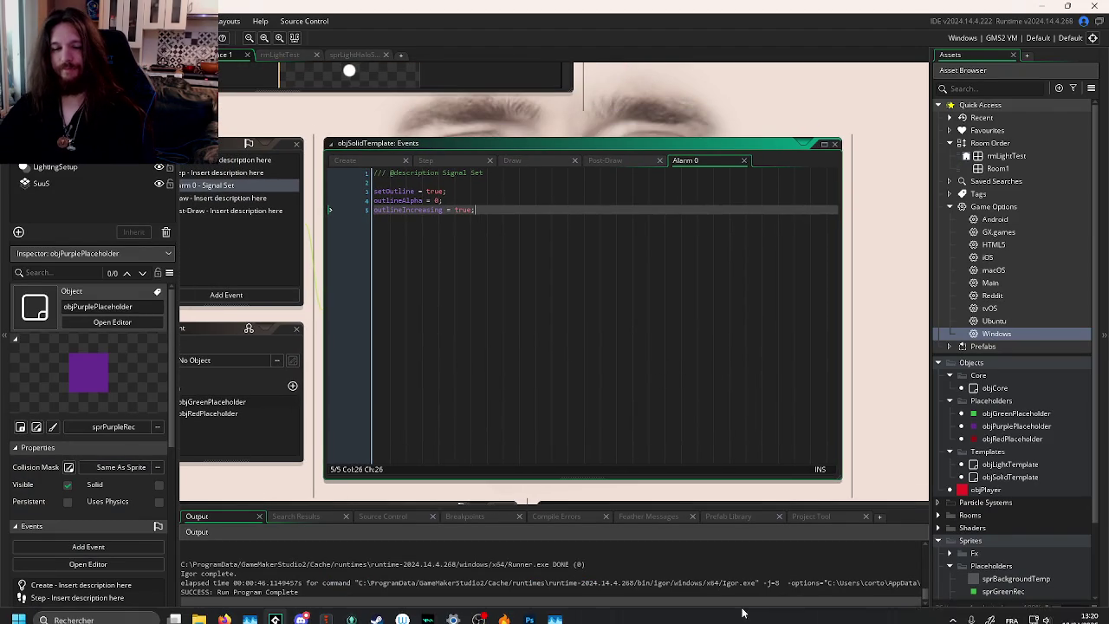
mouse_move(479, 610)
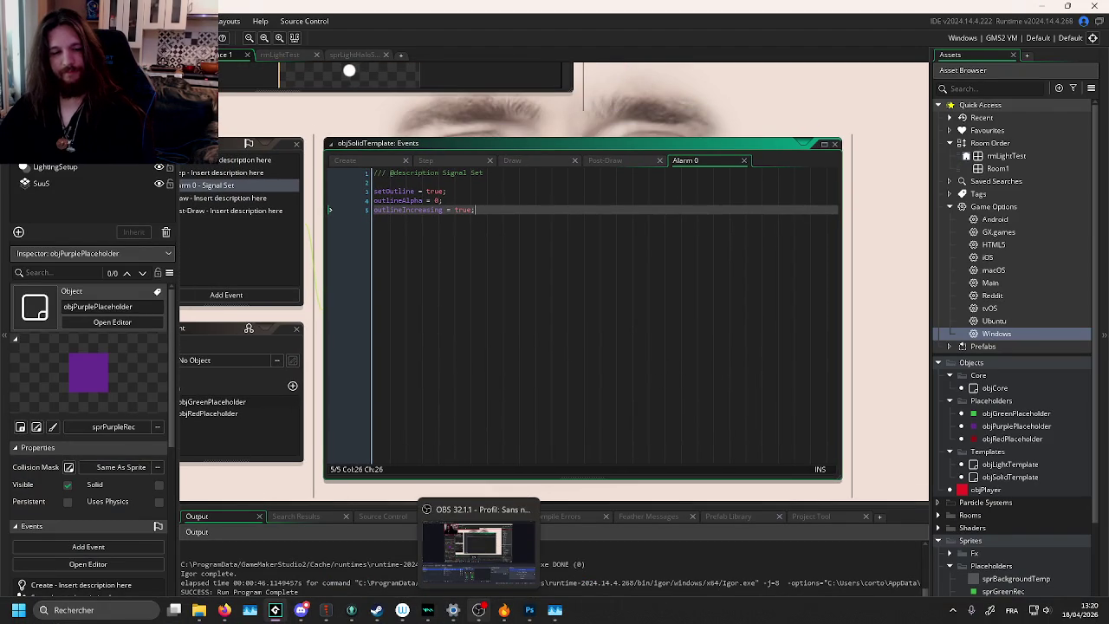
mouse_move(505, 277)
left_mouse_down()
mouse_move(638, 371)
mouse_move(746, 394)
left_mouse_up()
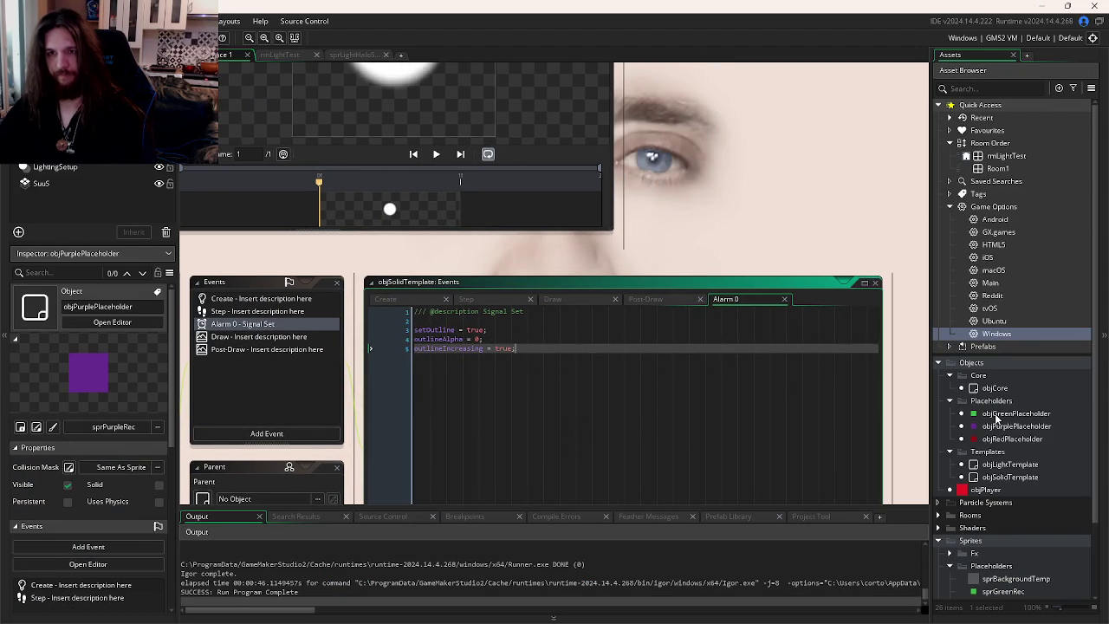
mouse_move(662, 318)
left_mouse_down()
mouse_move(697, 325)
mouse_move(706, 294)
left_mouse_up()
left_click(697, 329)
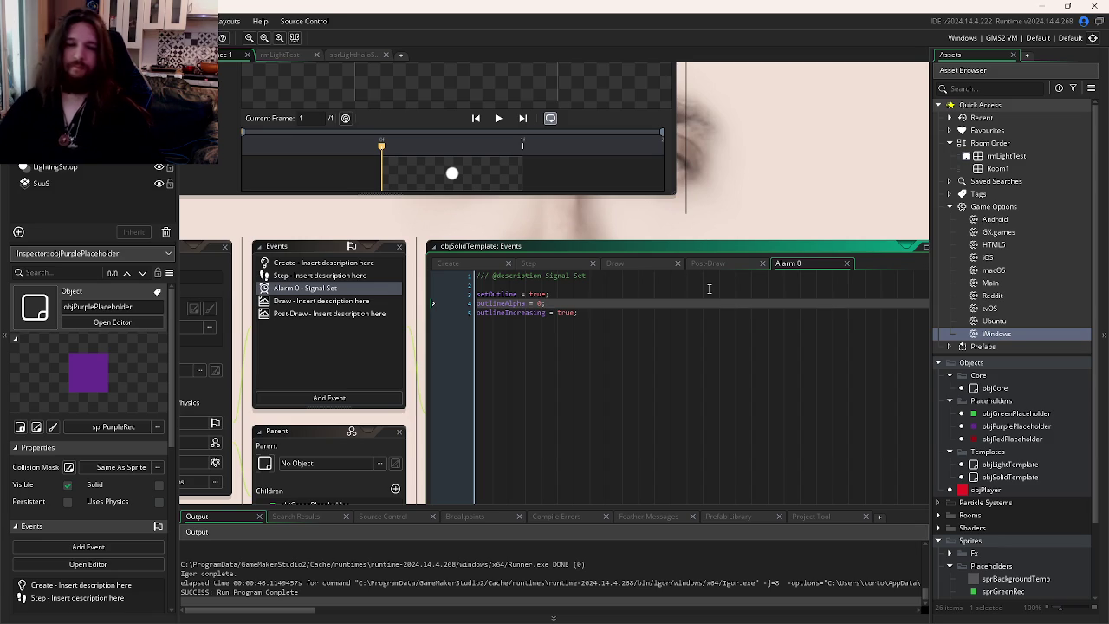
- Check the Post-Draw shader code, then delete the outlineAlpha = 0; line from Alarm 0
left_click(716, 265)
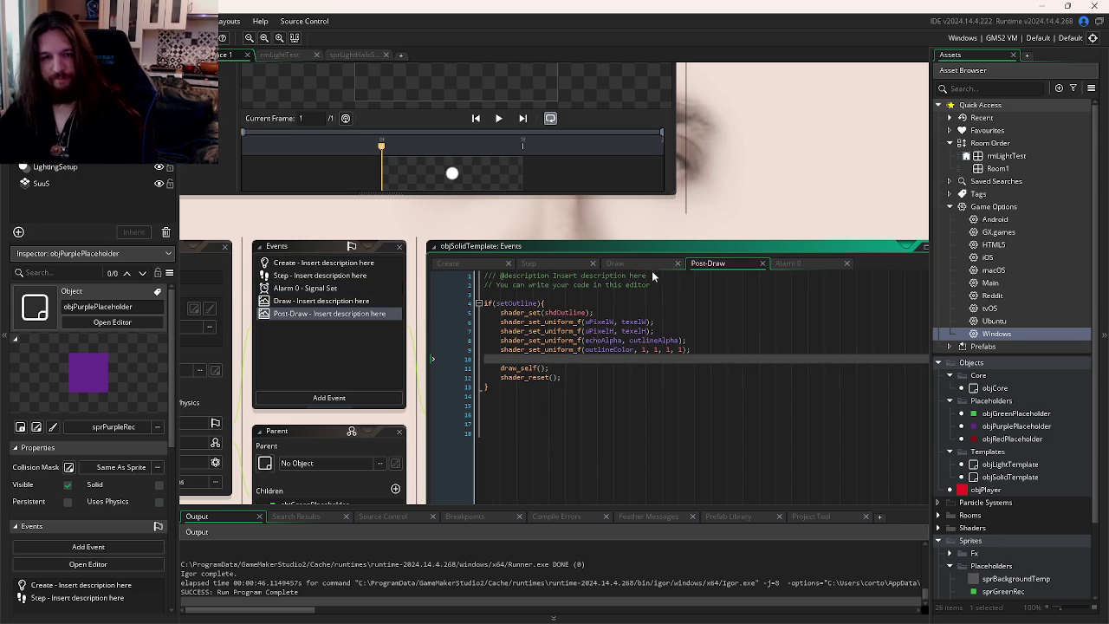
left_click(793, 264)
left_click_drag(555, 305, 405, 308)
key("Delete")
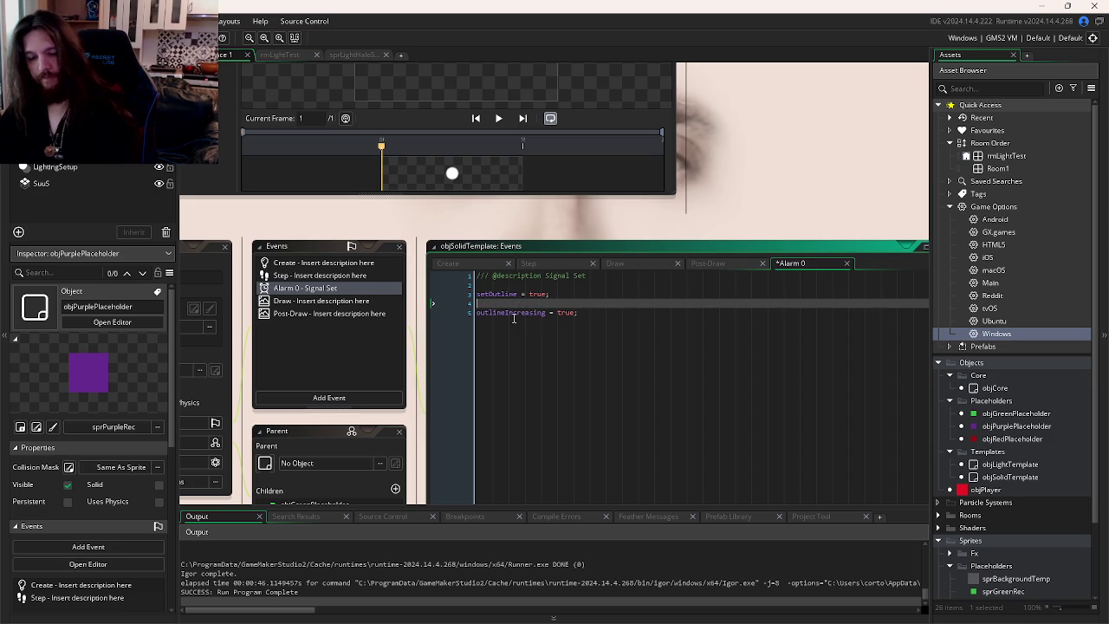
- Test-run the game, close it, and switch to another open editor
key("F5")
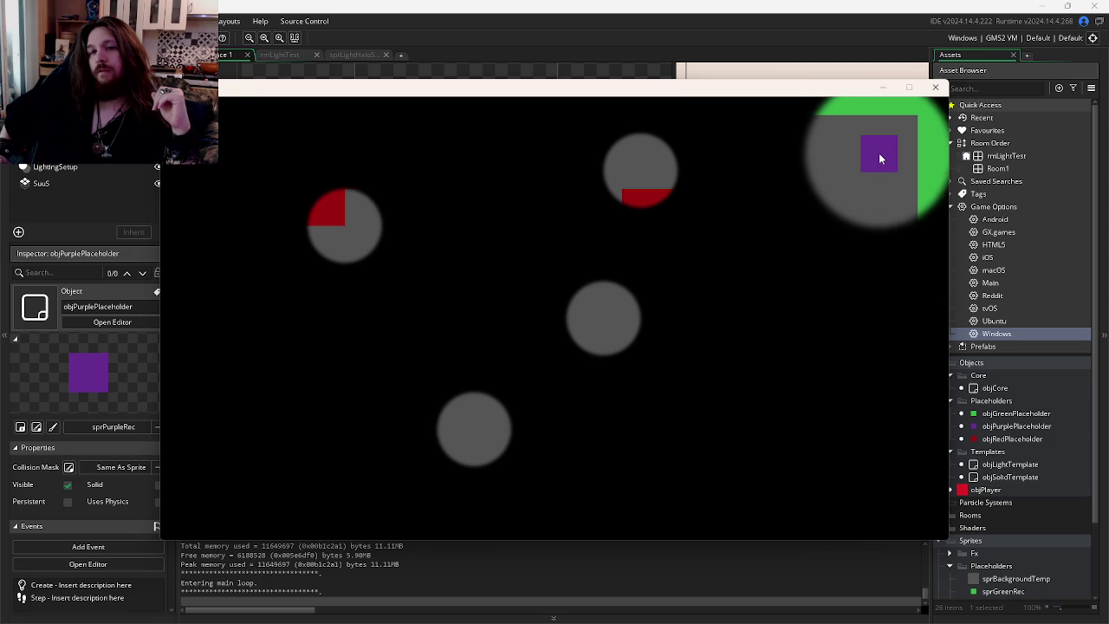
left_click(935, 88)
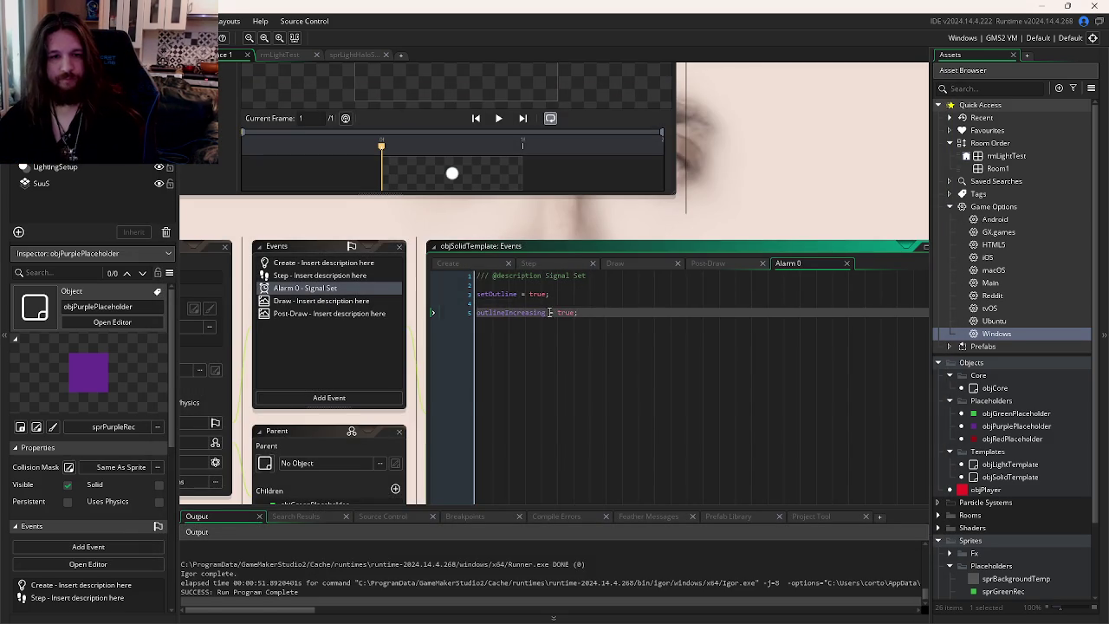
key("ctrl+Tab")
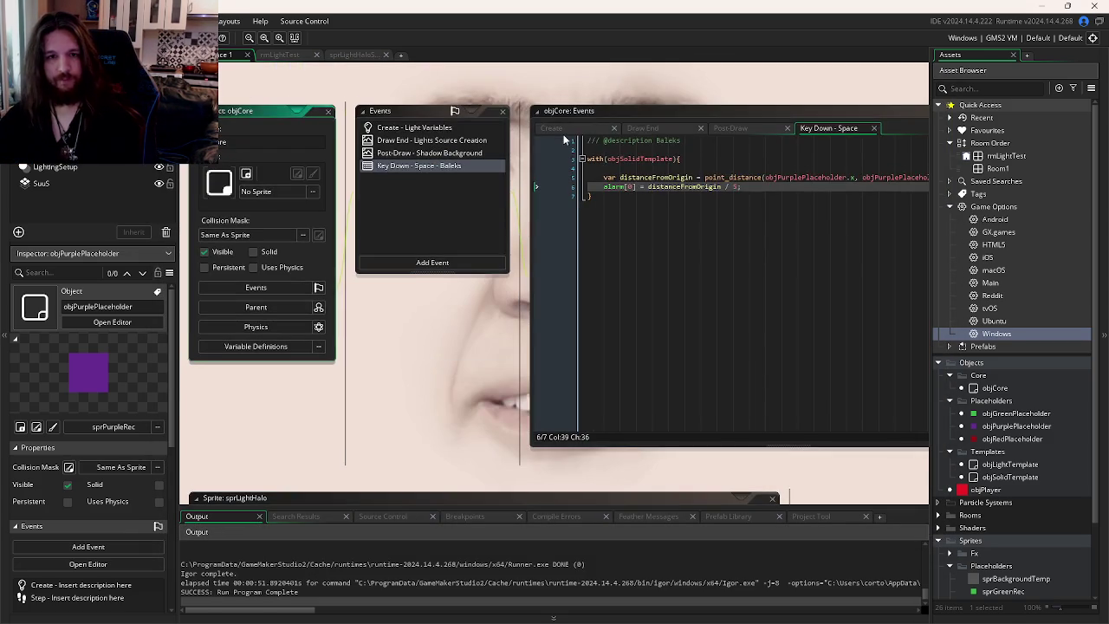
- Review objCore's Create and Post-Draw code and bring up its Key Down - Space event
left_click(563, 134)
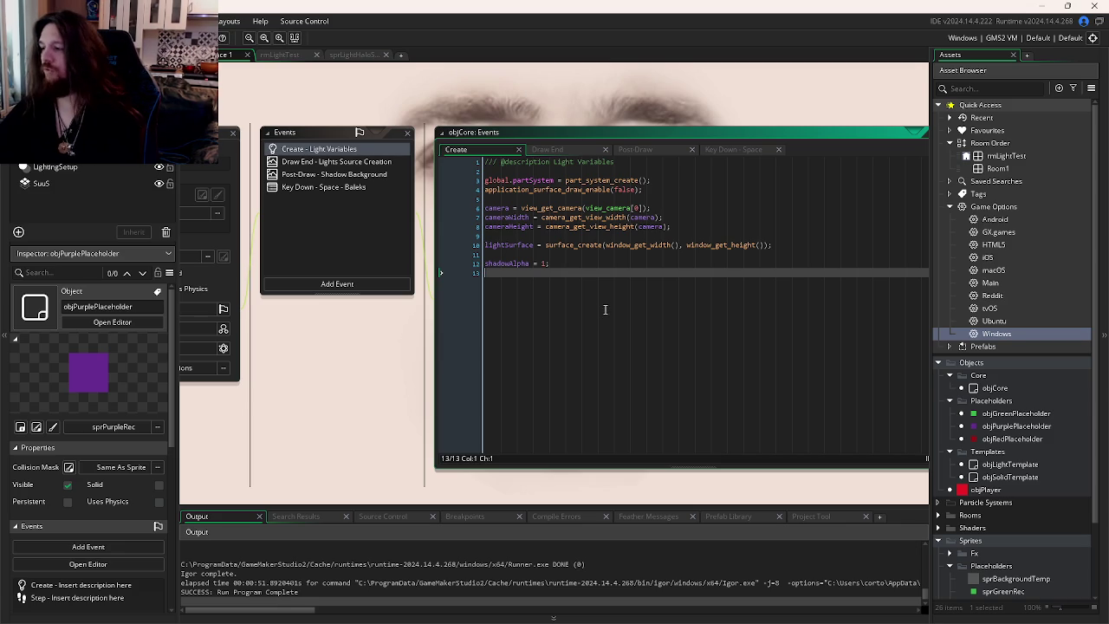
key("ctrl+Tab")
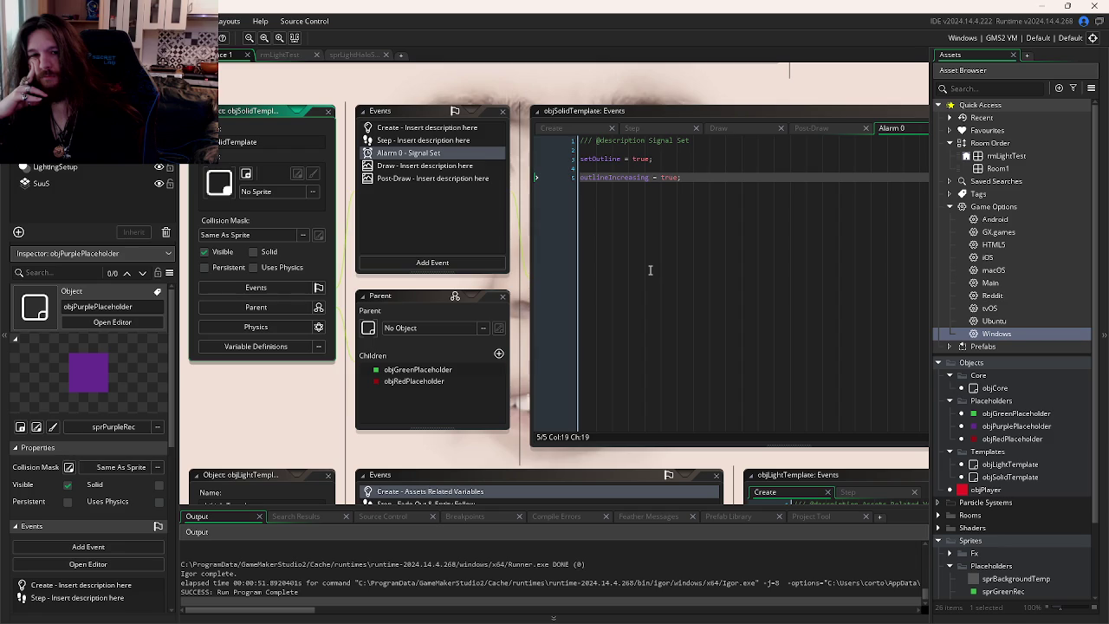
key("ctrl+Tab")
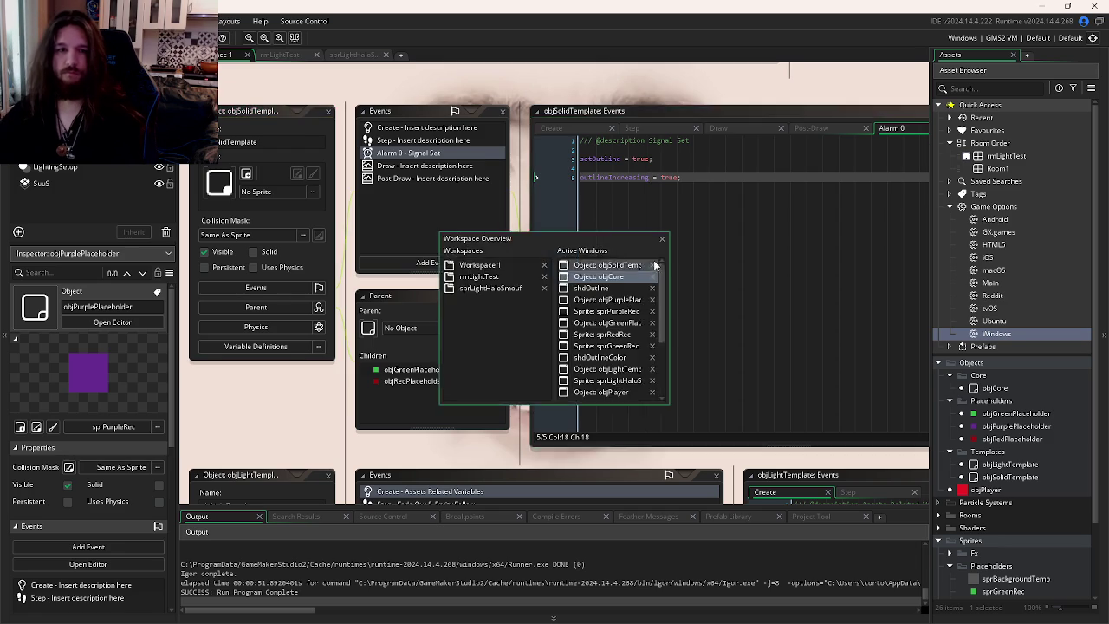
left_click(669, 156)
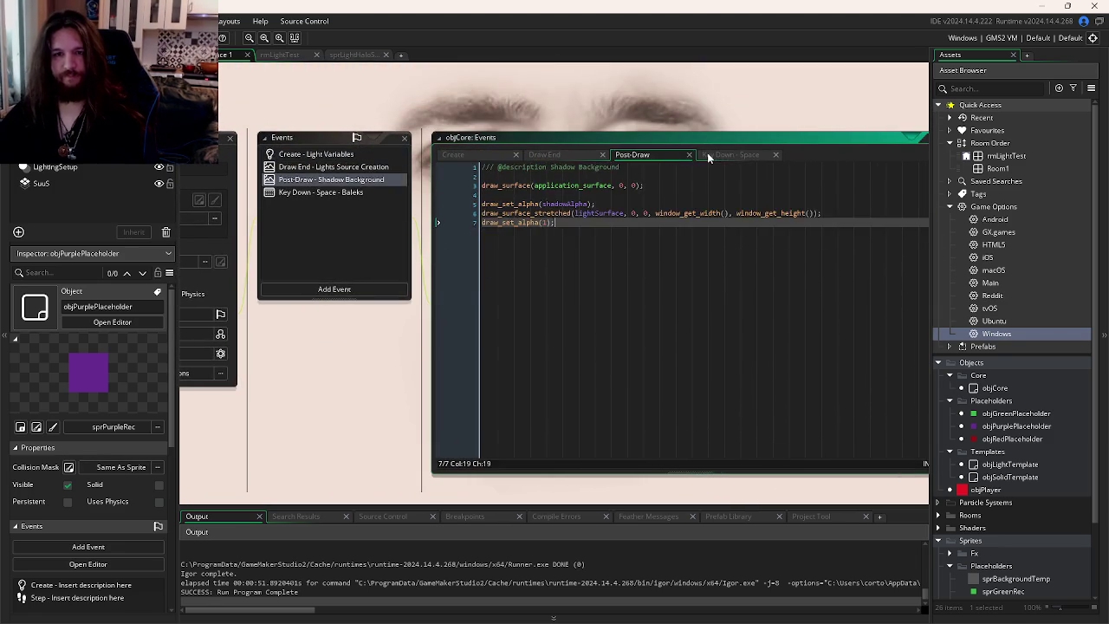
left_click(711, 155)
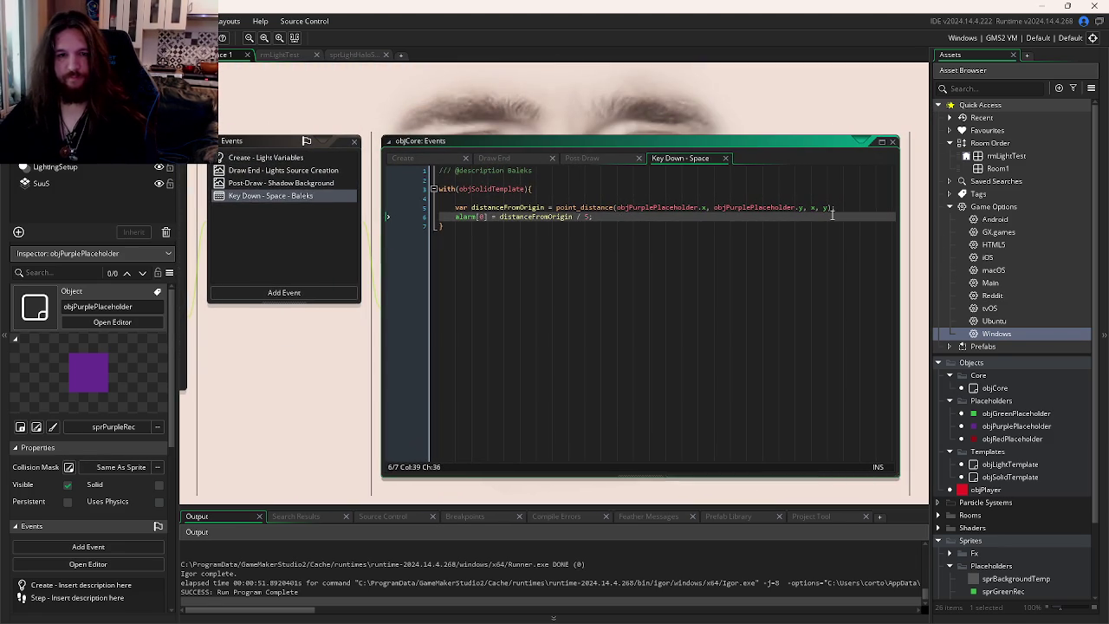
- Start a new alarm line below the assignment, then discard it
key("Return")
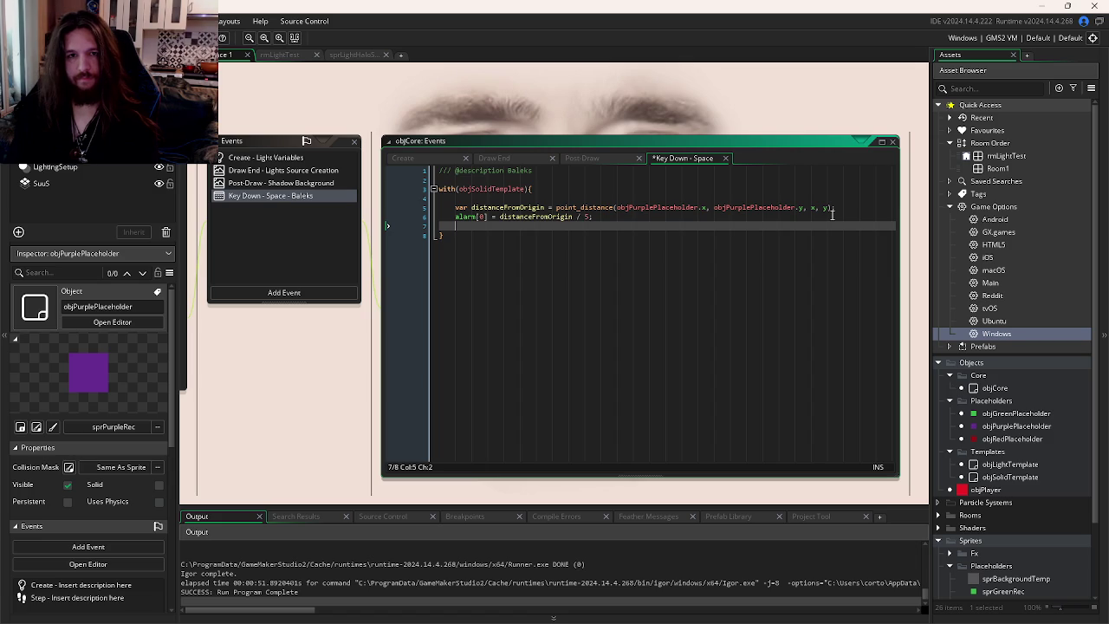
type("if(")
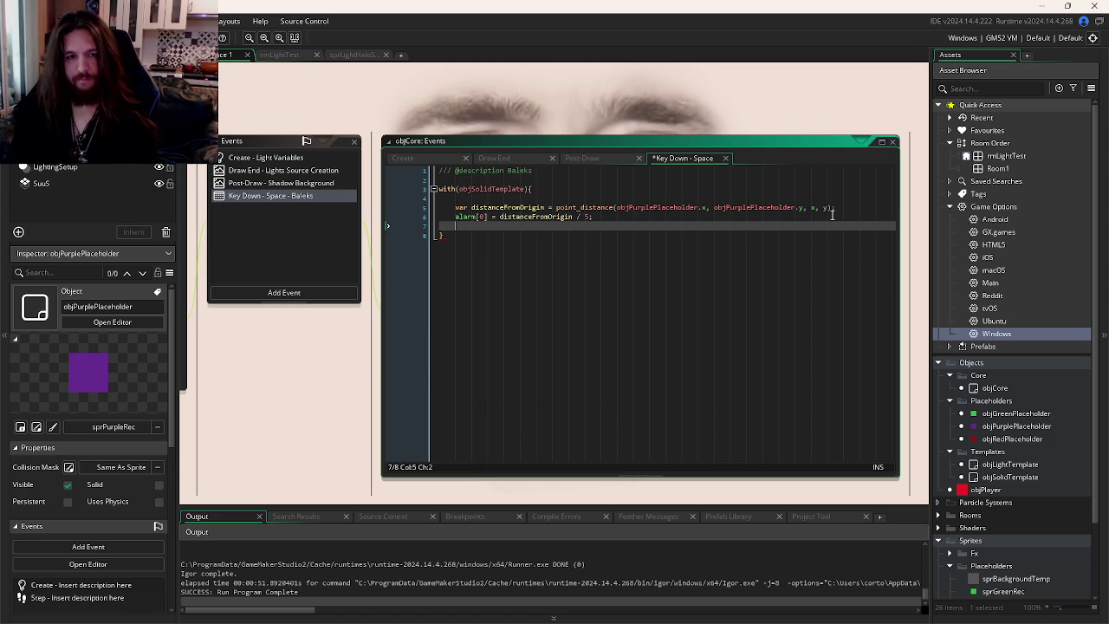
key("BackSpace")
key("BackSpace")
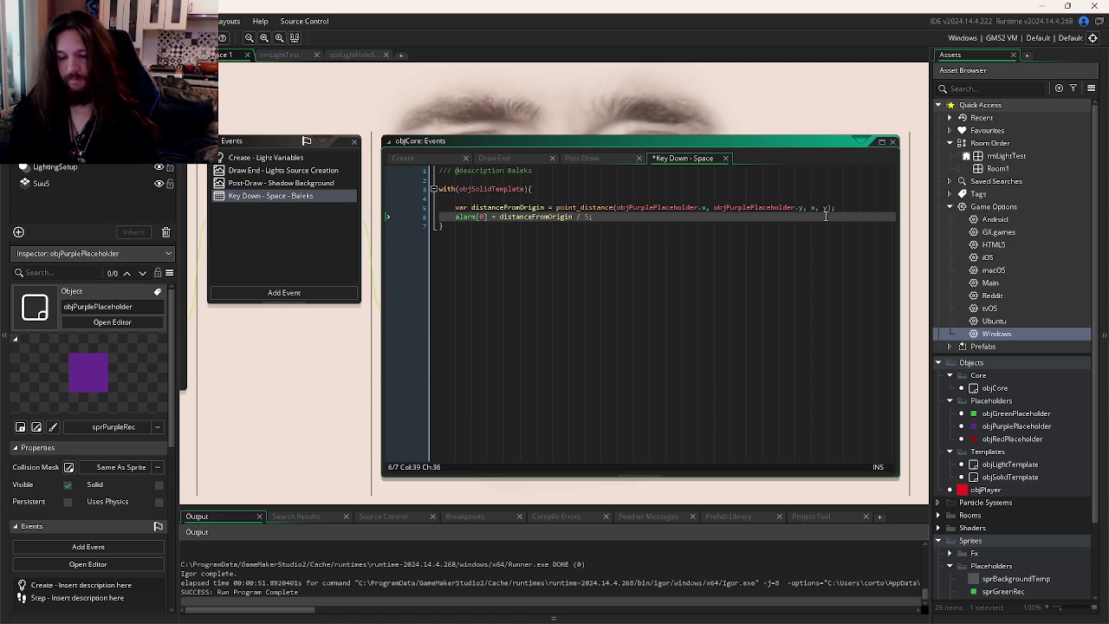
key("Return")
type("alarm[")
key("BackSpace")
key("BackSpace")
key("BackSpace")
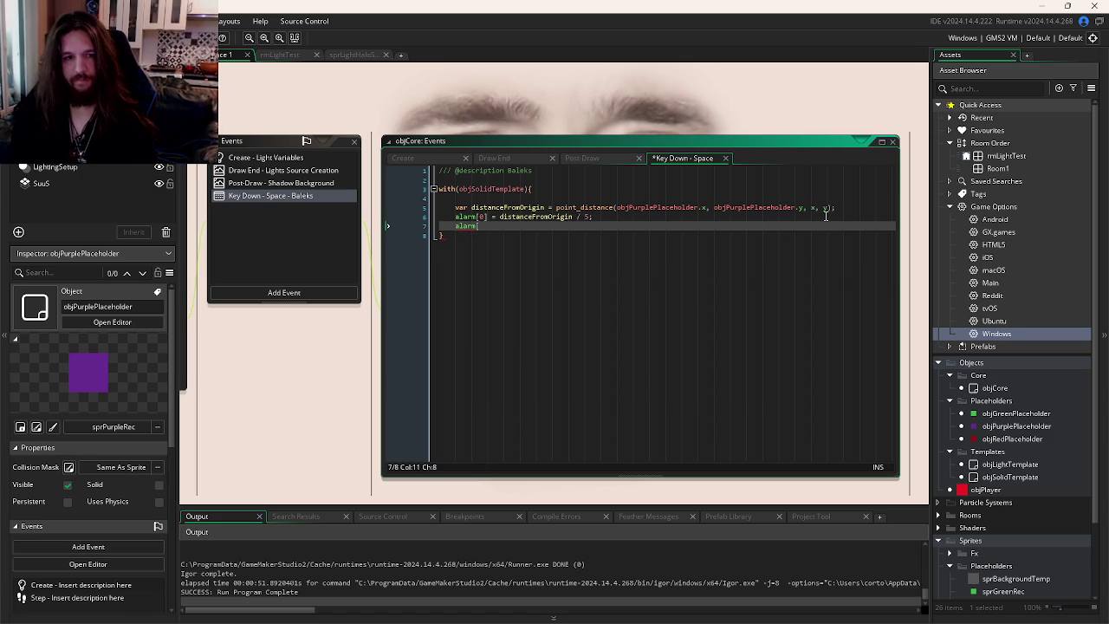
key("BackSpace")
key("BackSpace")
key("BackSpace")
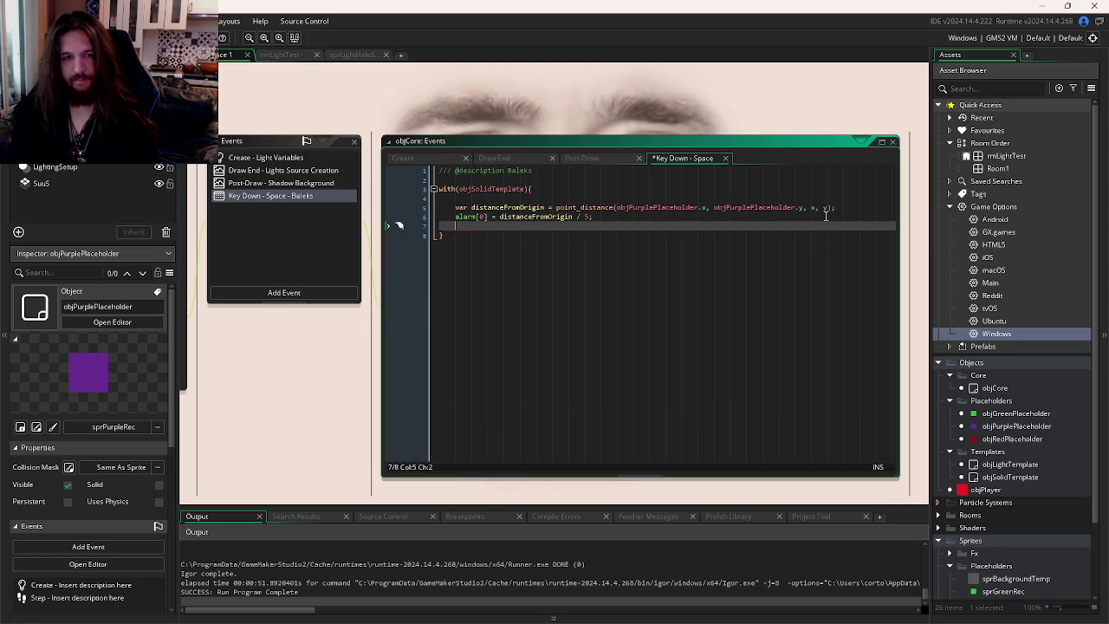
- Wrap line 6 as alarm[0] = max(distanceFromOrigin / 5, alarm[0]) and run the game
left_click(500, 216)
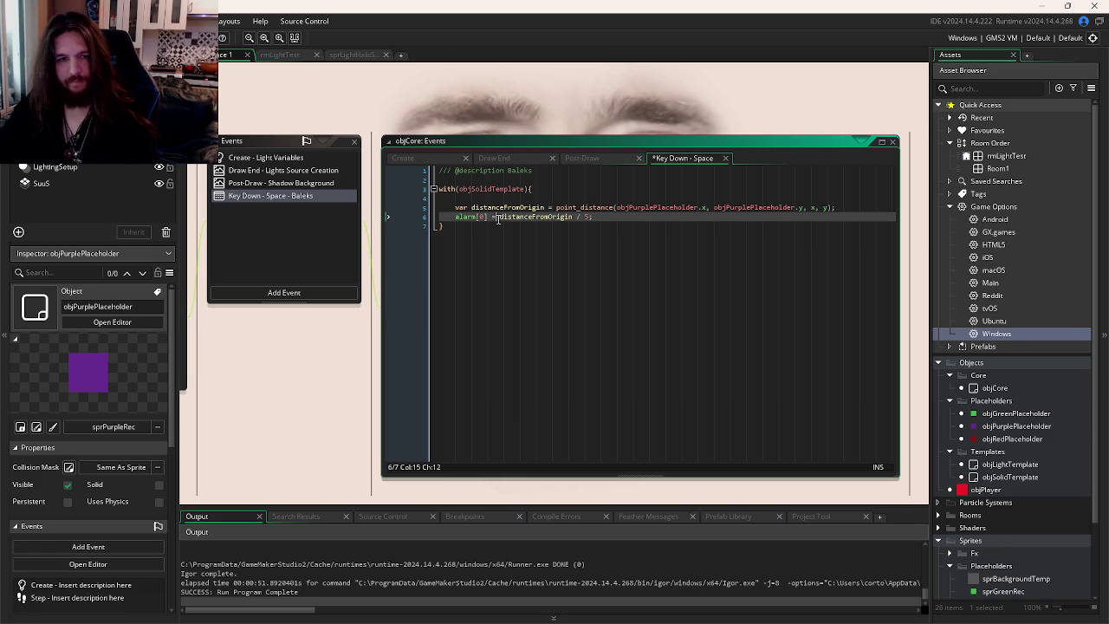
type("max(")
left_click(622, 217)
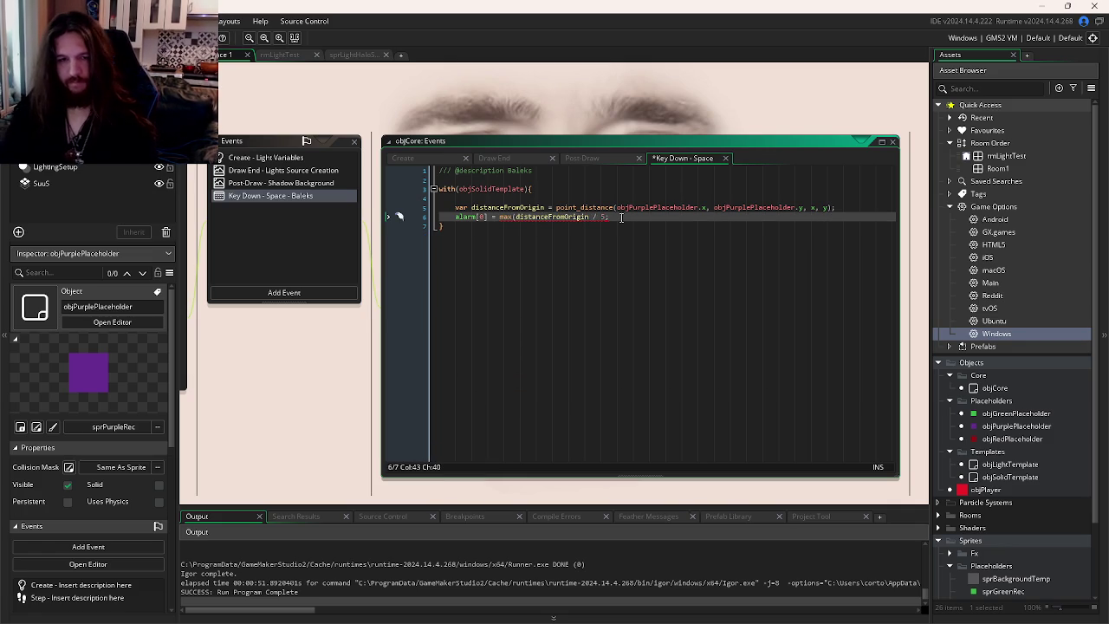
type(", arg")
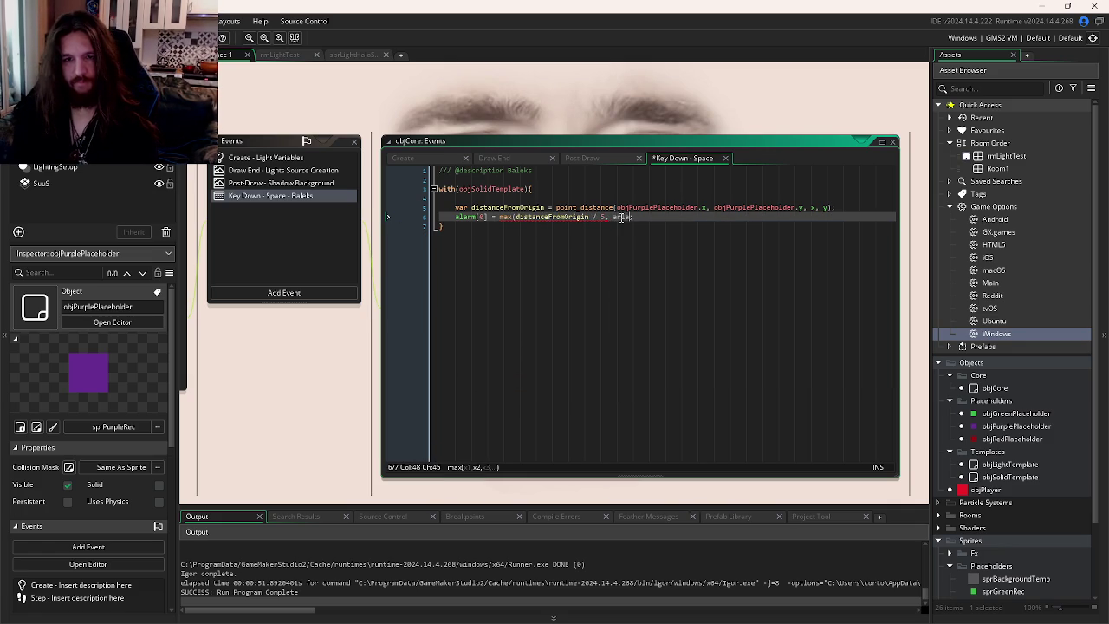
type("rm[")
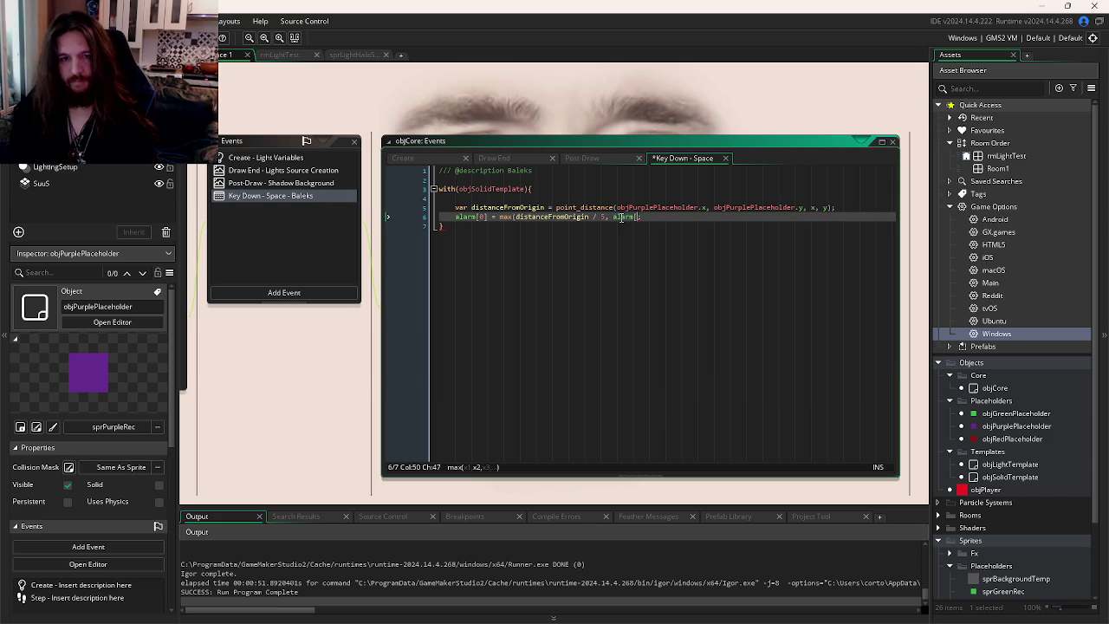
type(")")
key("F5")
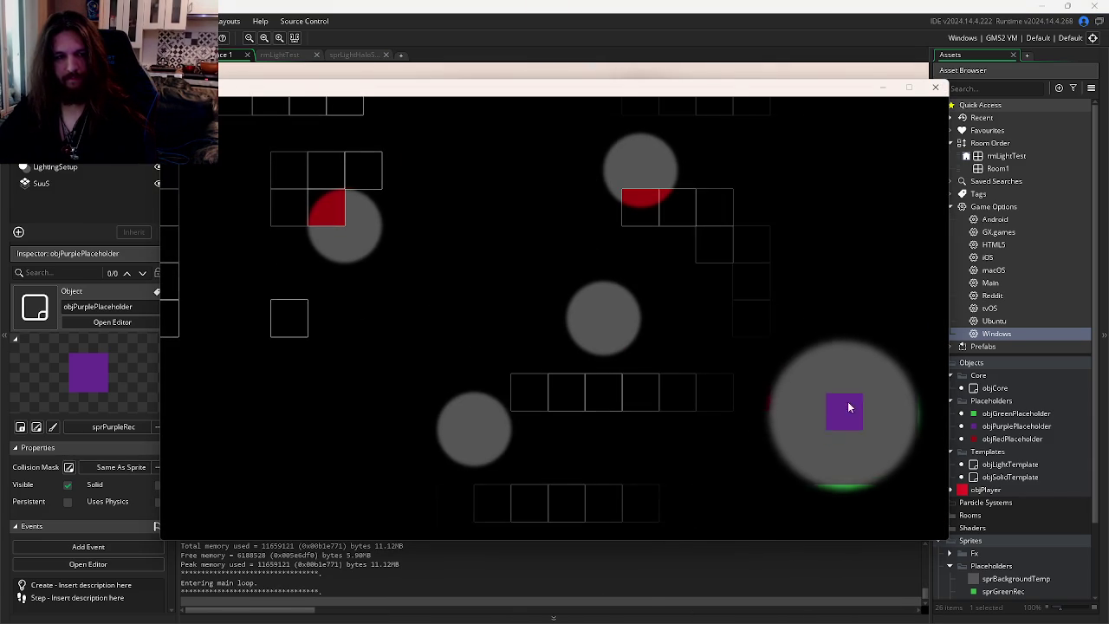
- Replace max with min on line 6, test-run the game, and close it
left_click(935, 87)
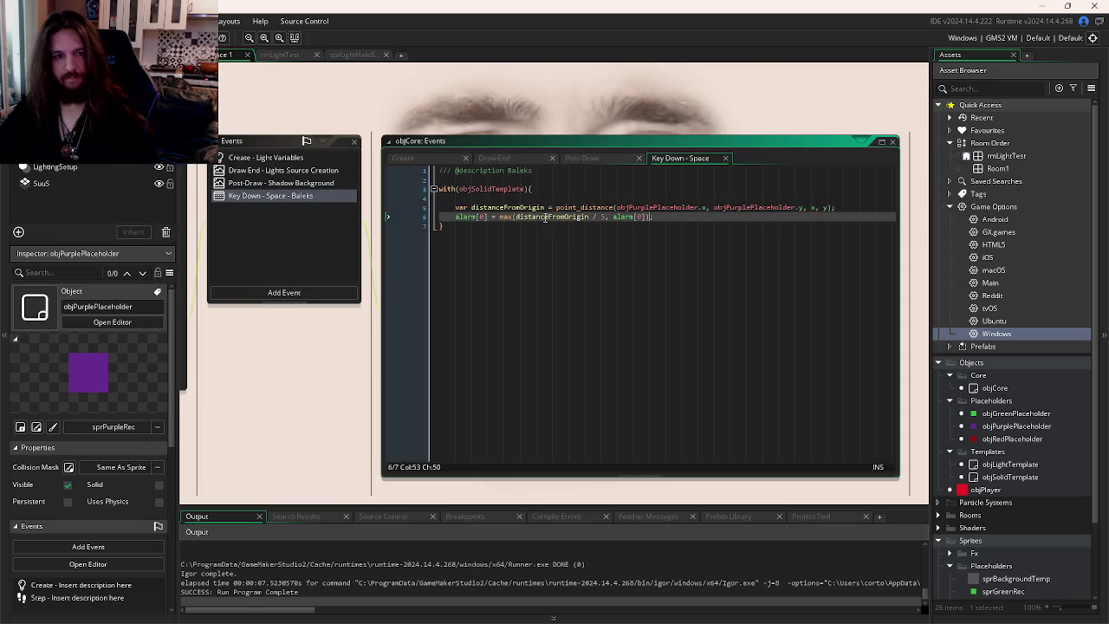
double_click(503, 216)
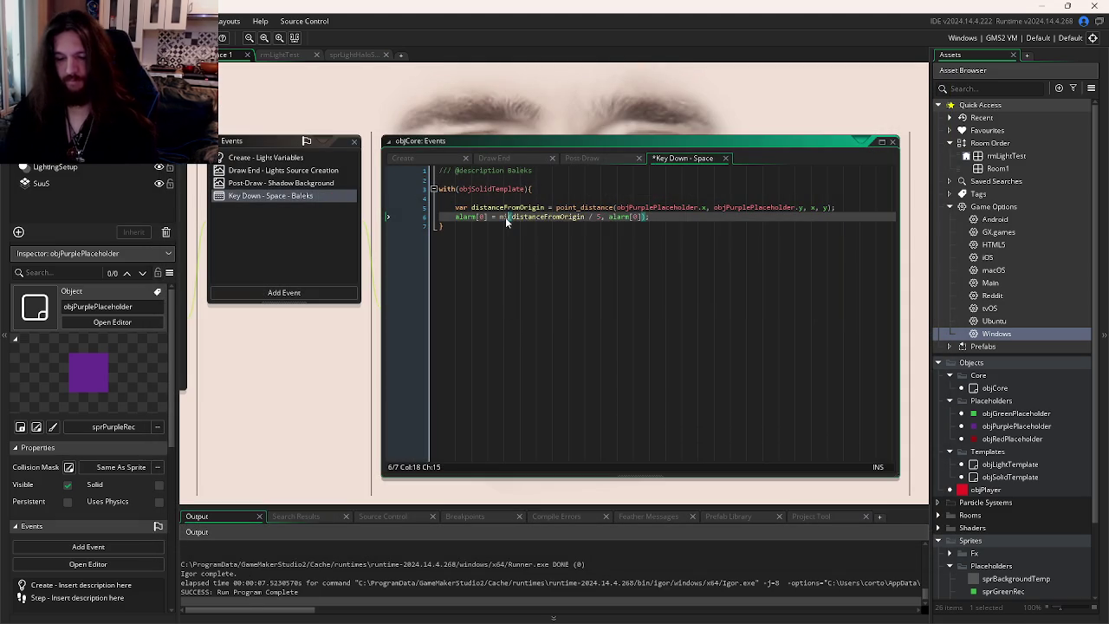
type("min")
key("F5")
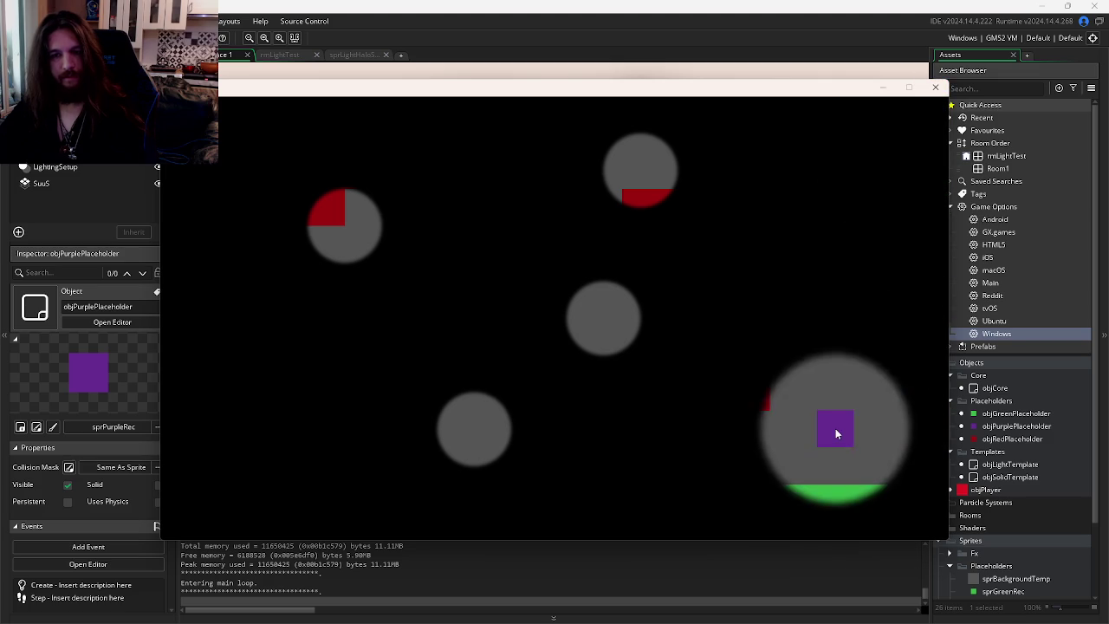
left_click(936, 86)
left_click(517, 219)
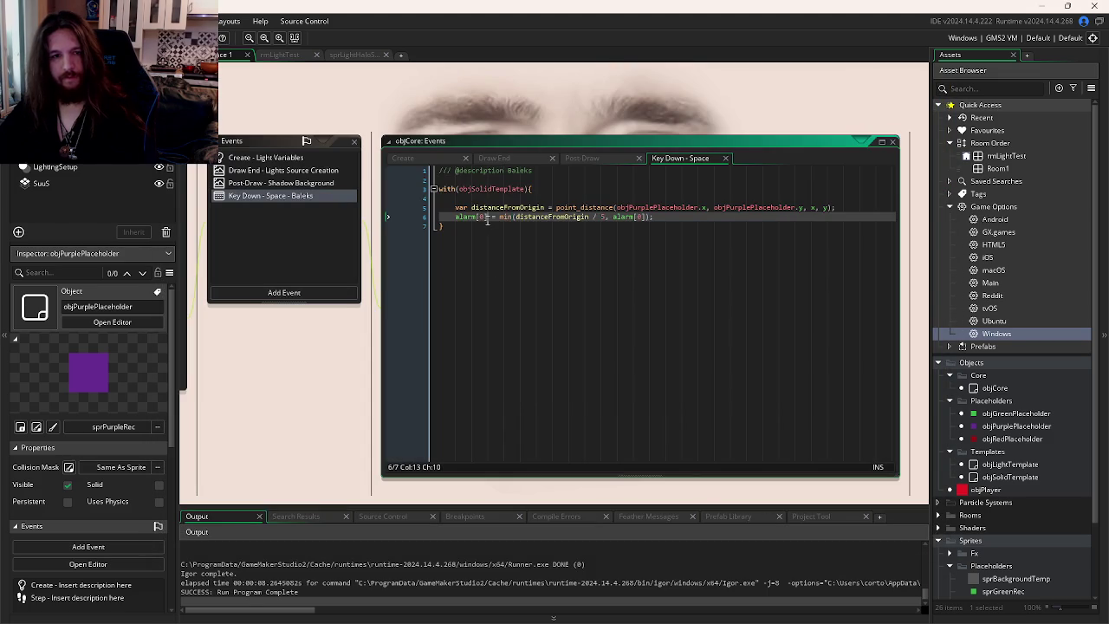
double_click(506, 216)
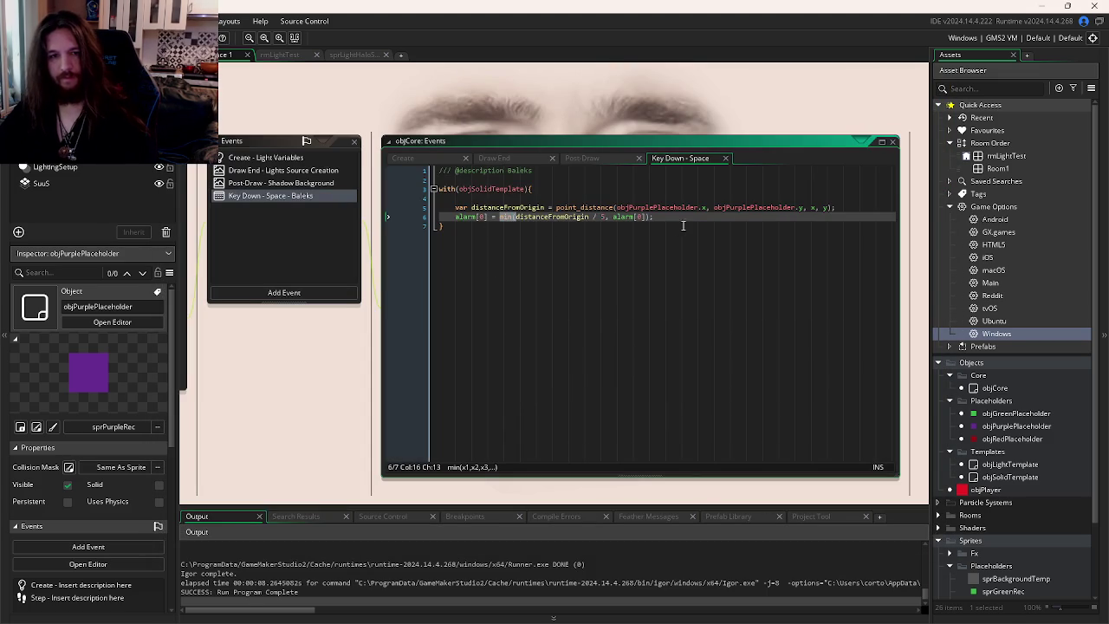
left_click(841, 208)
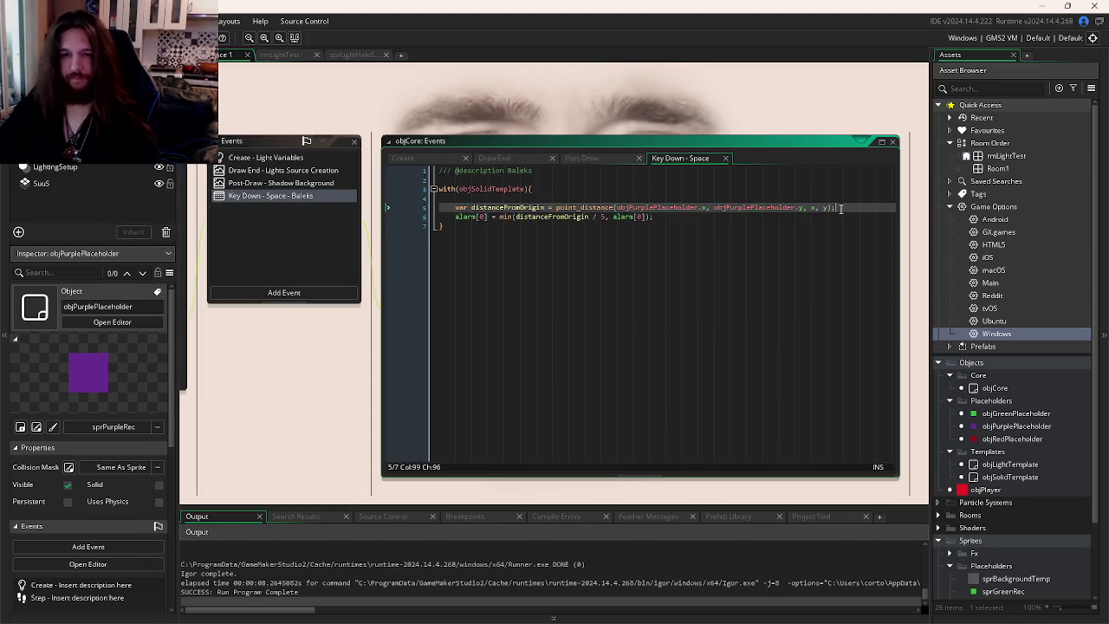
- Wrap the min assignment in if(alarm[0] > 5){ … } and add an empty else{ } block
key("Return")
type("if(alarm[")
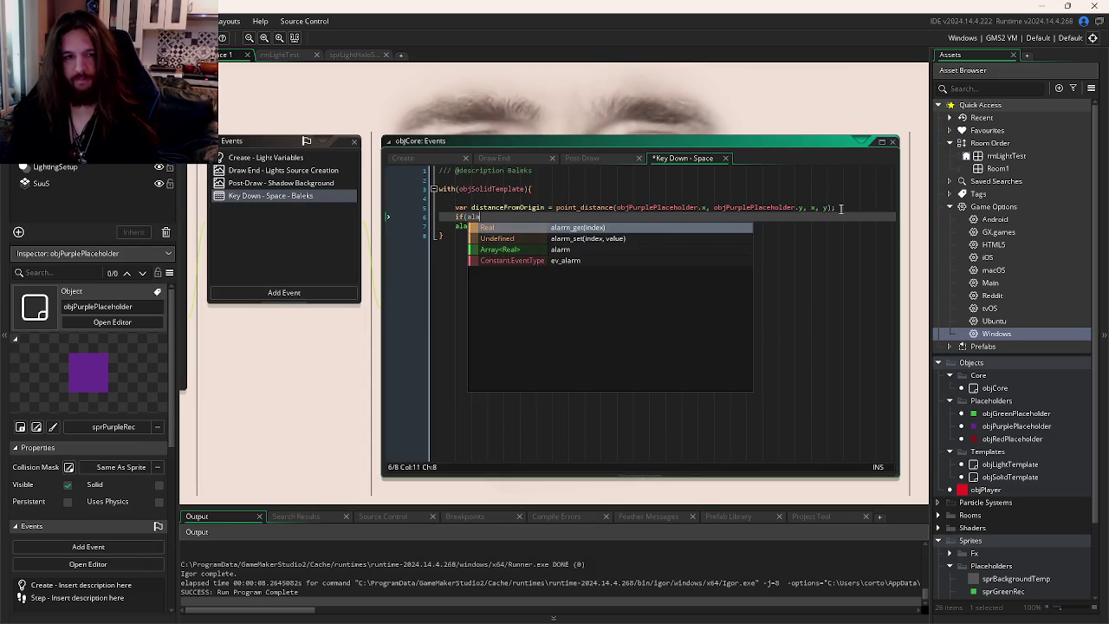
type("0")
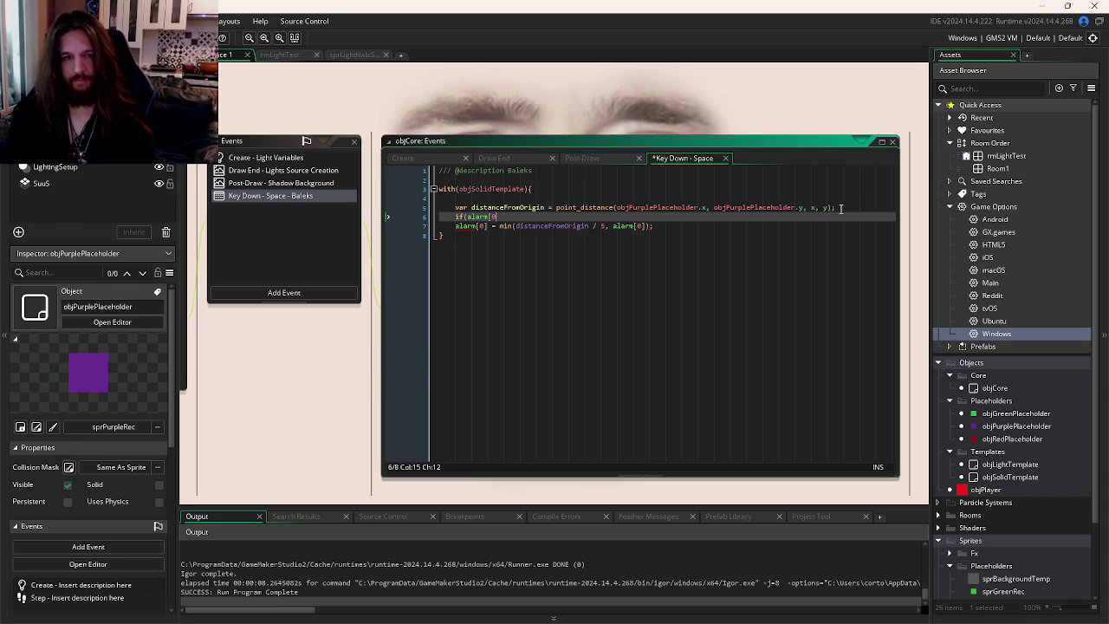
type("] > 5){")
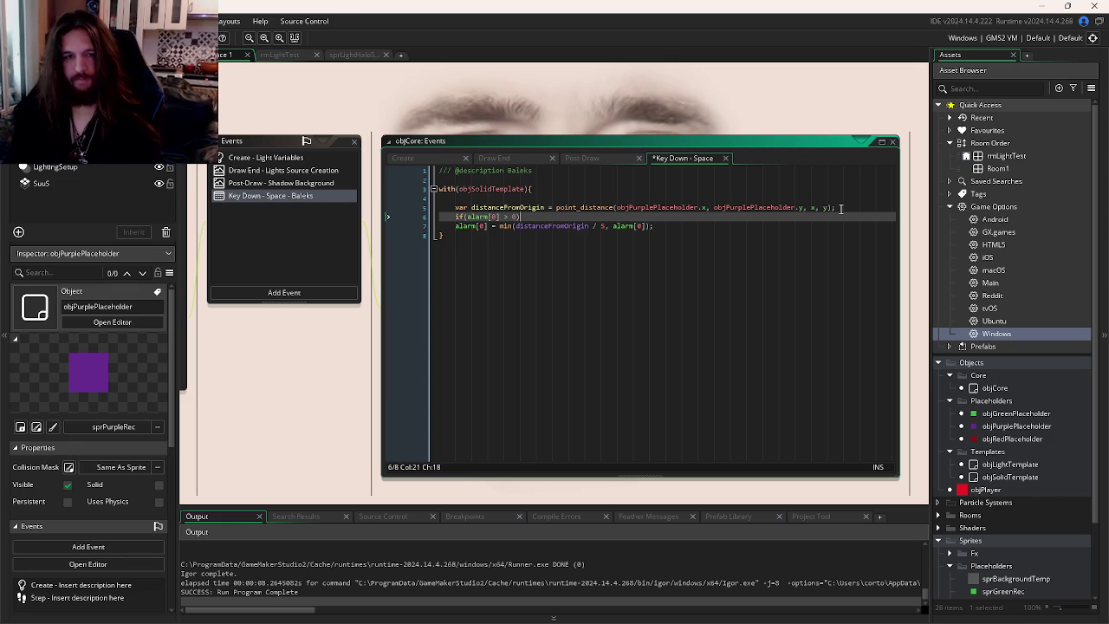
left_click(670, 226)
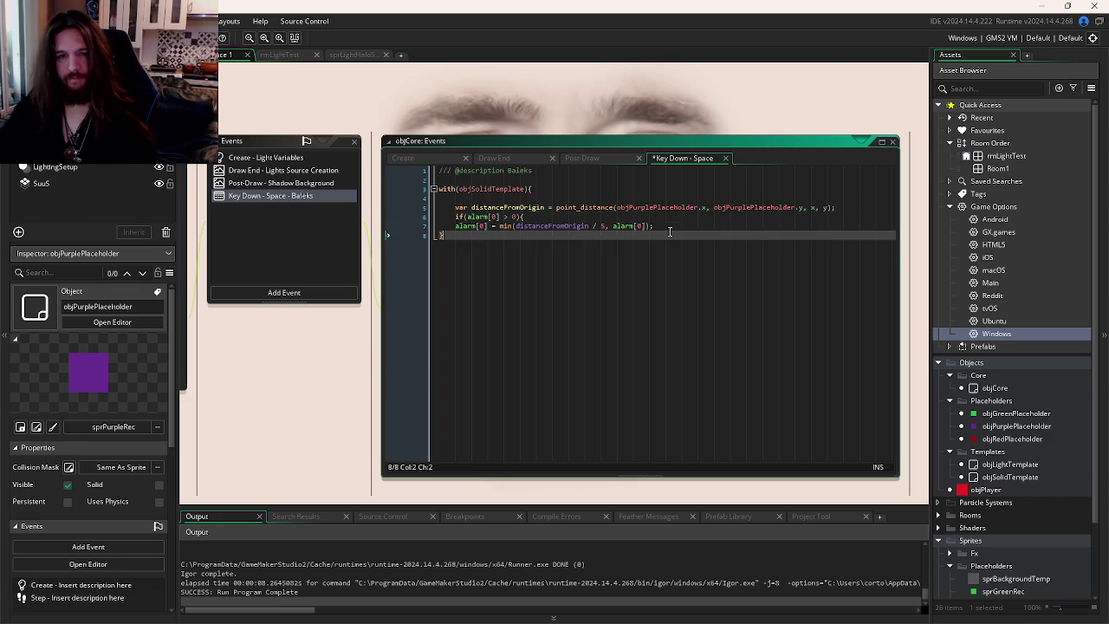
key("Return")
type("}")
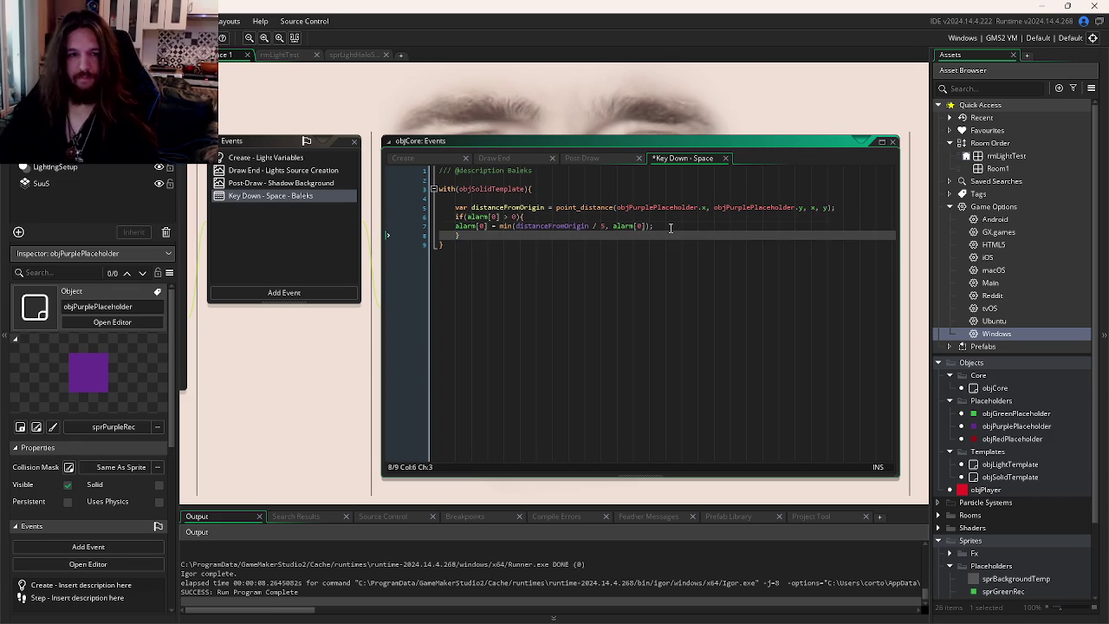
key("Up")
key("Home")
key("Tab")
left_click(494, 235)
type("else{")
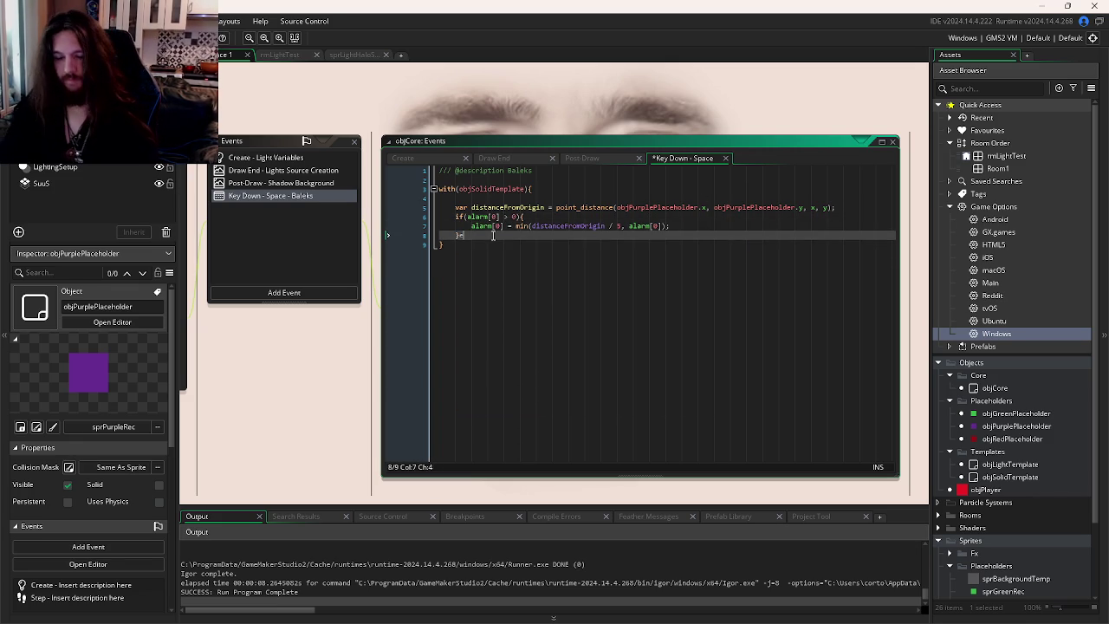
key("Return")
type("}")
- Put alarm[0] = distanceFromOrigin / 5 in the else block and run the game
left_click(471, 226)
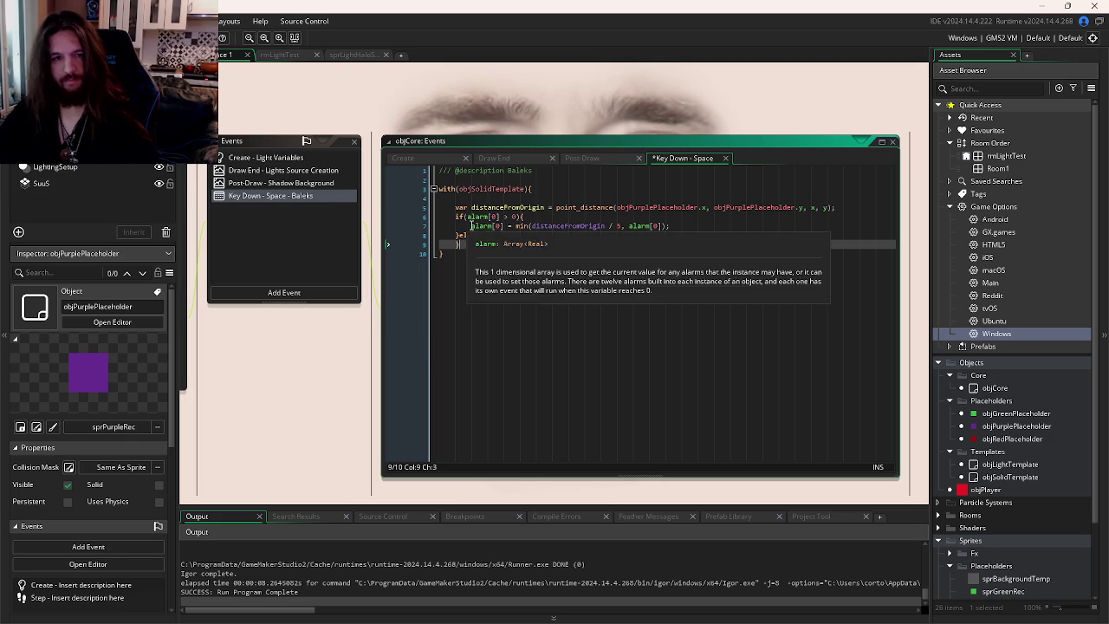
key("shift+End")
key("ctrl+c")
left_click(534, 241)
key("Up")
key("End")
key("Return")
key("ctrl+v")
left_click(534, 243)
key("BackSpace")
key("BackSpace")
key("BackSpace")
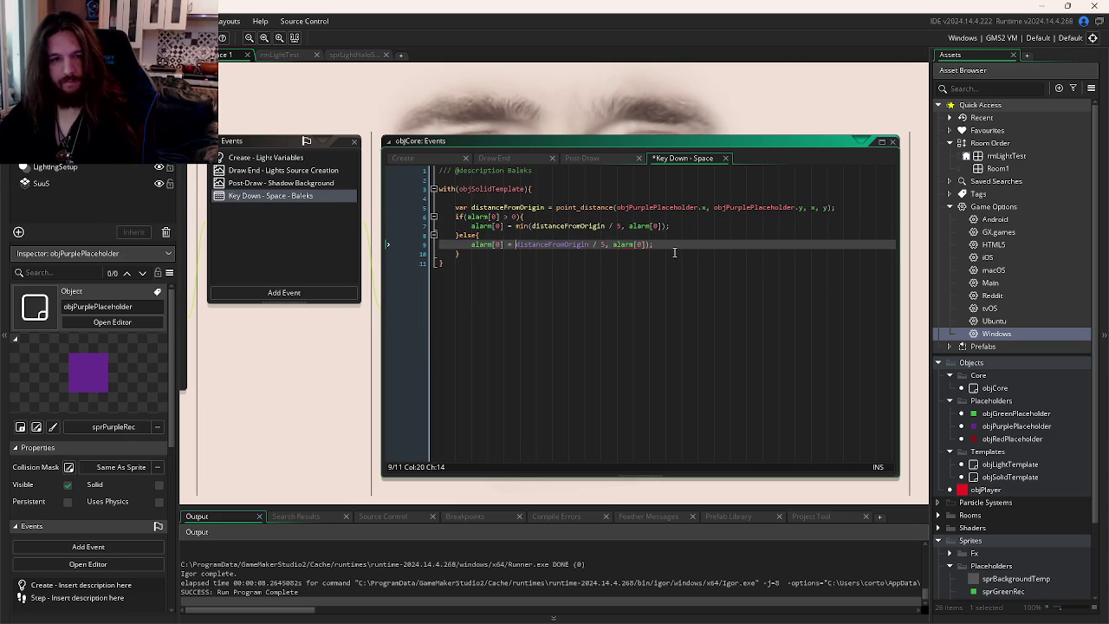
left_click(645, 245)
key("shift+Left")
key("shift+Left")
key("shift+Left")
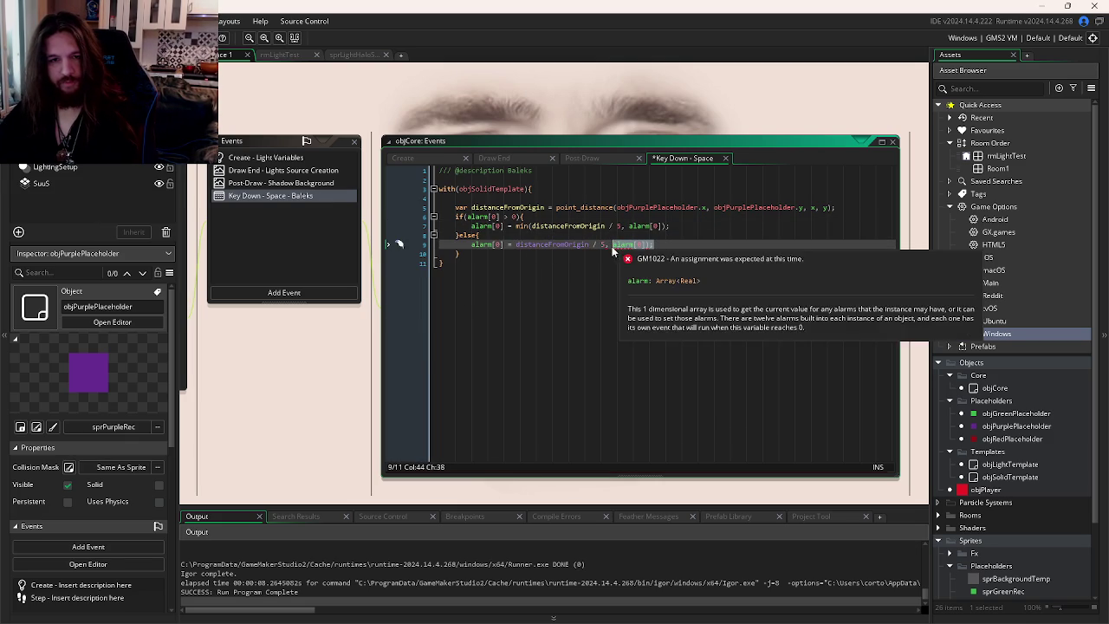
key("BackSpace")
left_click(688, 265)
key("F5")
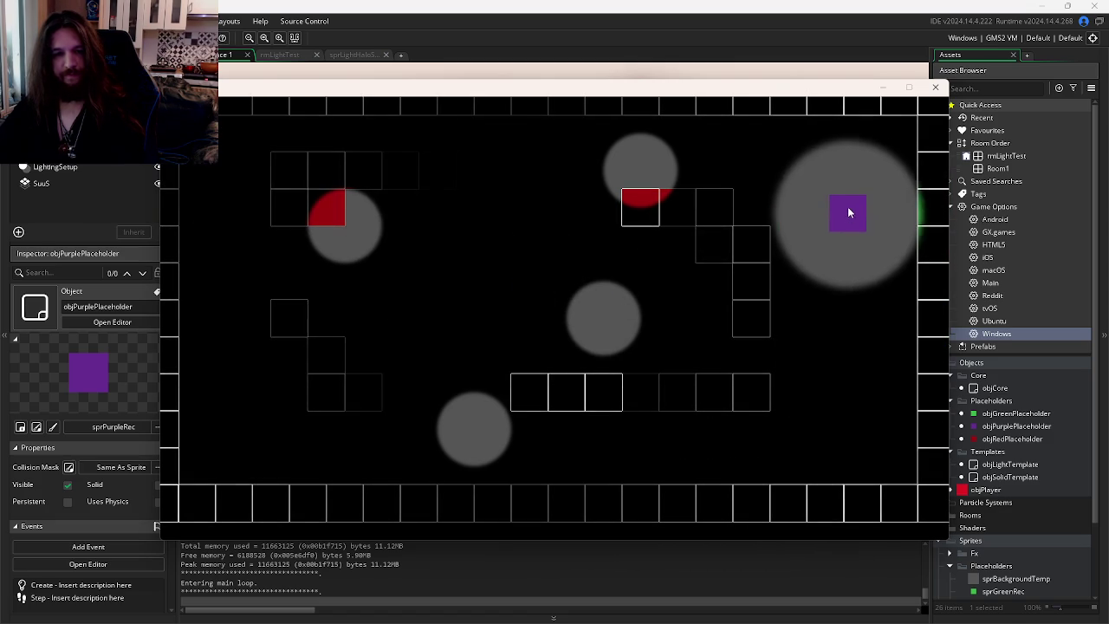
left_click(935, 87)
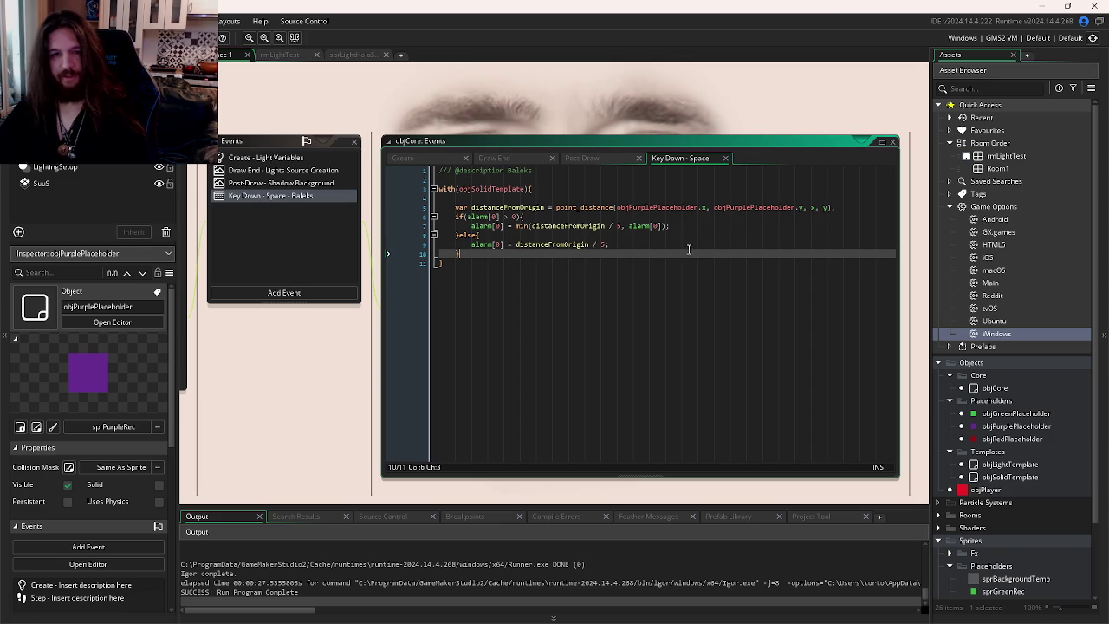
left_click(376, 611)
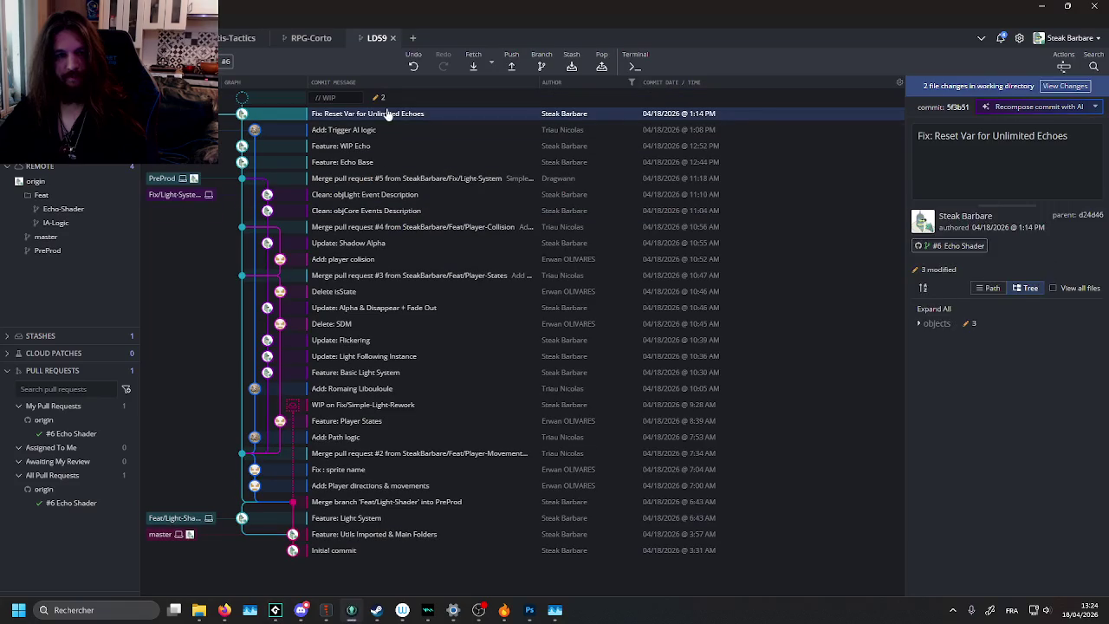
- Stage all changes, commit them as 'Update: Multi Ping', and push to origin
left_click(434, 100)
left_click(1038, 129)
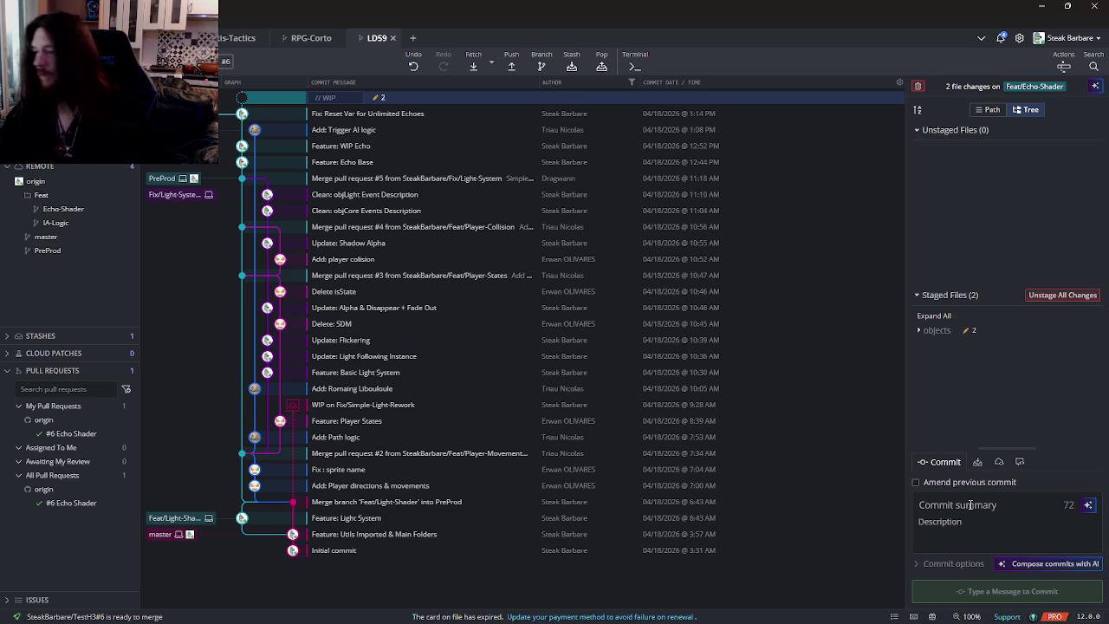
left_click(971, 505)
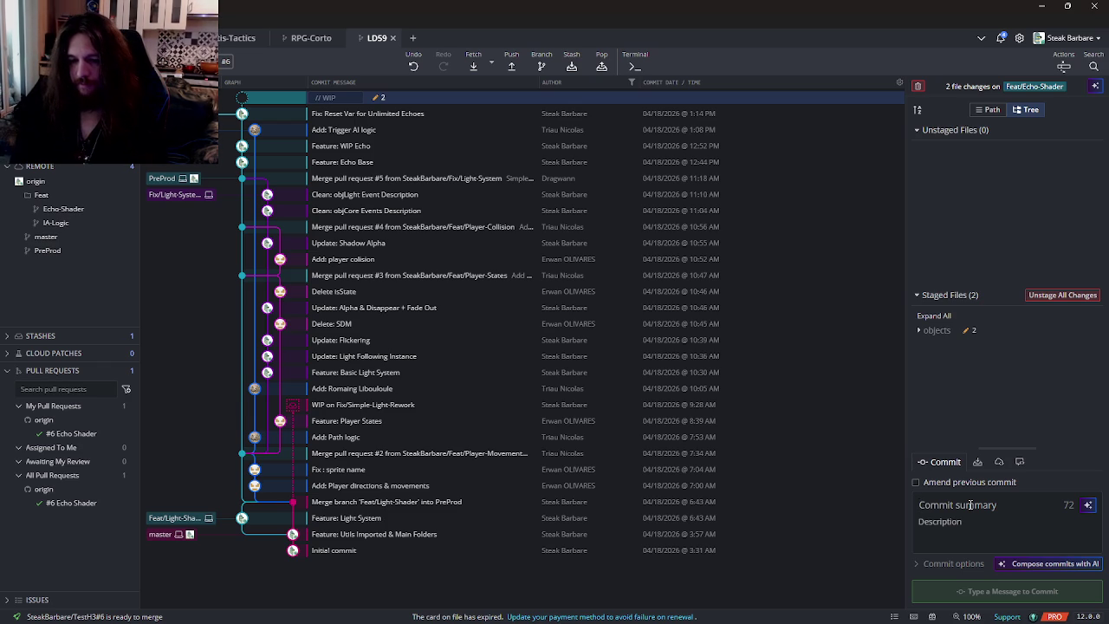
type("U")
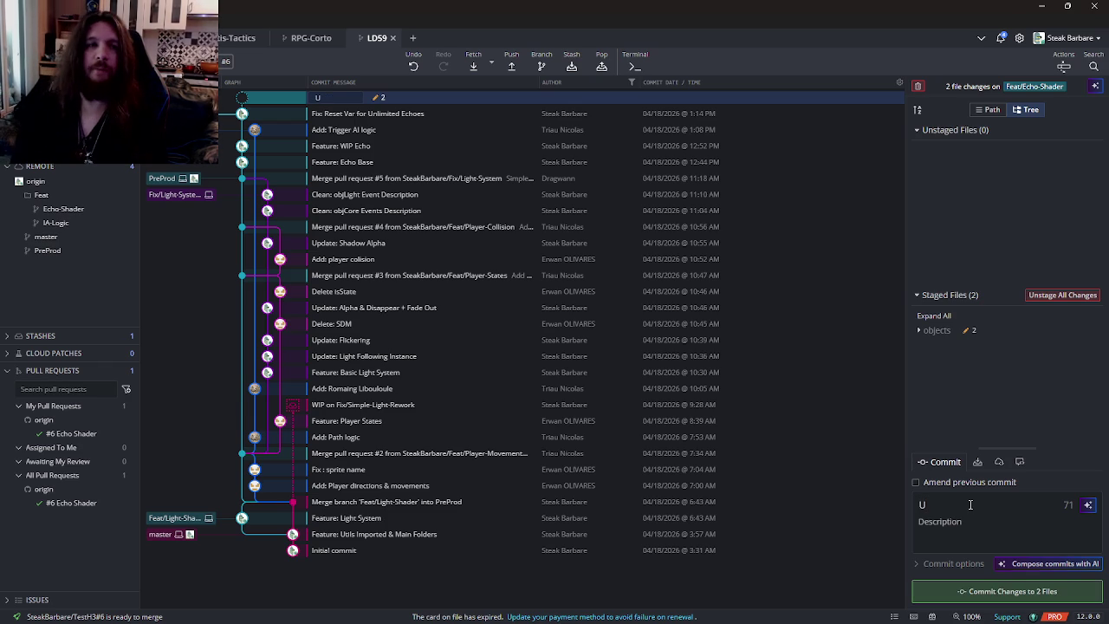
type("pdate: Mulm")
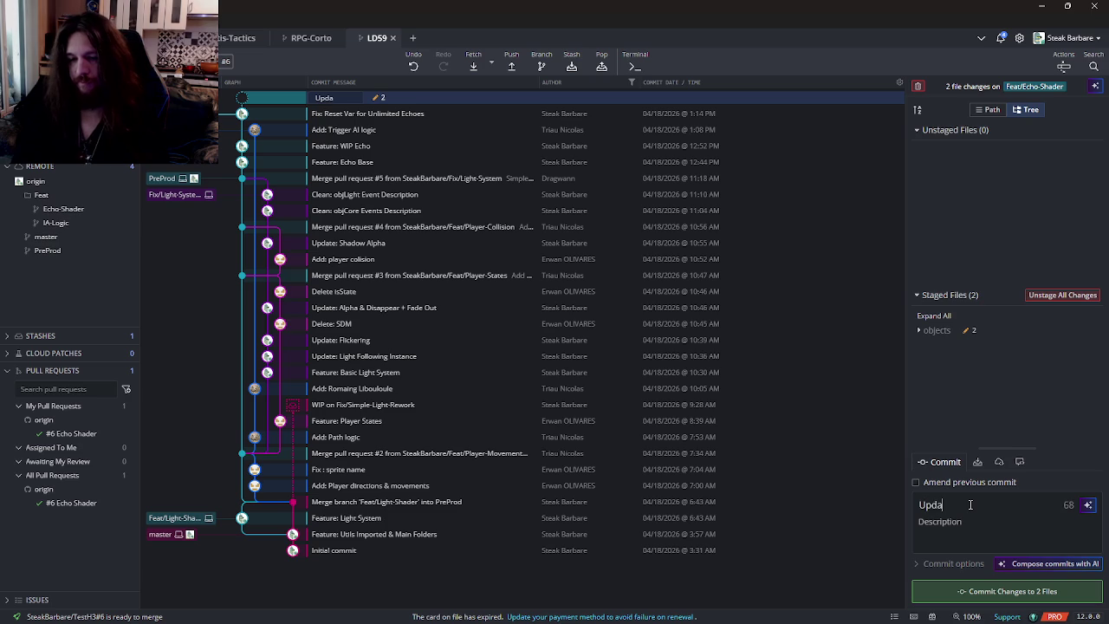
key("BackSpace")
key("BackSpace")
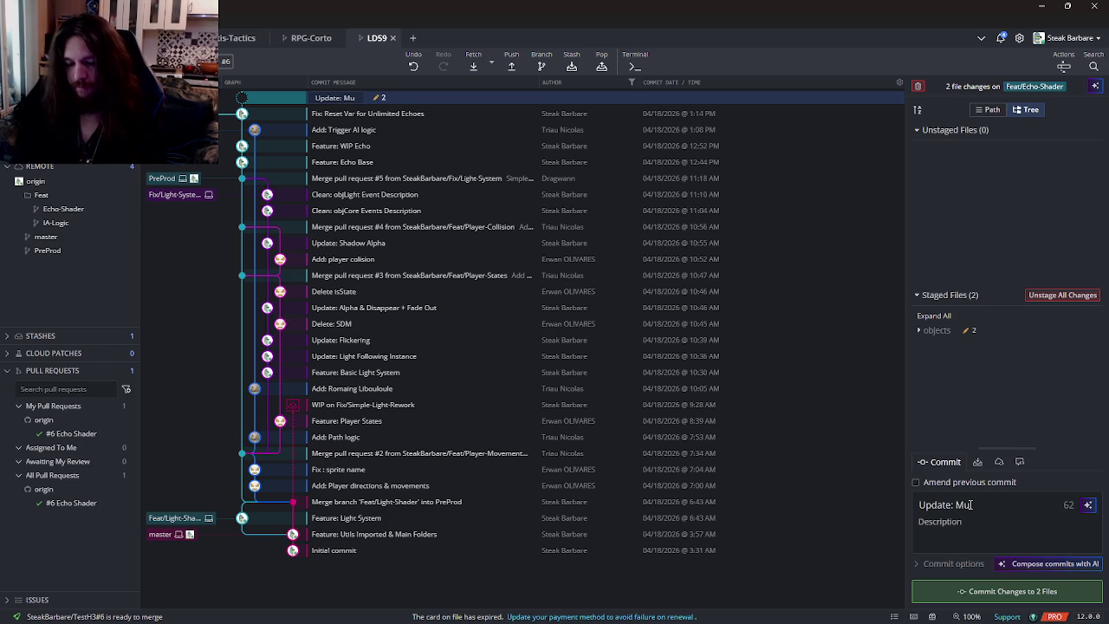
type("lti Pin")
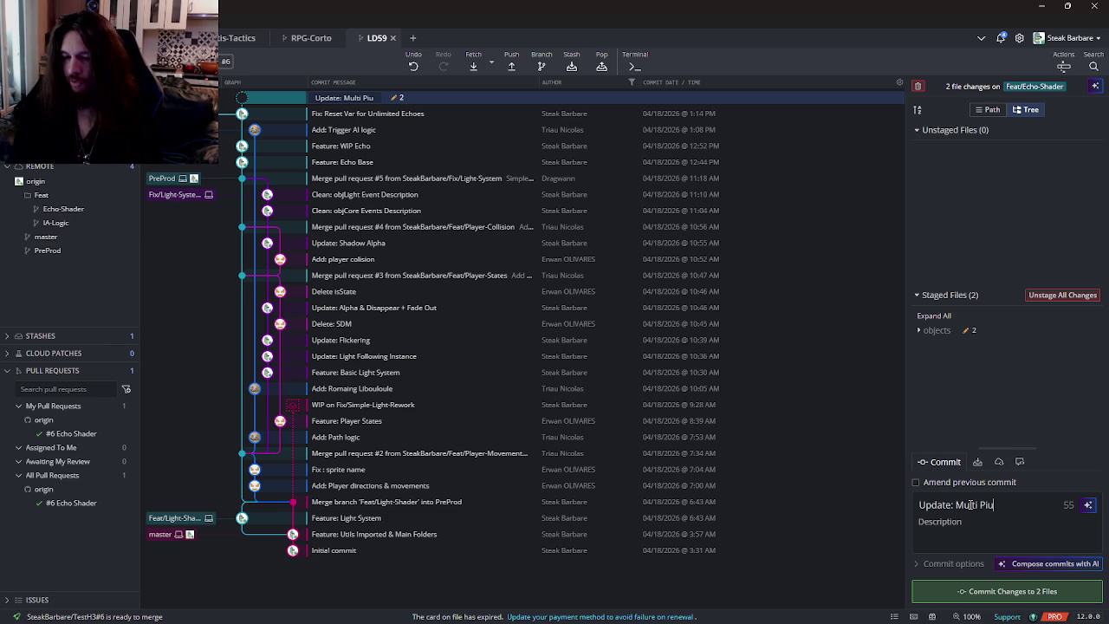
type("g")
left_click(963, 589)
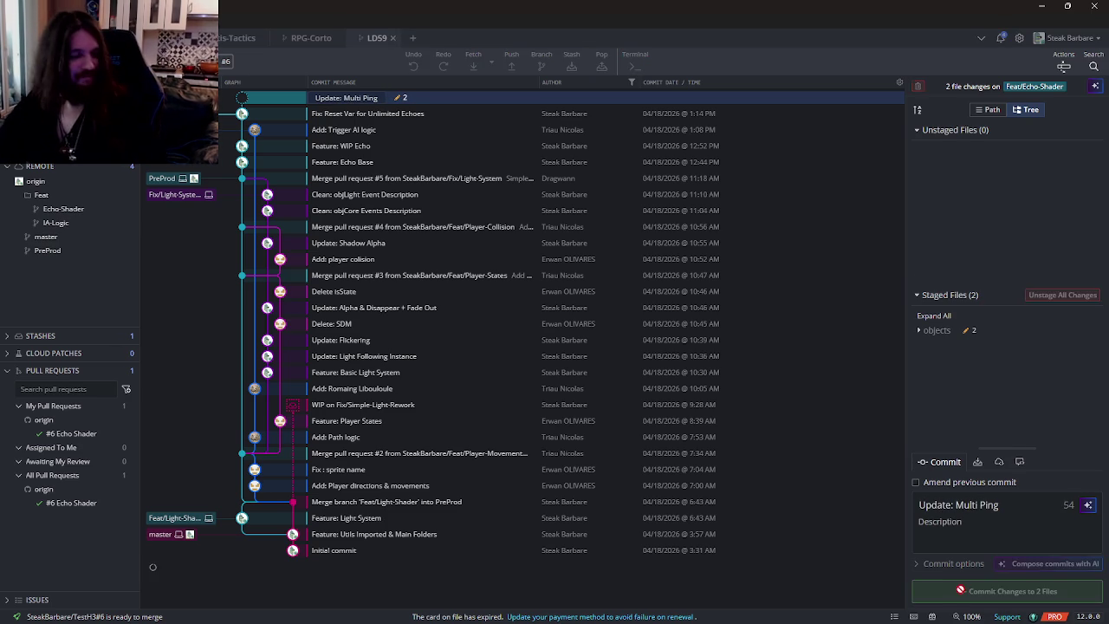
mouse_move(967, 622)
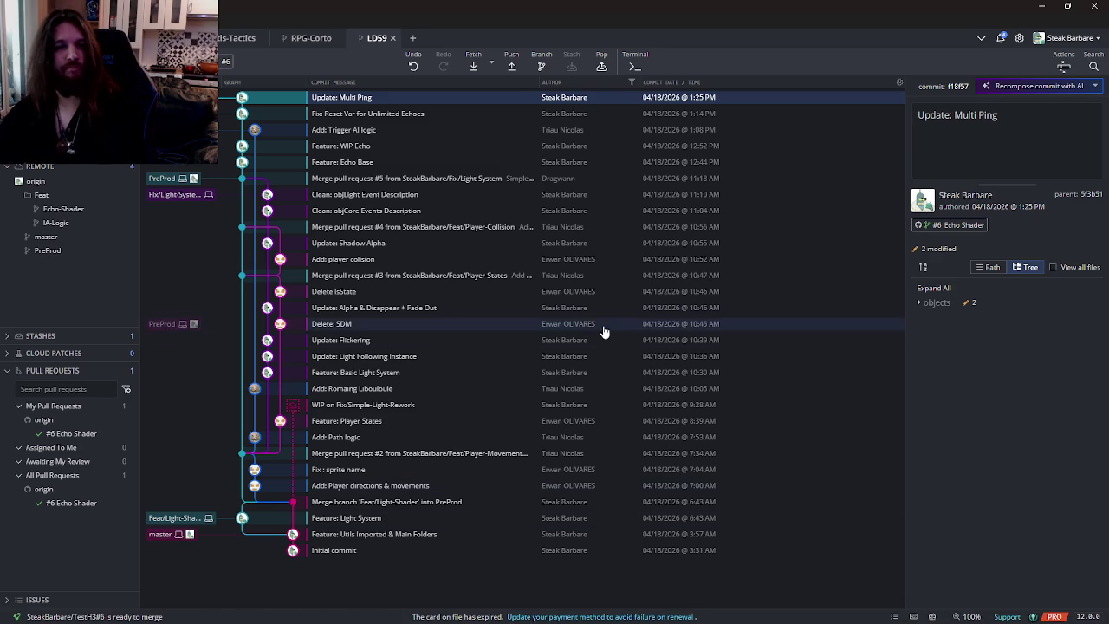
left_click(512, 66)
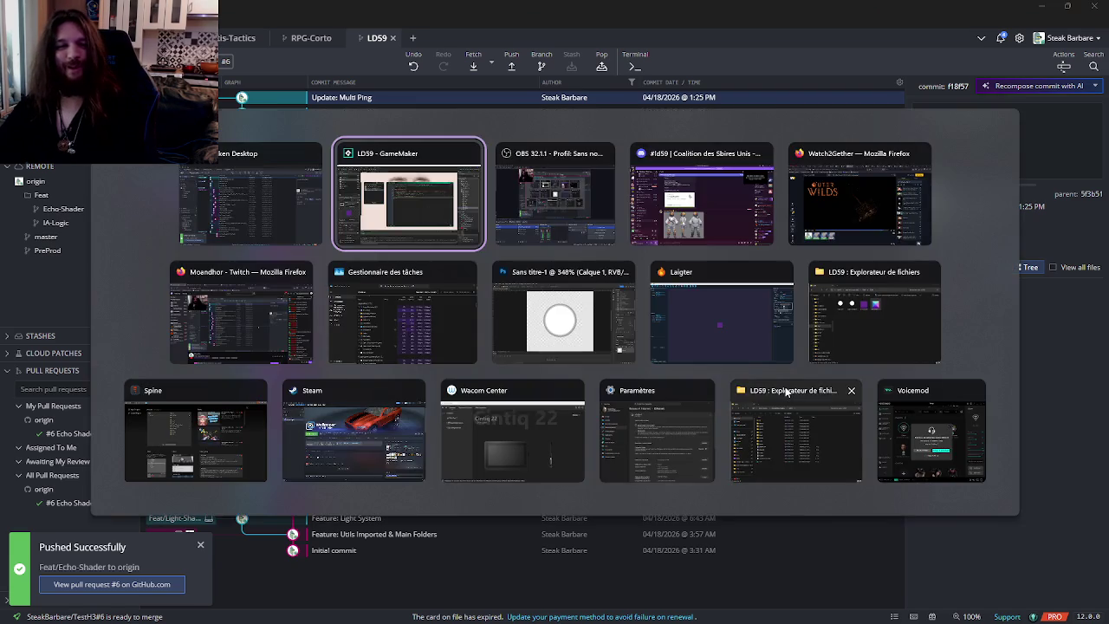
- Return to GameMaker and run the game again
key("alt+Tab")
key("F5")
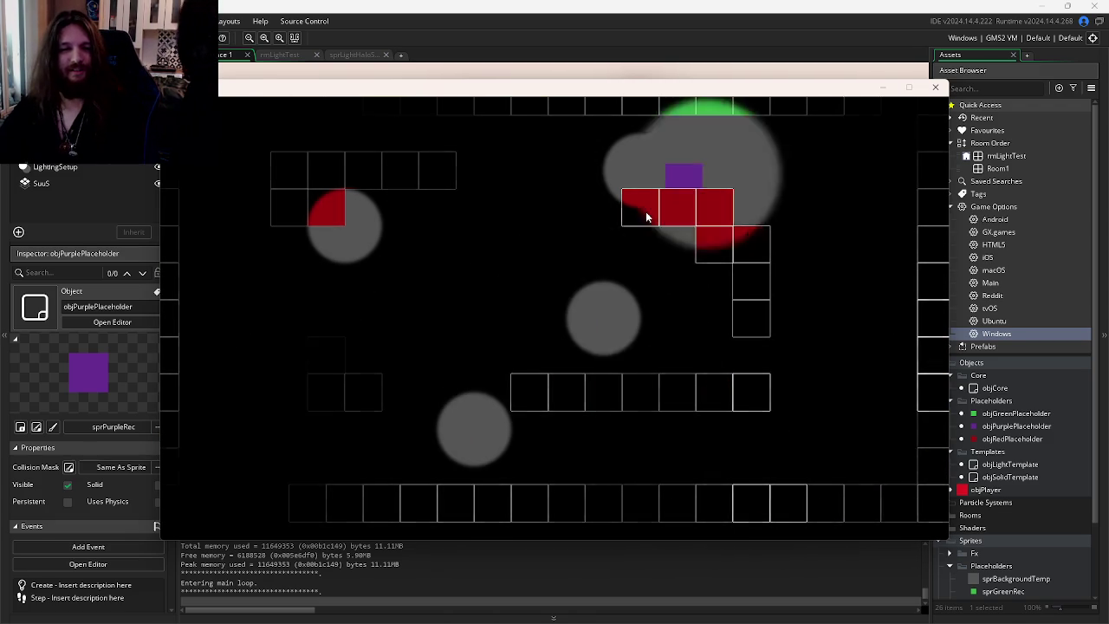
- Move the purple square from the green platform to the top right, then close the game
left_click(852, 501)
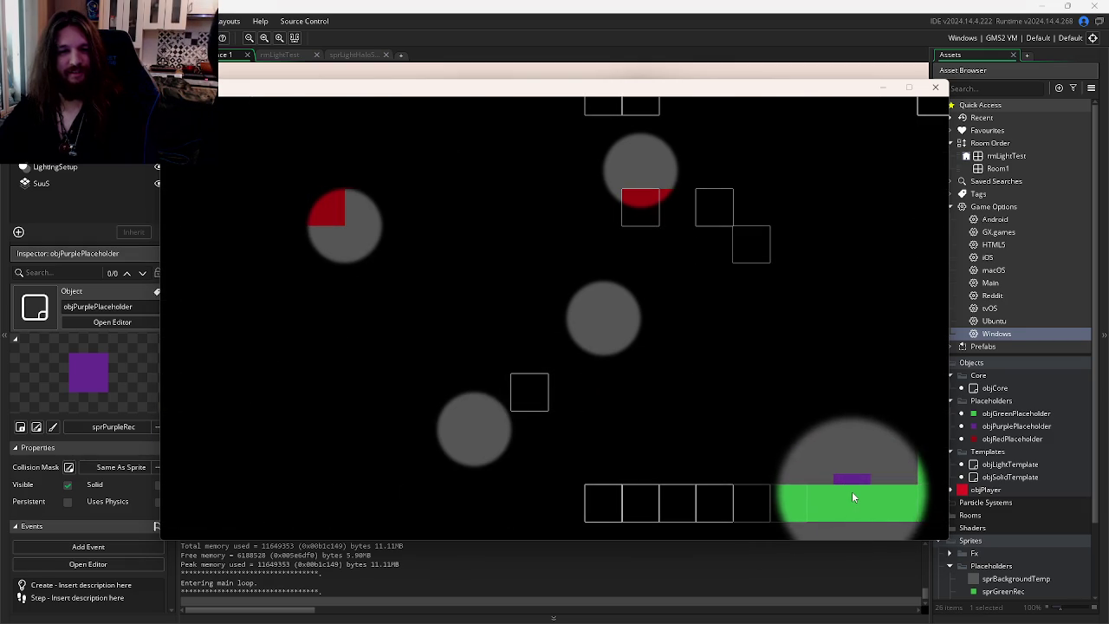
mouse_move(864, 470)
left_mouse_down()
mouse_move(867, 391)
mouse_move(900, 419)
mouse_move(850, 432)
mouse_move(261, 381)
mouse_move(681, 410)
mouse_move(797, 371)
mouse_move(879, 371)
mouse_move(887, 353)
mouse_move(835, 303)
mouse_move(720, 229)
mouse_move(703, 251)
mouse_move(614, 297)
mouse_move(293, 160)
mouse_move(235, 151)
mouse_move(315, 217)
left_mouse_up()
mouse_move(861, 436)
left_mouse_down()
mouse_move(751, 193)
mouse_move(808, 126)
left_mouse_up()
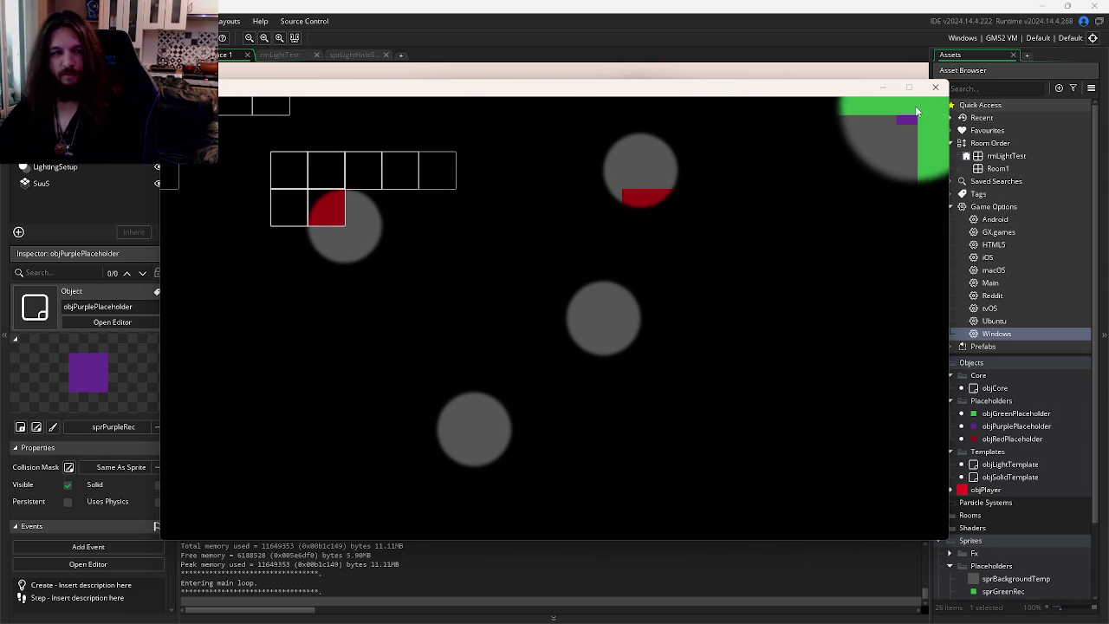
left_click(938, 87)
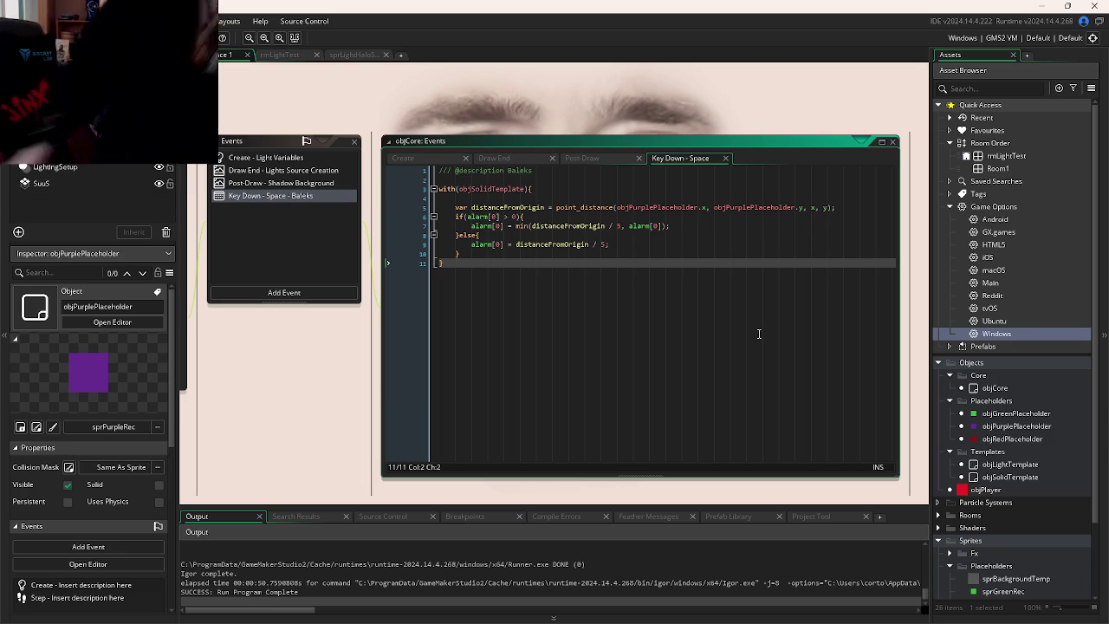
- Switch back to GitKraken Desktop showing the 'Update: Multi Ping' commit on Feat/Echo-Shader
key("alt+Tab")
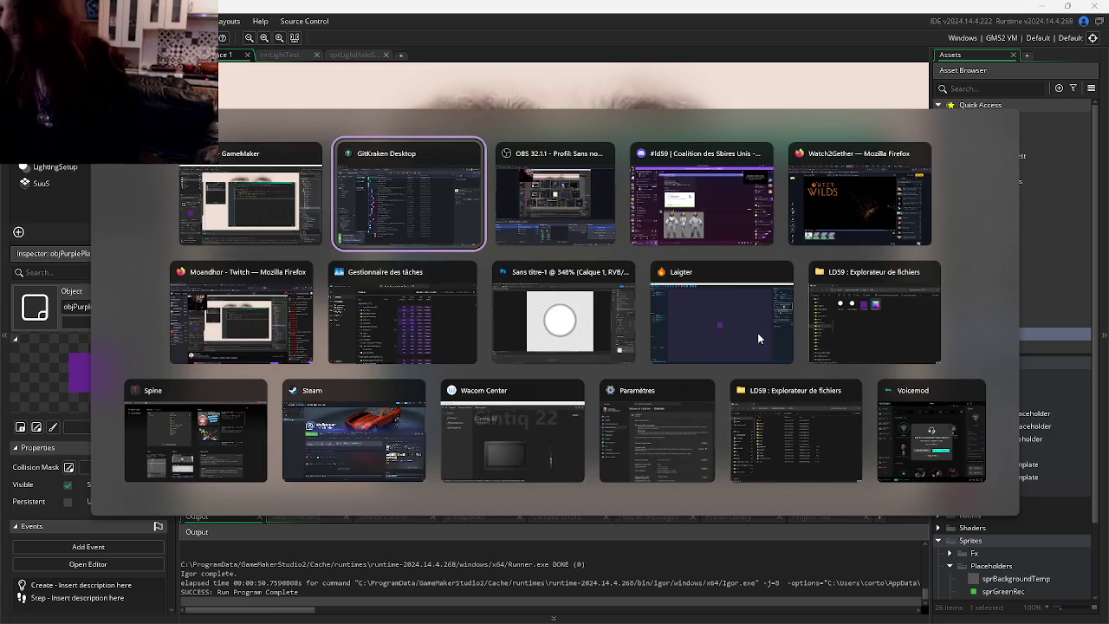
key("alt+Tab")
key("Escape")
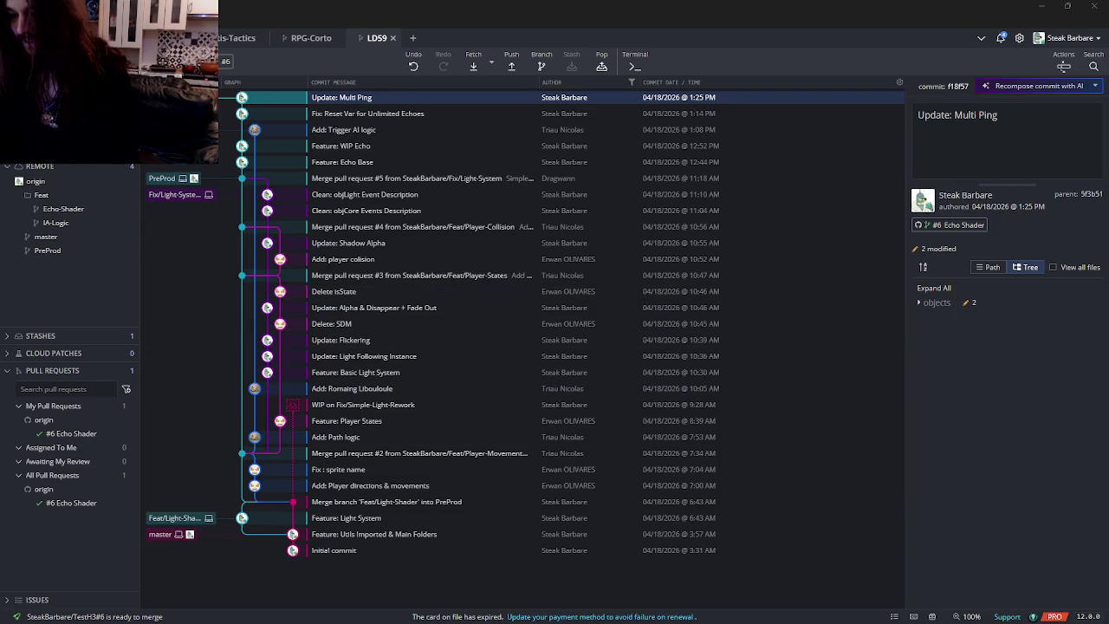